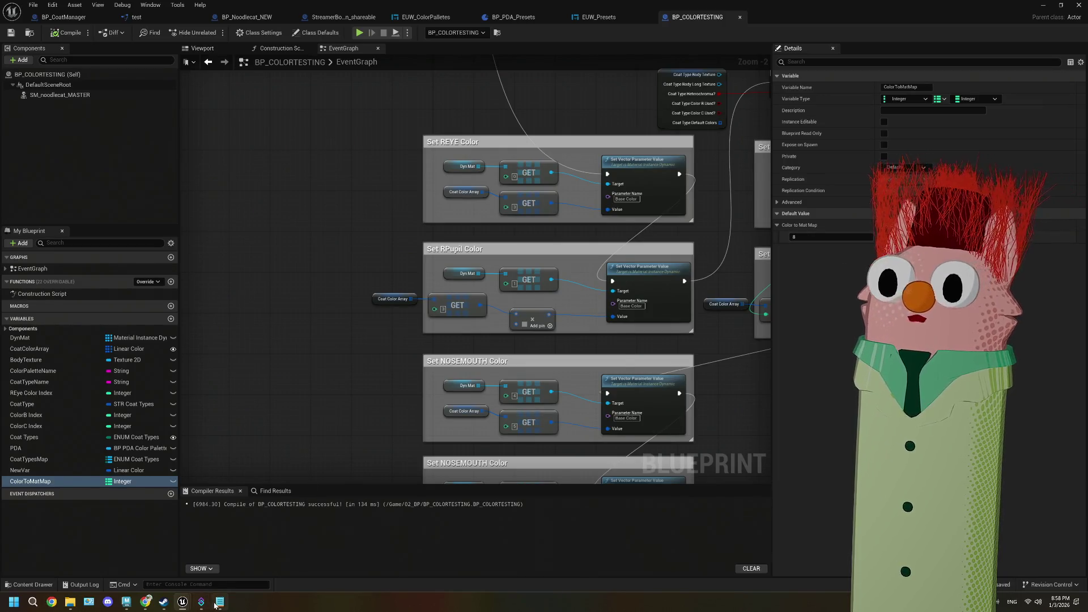
Review the coat preset notes in Notepad, highlighting the end of the color palette list
click(216, 604)
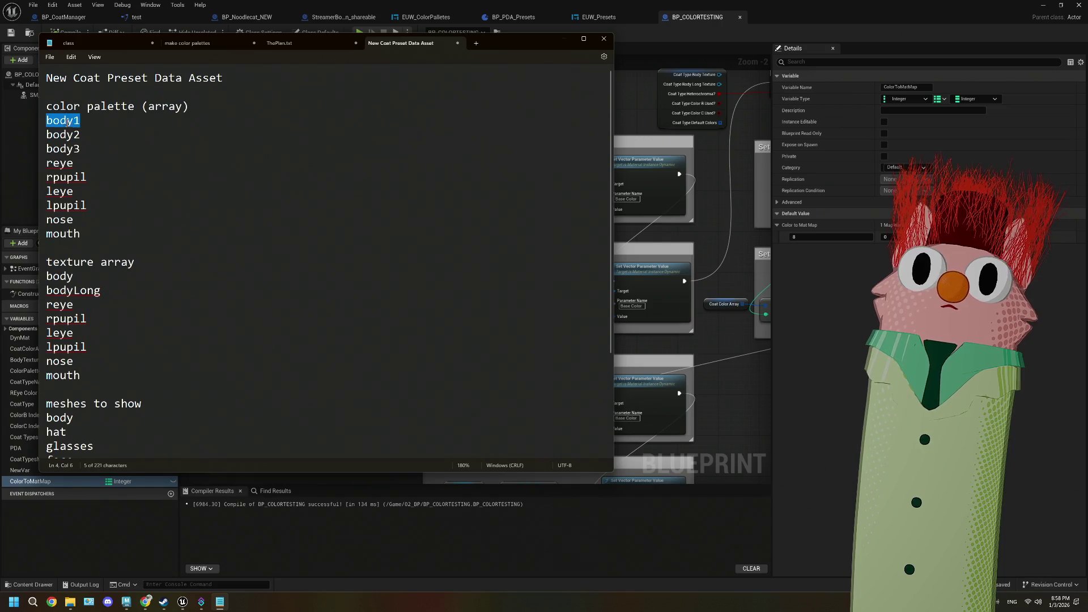
drag(86, 243, 81, 234)
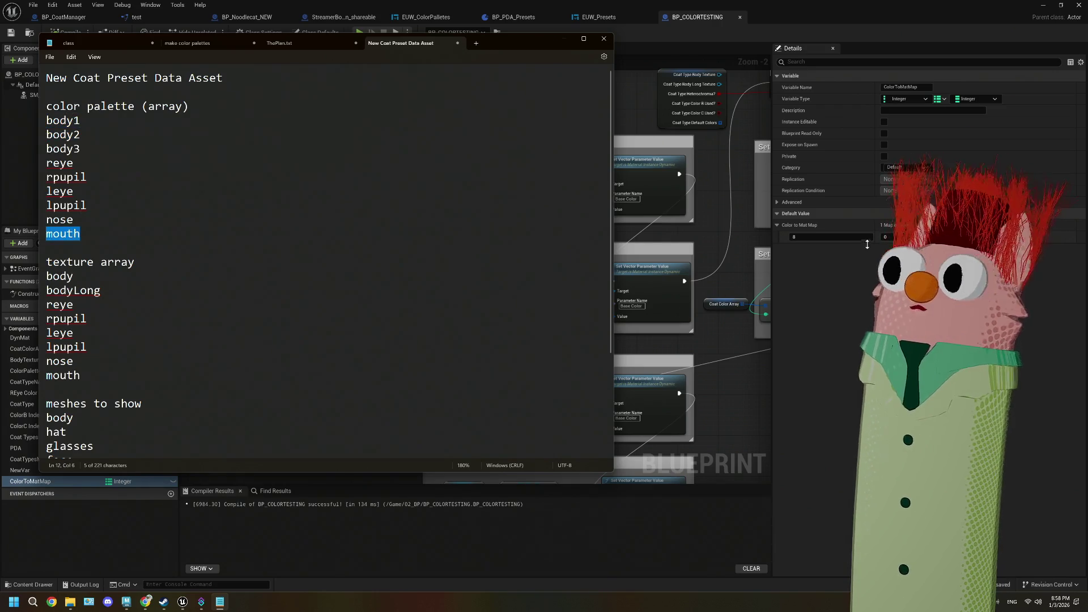
click(735, 200)
Pan the BP_COLORTESTING graph over the color nodes, then switch to BP_Noodlecat_NEW
scroll(573, 286, down, 2)
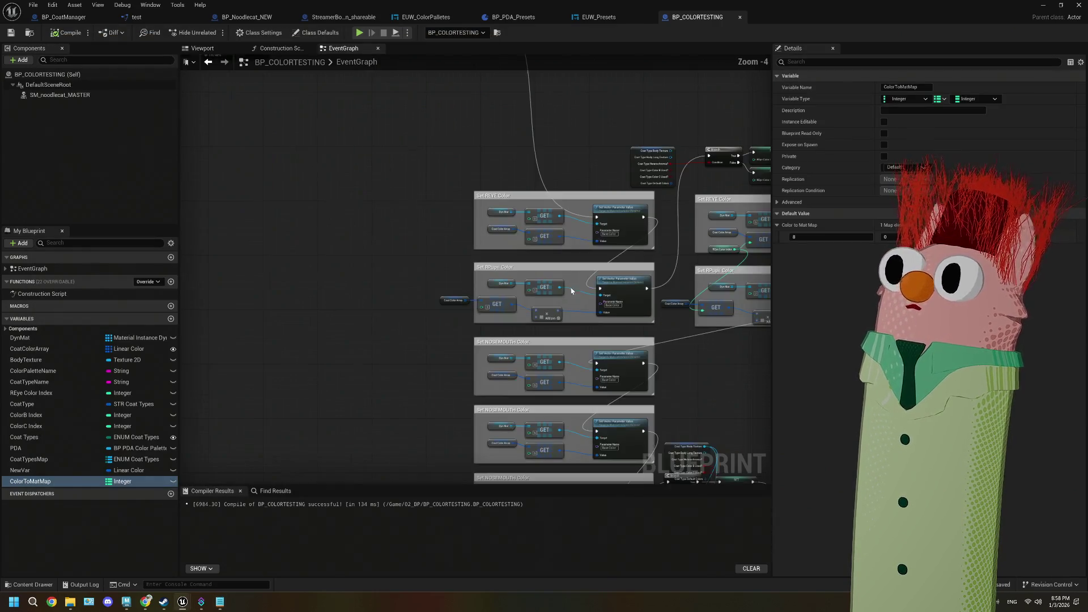
drag(499, 330, 467, 205)
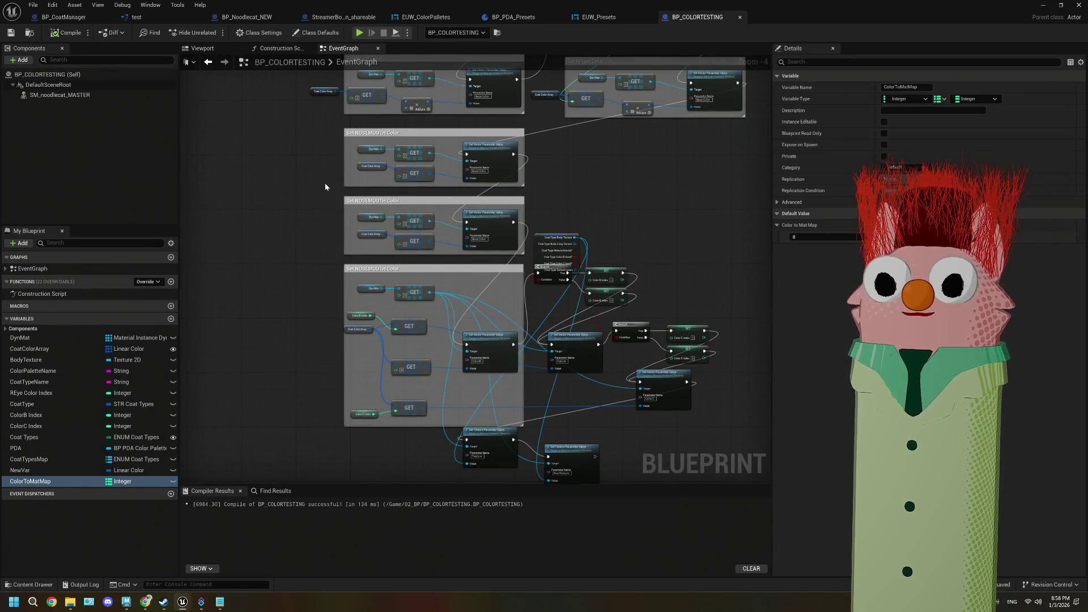
drag(325, 183, 410, 314)
click(247, 17)
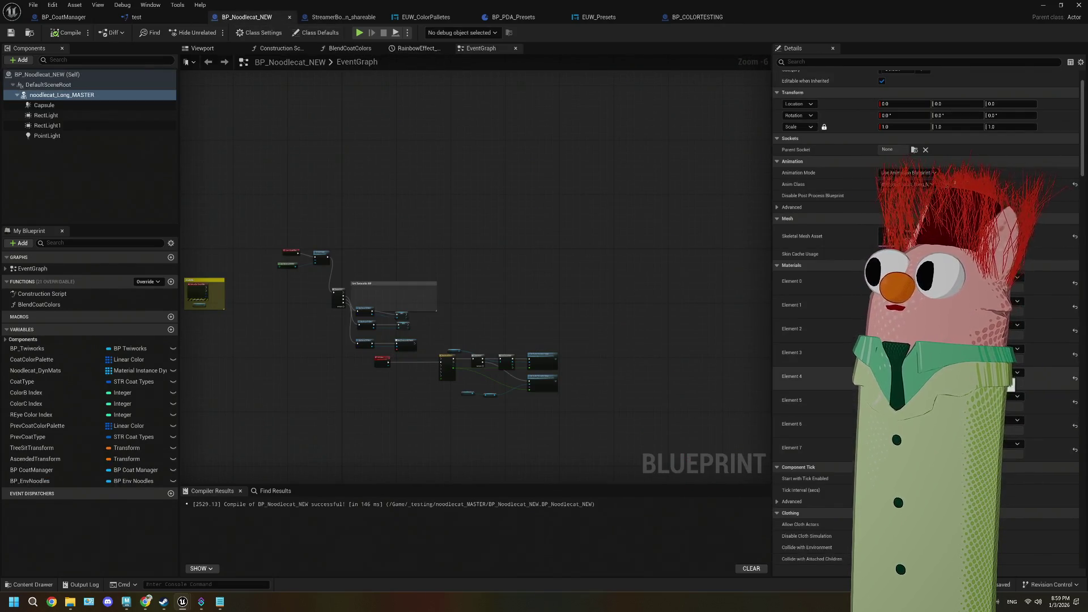
Add a second ColorToMatMap entry in BP_COLORTESTING with key 7
click(679, 17)
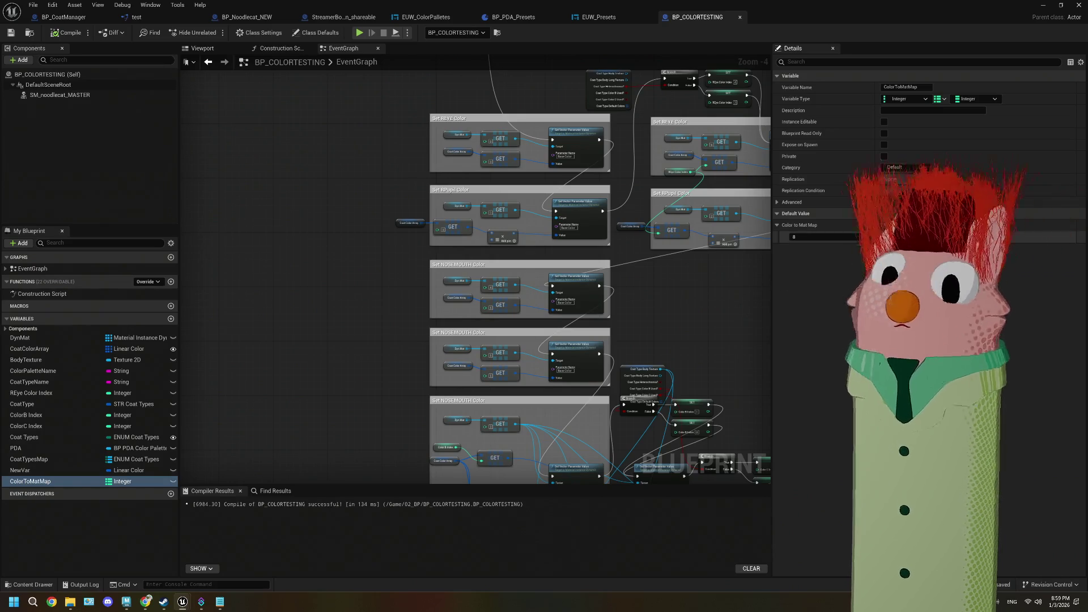
click(688, 310)
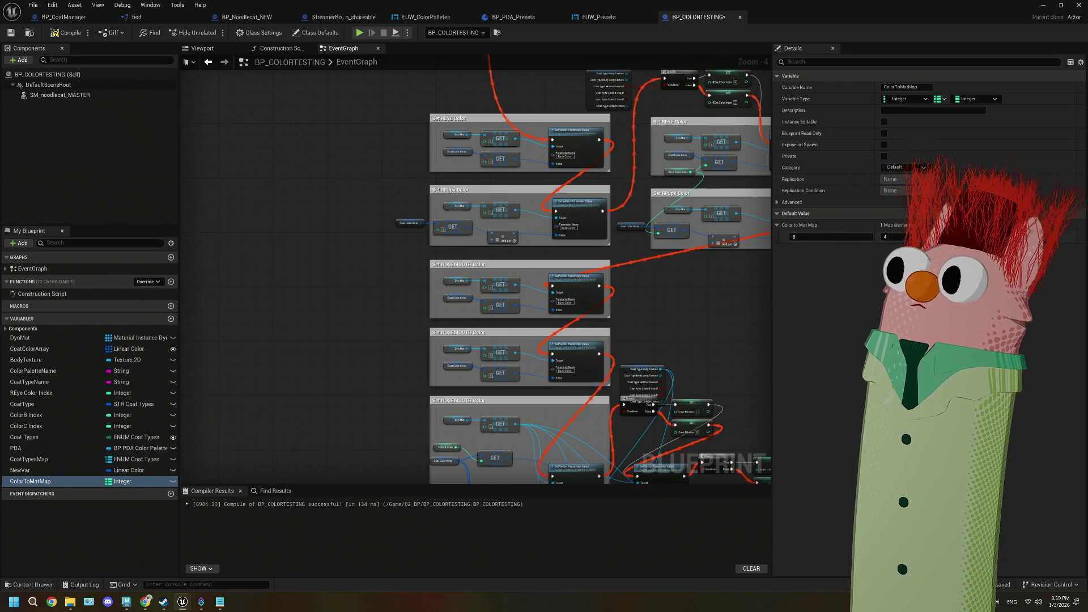
click(804, 249)
text(7)
key(Return)
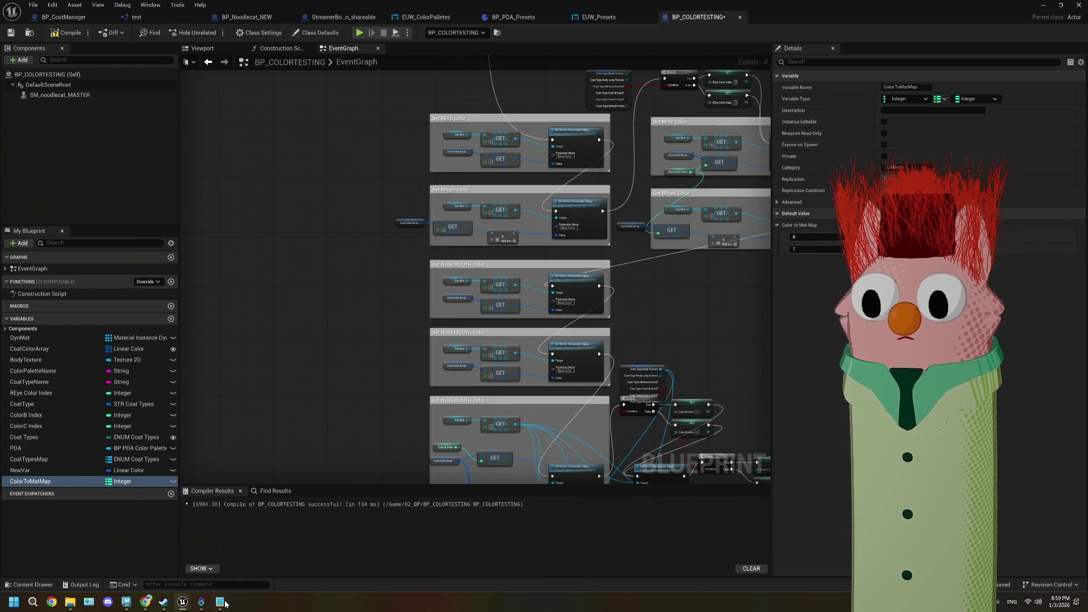
Check the coat preset notes, reselect ColorToMatMap's defaults, and switch to BP_Noodlecat_NEW
mouse_move(225, 604)
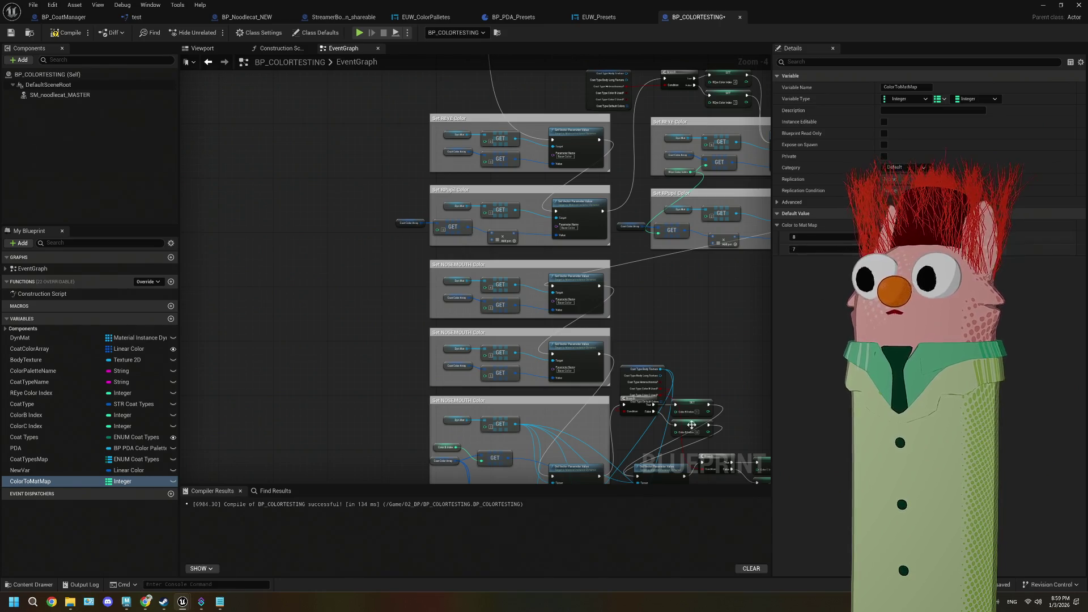
click(221, 602)
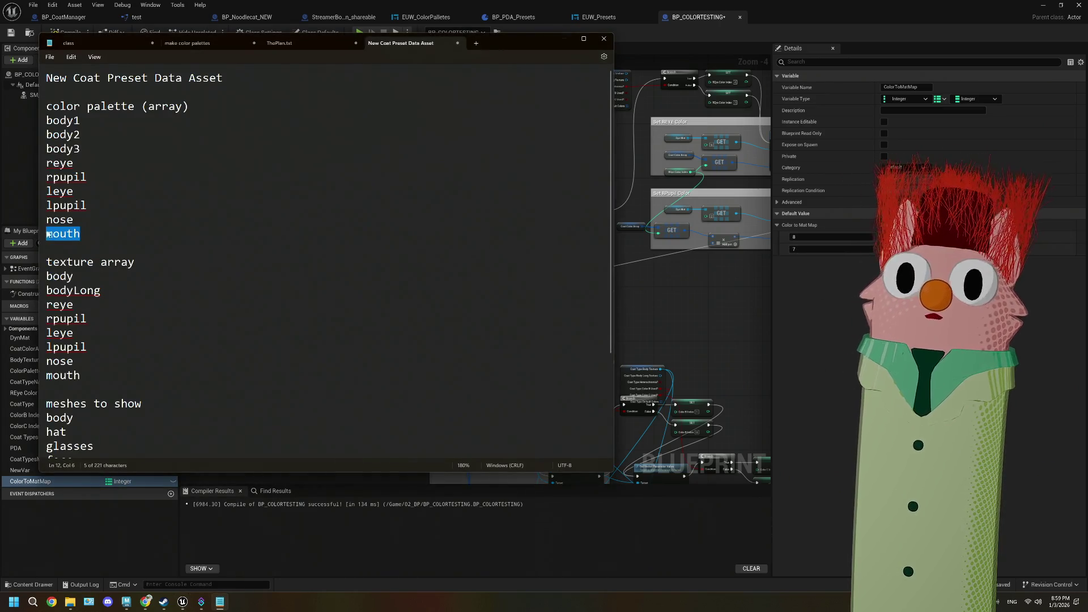
click(220, 602)
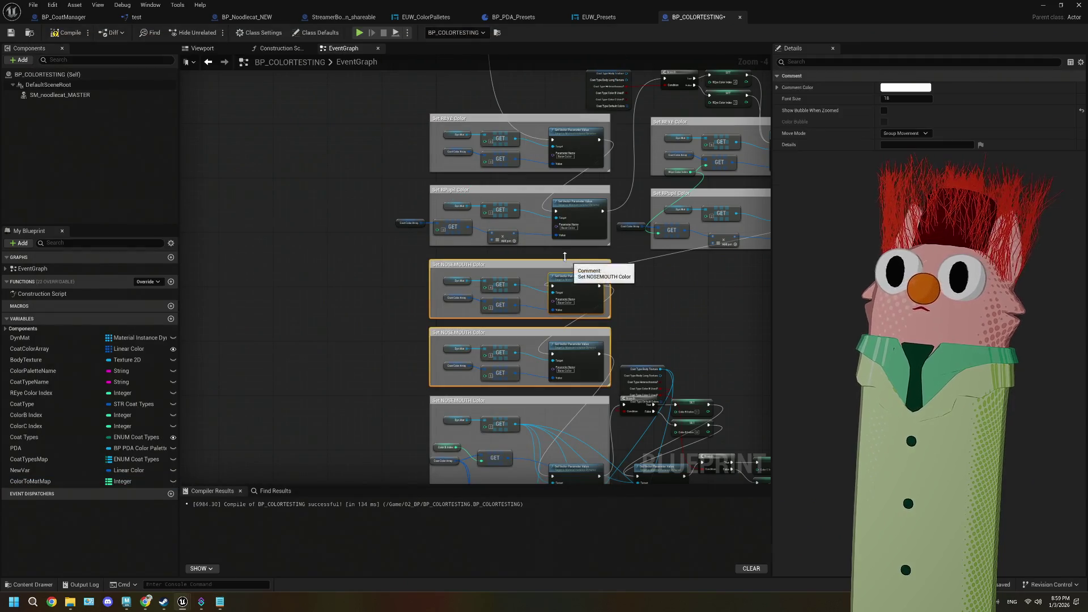
click(80, 482)
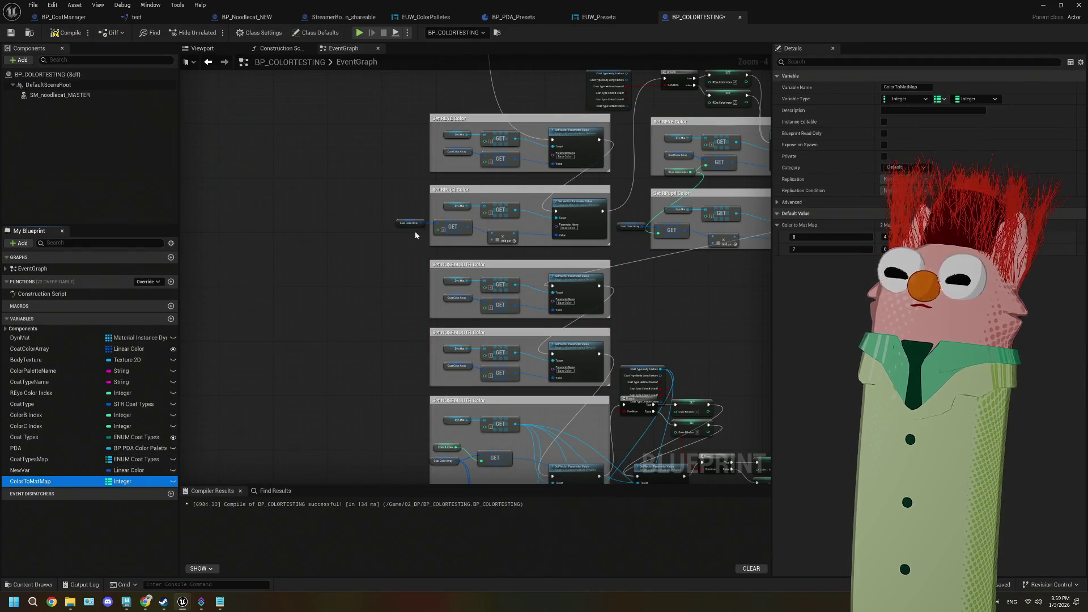
click(246, 17)
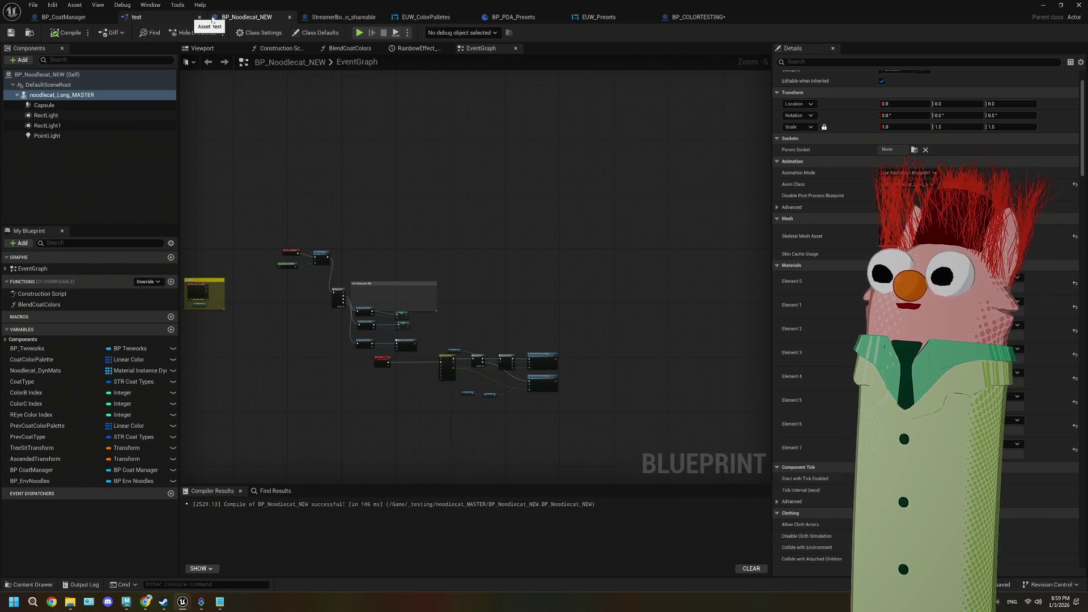
Add a third ColorToMatMap entry keyed 6 in BP_COLORTESTING
click(696, 17)
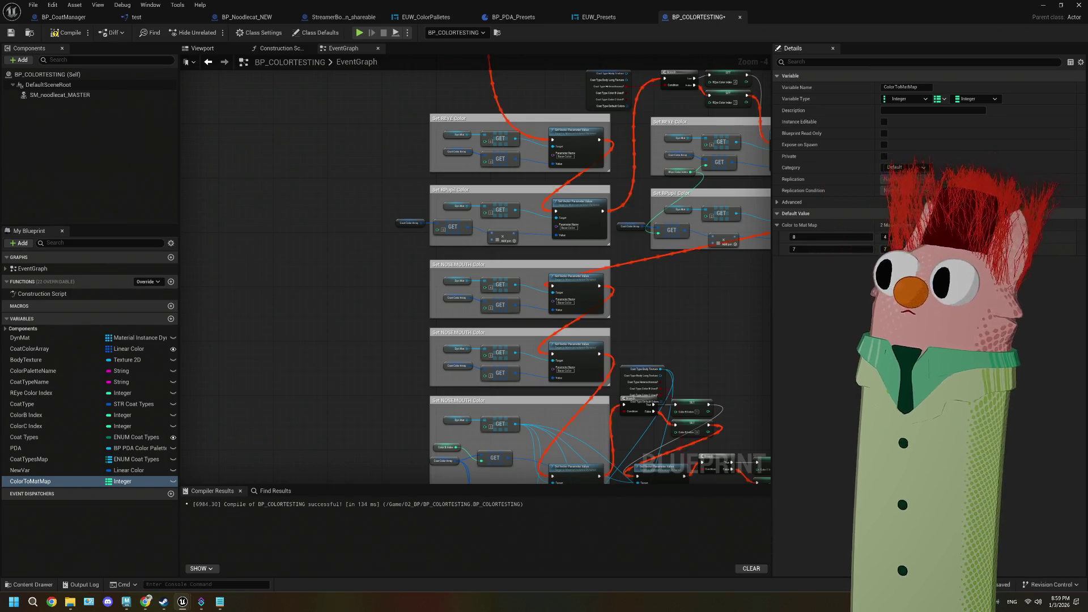
click(919, 225)
click(805, 261)
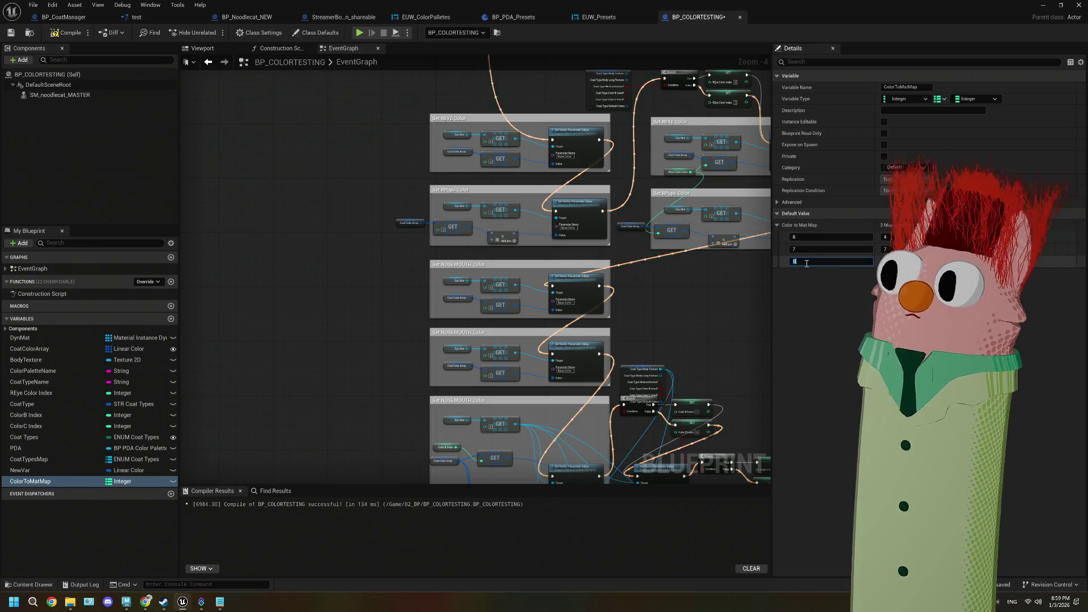
text(6)
key(Return)
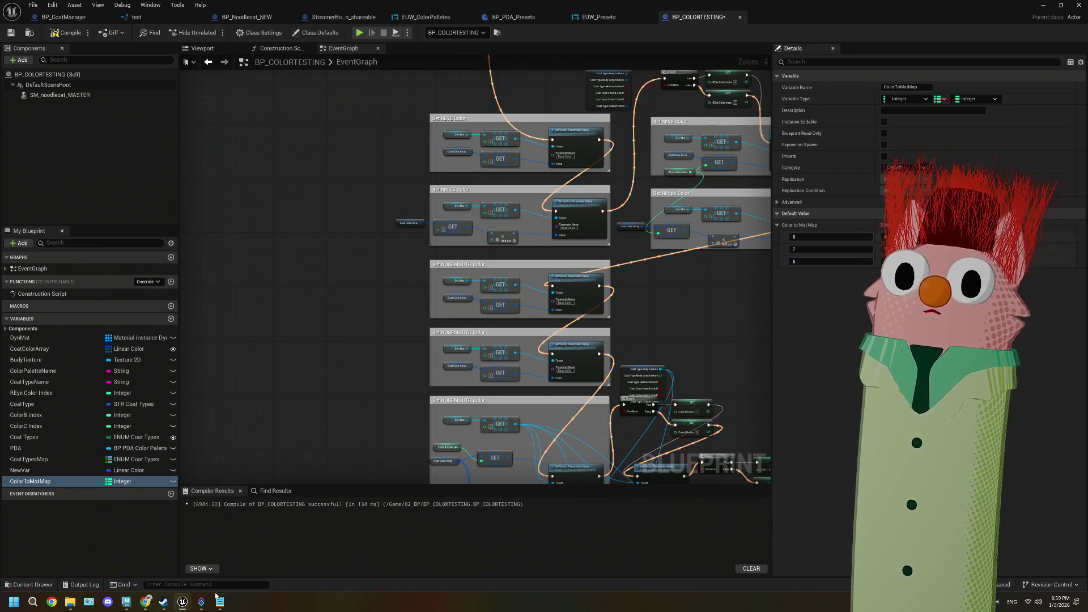
Consult the coat preset notes and BP_Noodlecat_NEW for reference
click(220, 602)
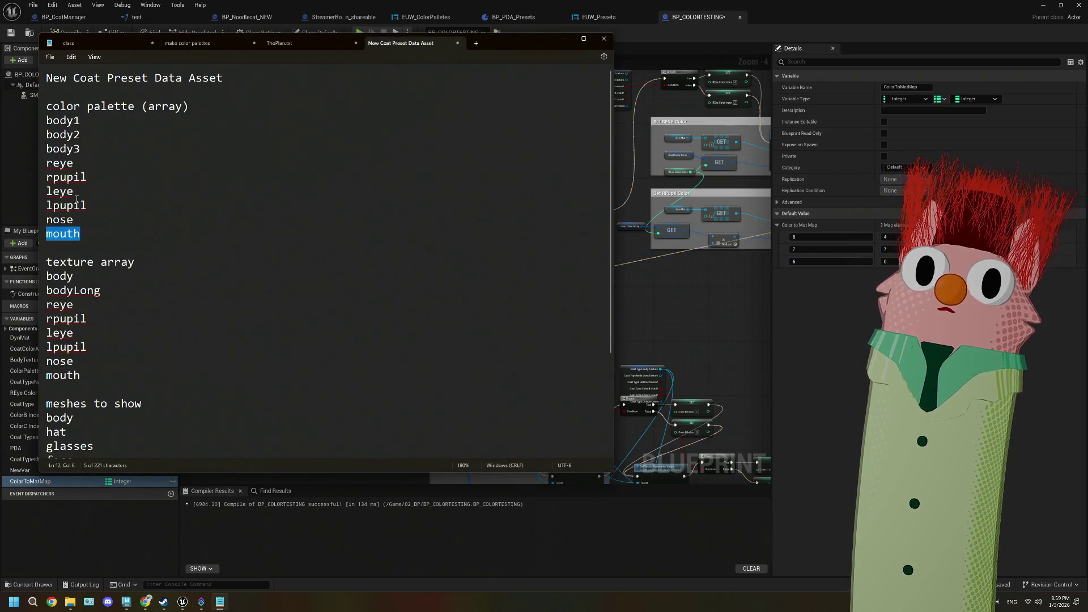
click(741, 306)
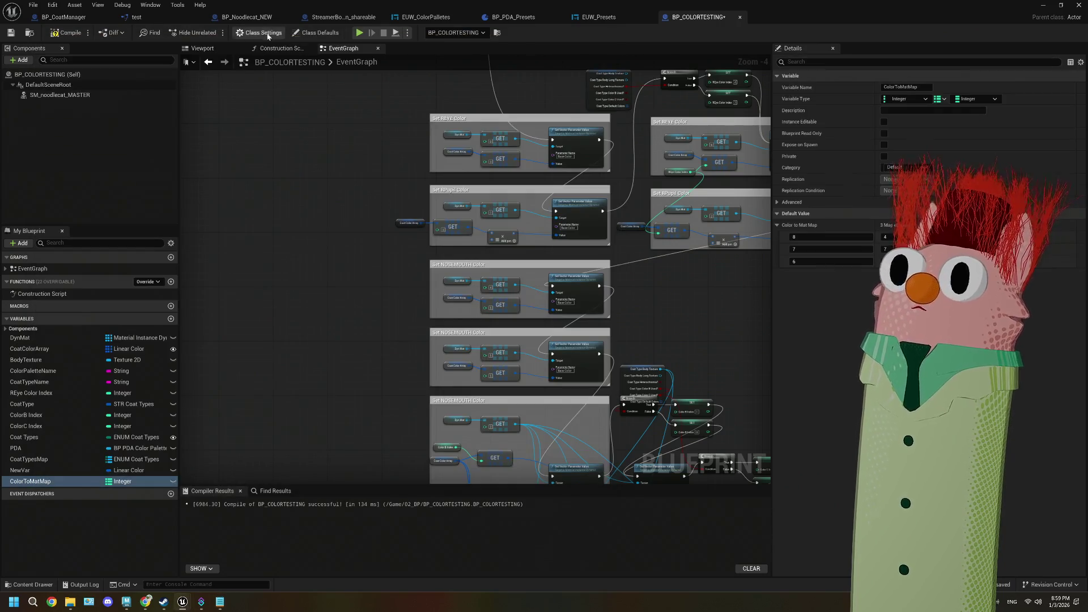
click(34, 481)
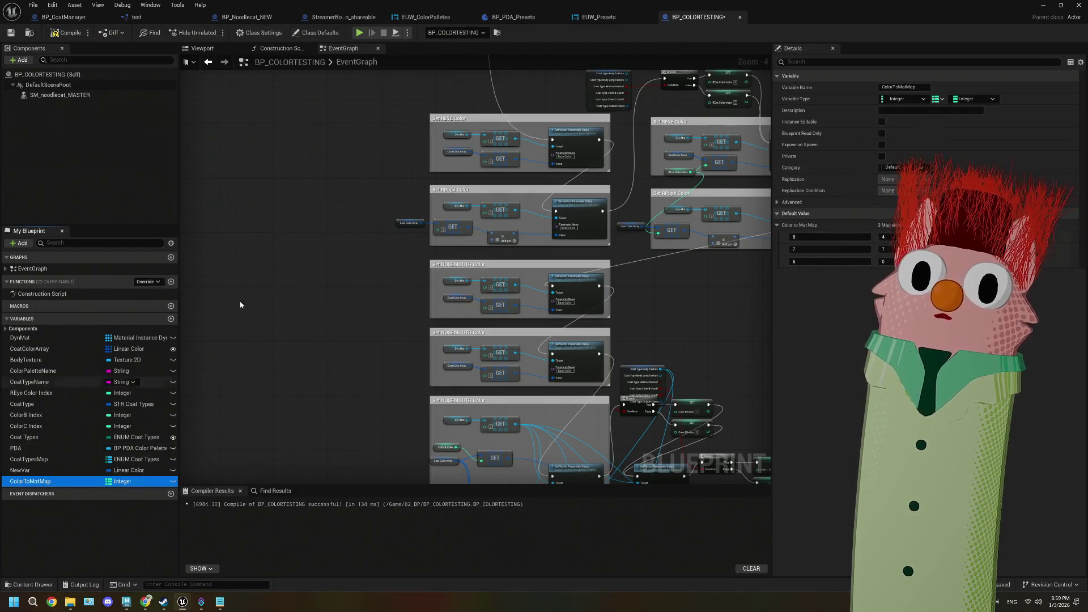
click(247, 17)
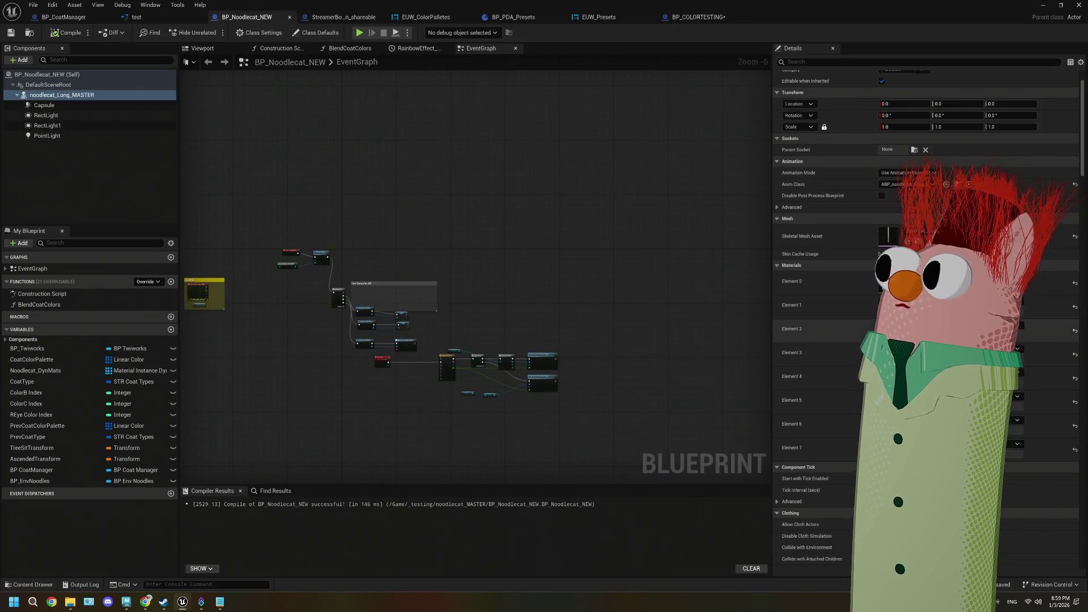
Give key 6 the value 3, compile, and add a fourth entry keyed 5
click(697, 17)
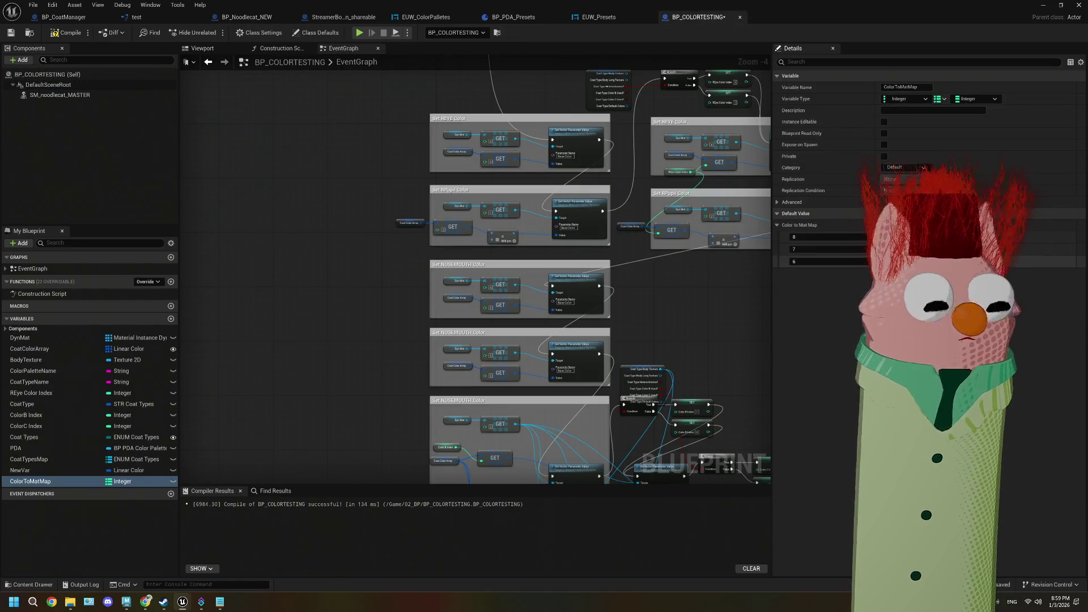
text(3)
click(919, 225)
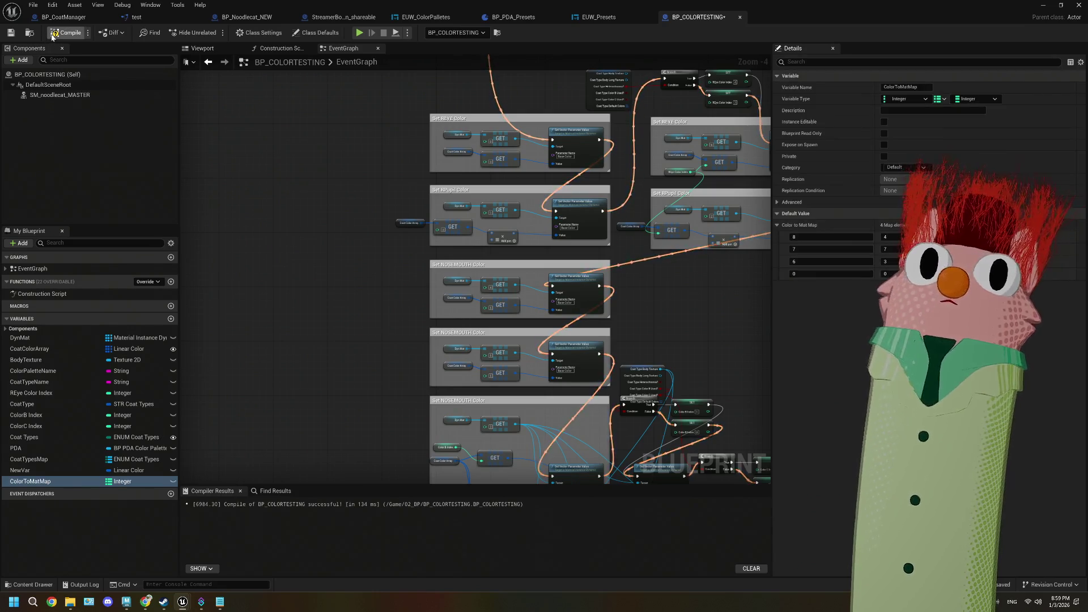
click(12, 33)
click(807, 271)
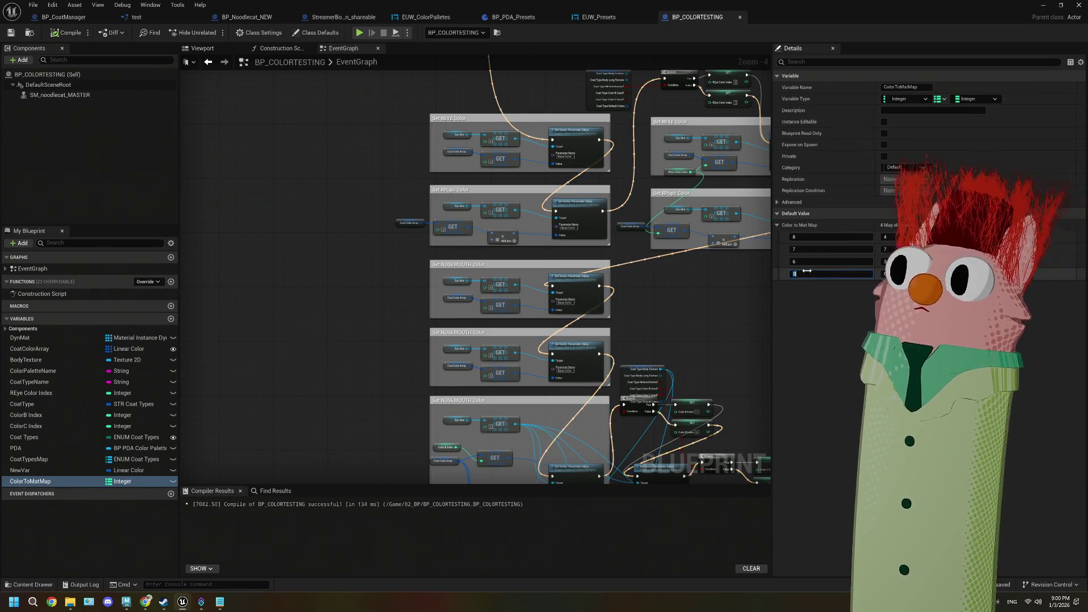
text(5)
key(Return)
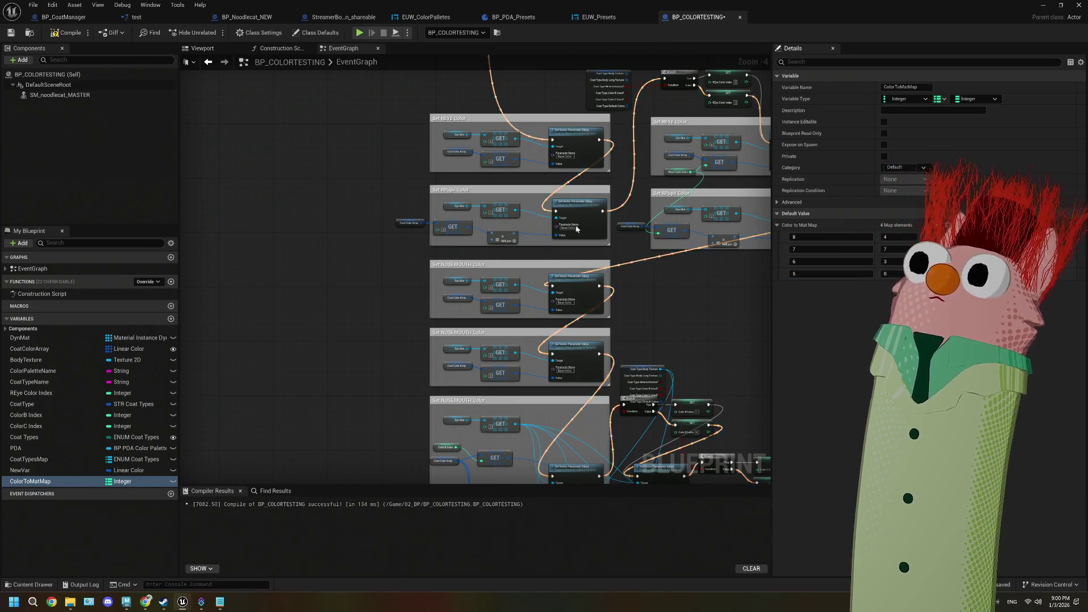
key(alt+Tab)
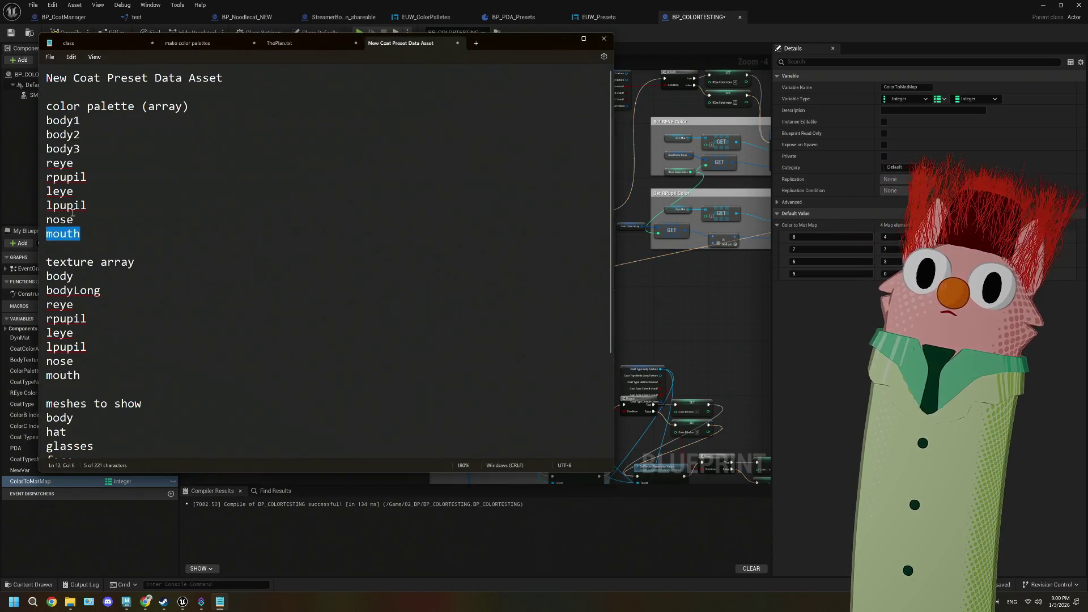
Select the nose and leye entries in the coat preset notes
click(66, 216)
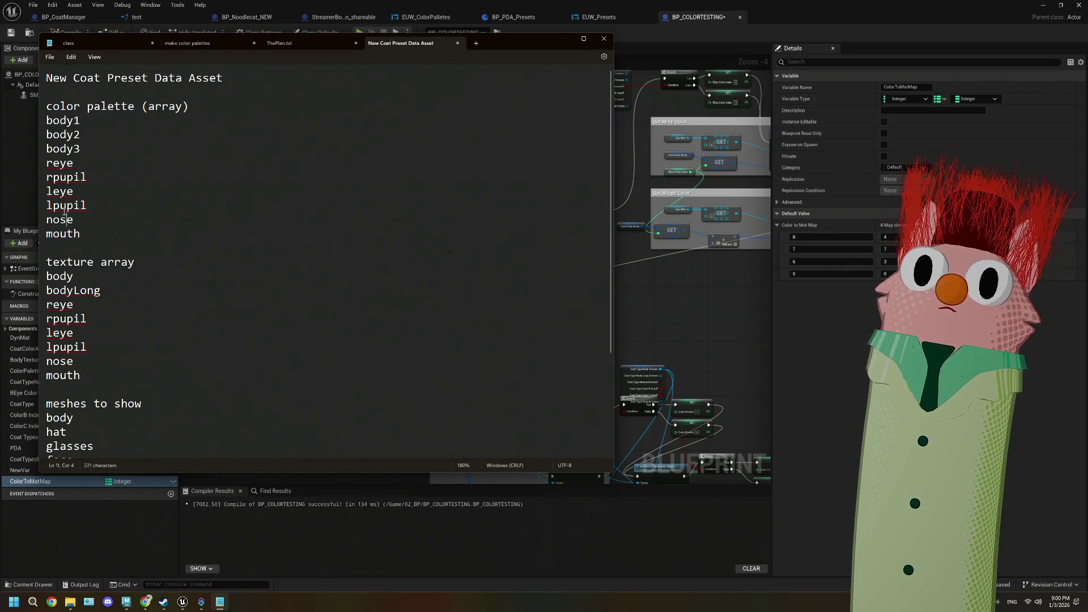
double_click(63, 229)
double_click(63, 223)
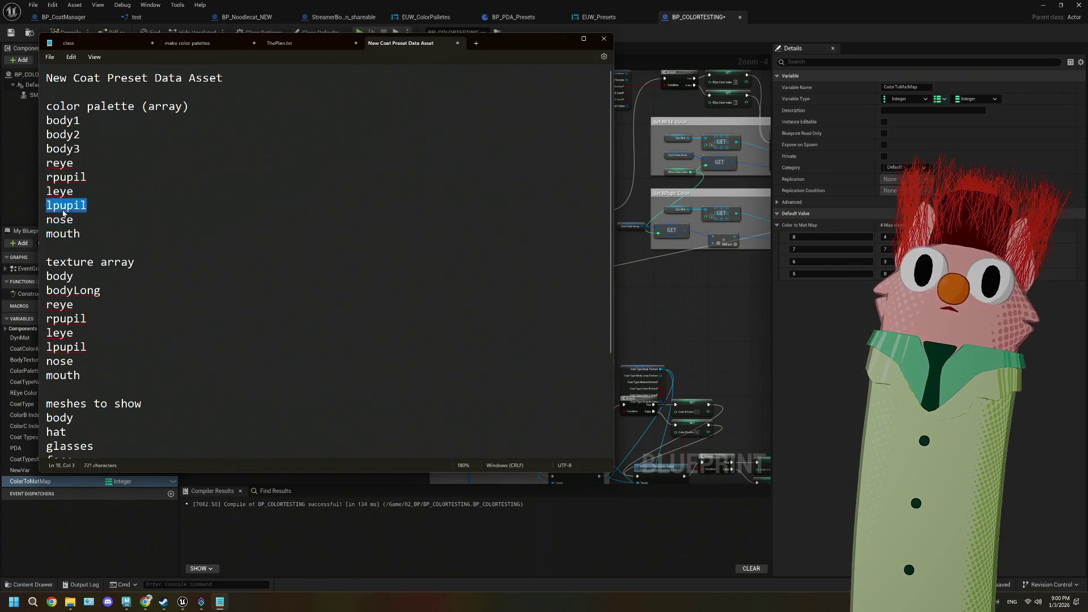
double_click(61, 192)
key(alt+Tab)
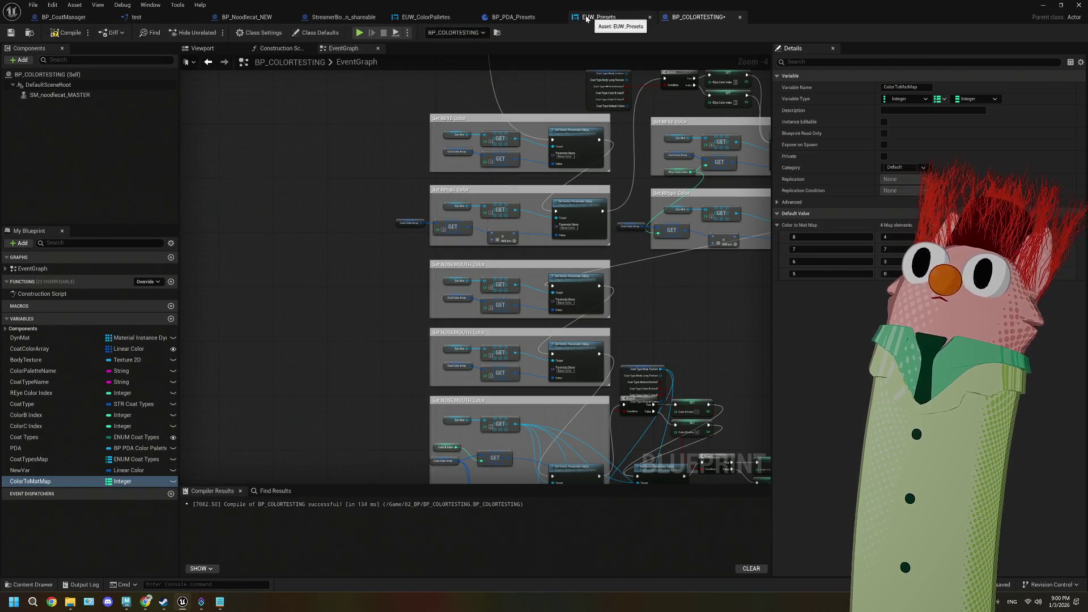
Add a Color to Mat Map entry keyed 4 in BP_COLORTESTING and widen the property area
click(245, 18)
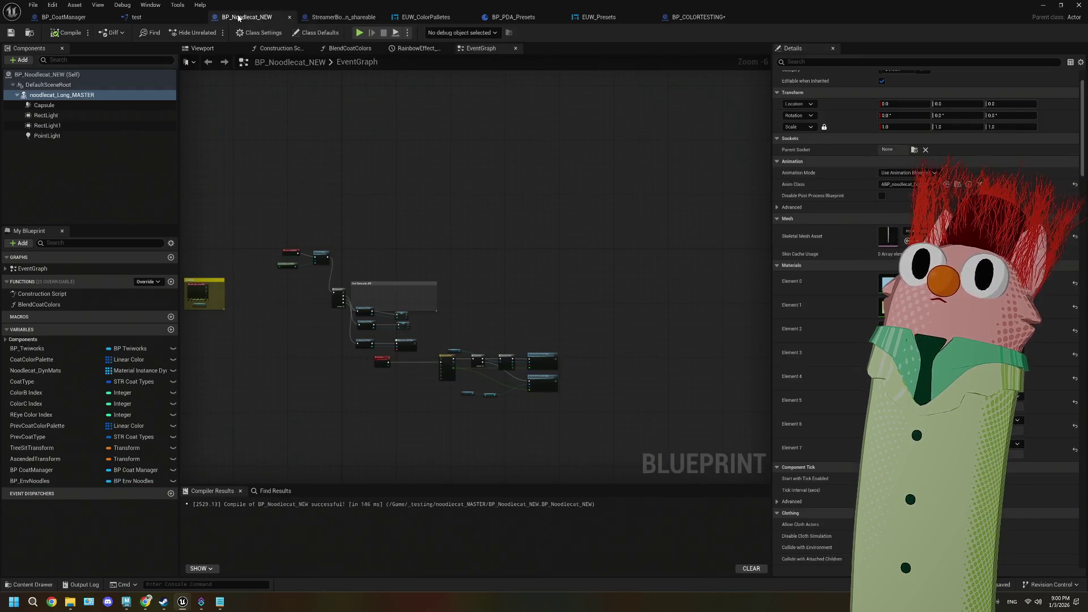
click(63, 17)
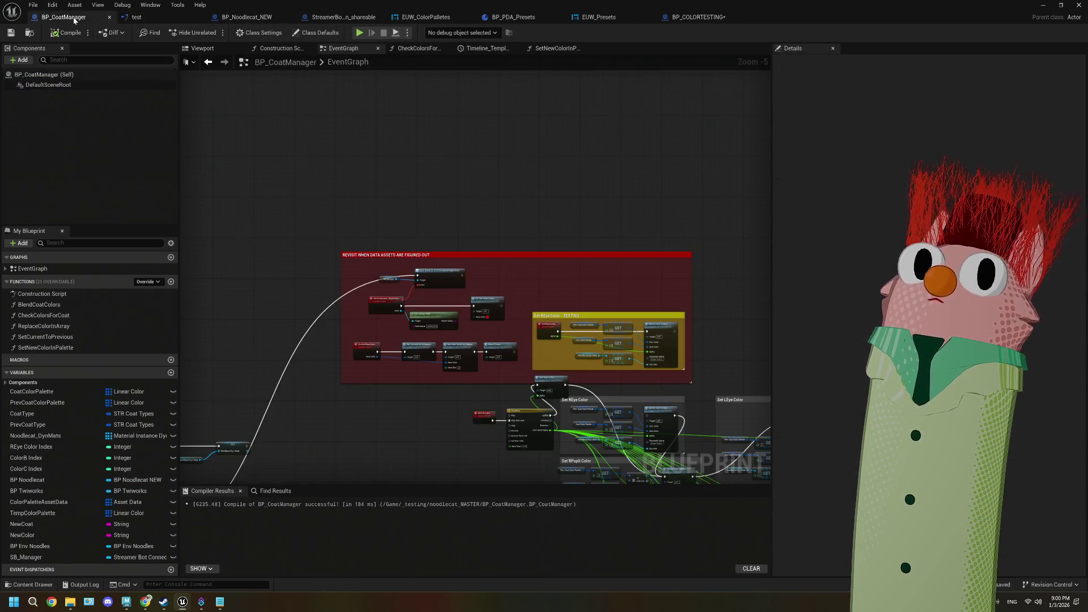
click(246, 17)
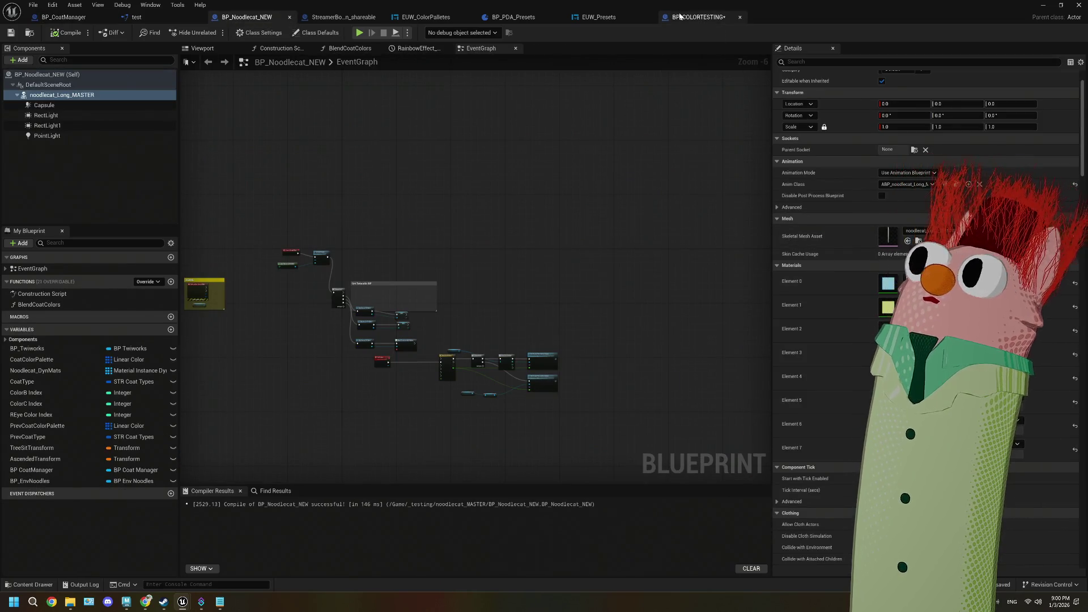
click(698, 17)
click(919, 225)
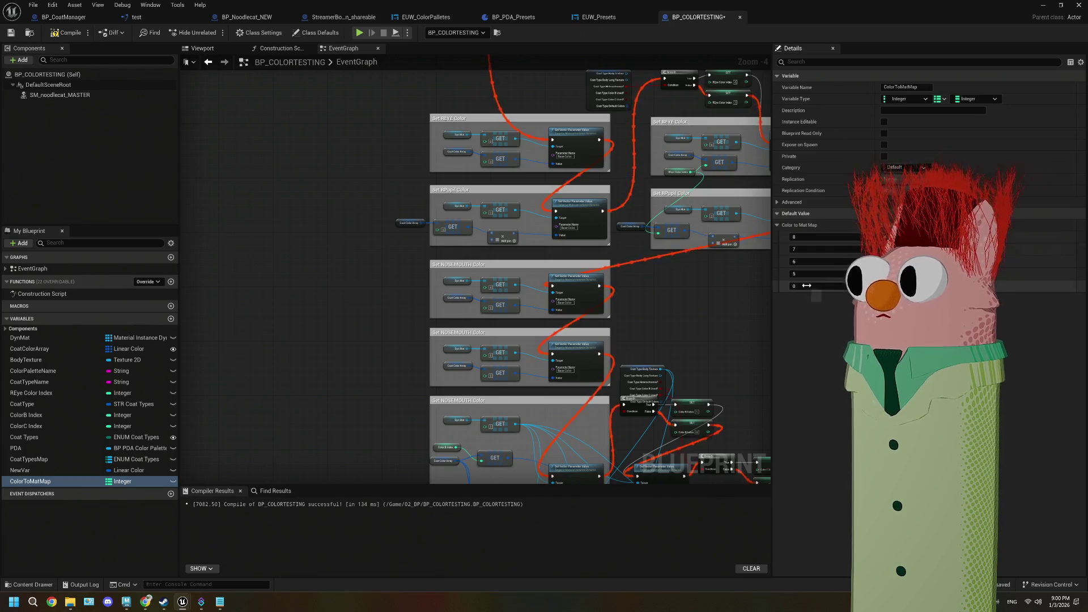
click(807, 286)
text(4)
key(Return)
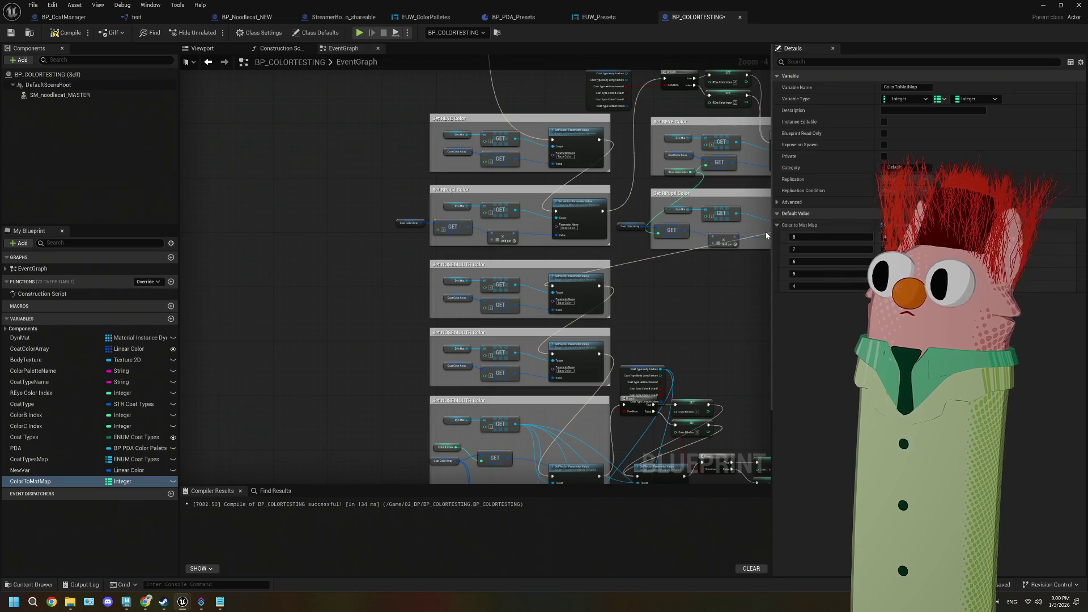
drag(771, 232, 660, 231)
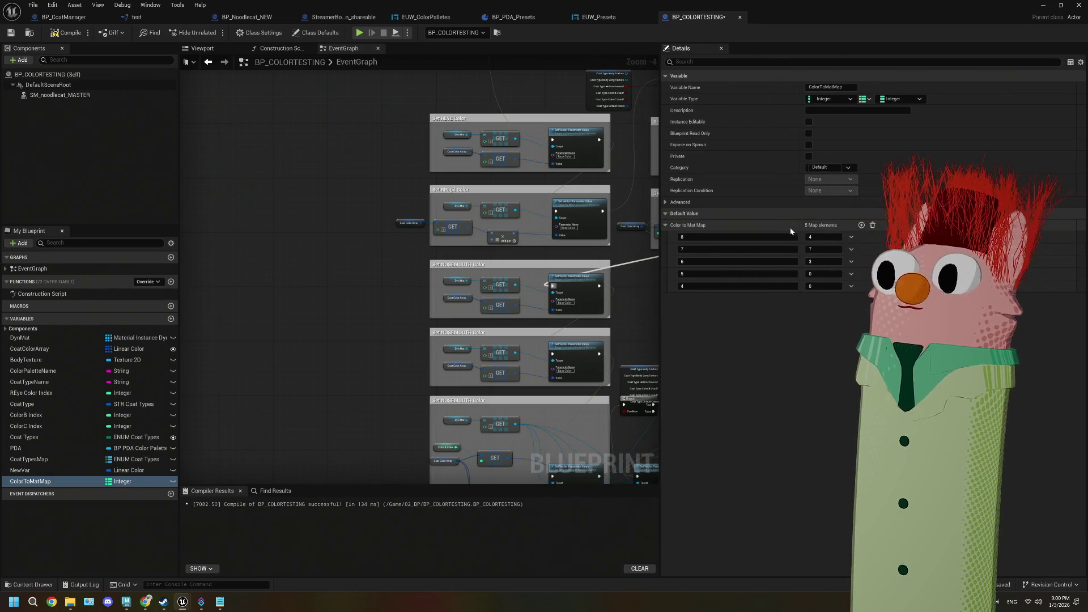
Set key 4's value to 2, add another map entry, and compile
drag(798, 226, 746, 226)
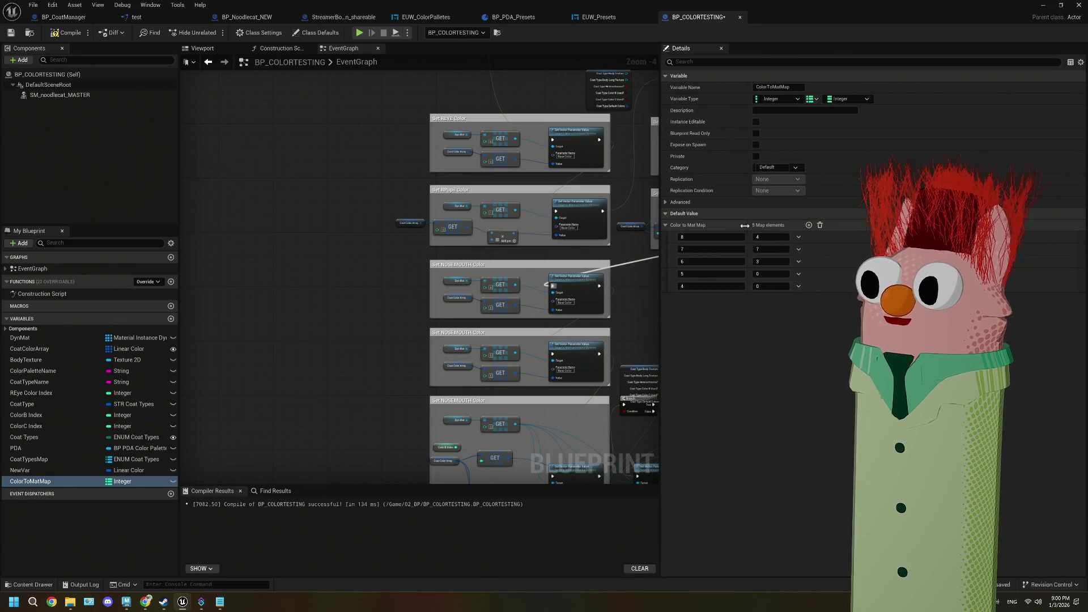
click(222, 604)
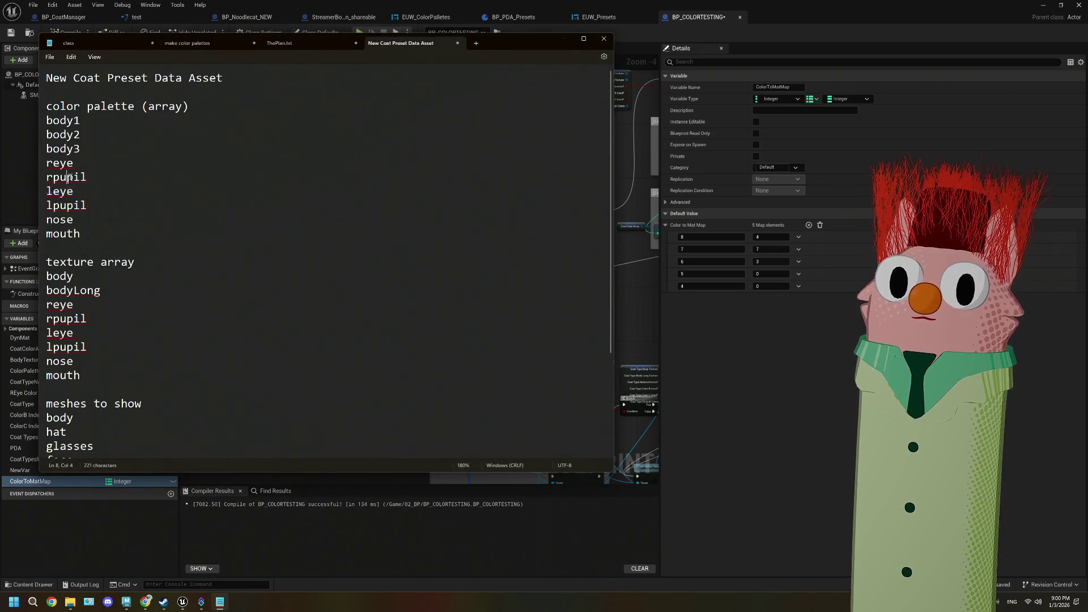
click(717, 395)
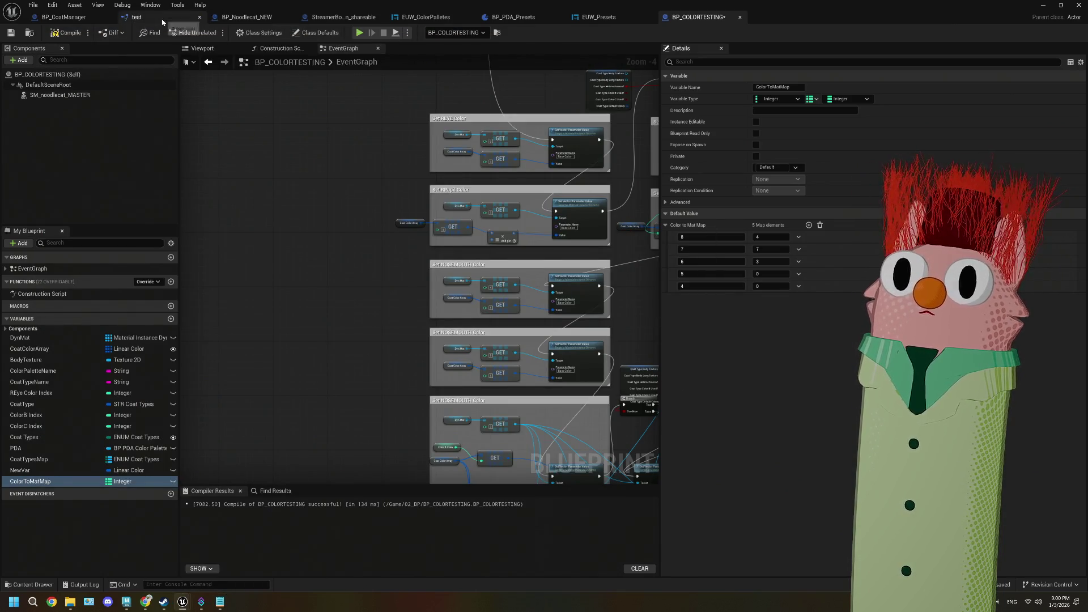
click(235, 17)
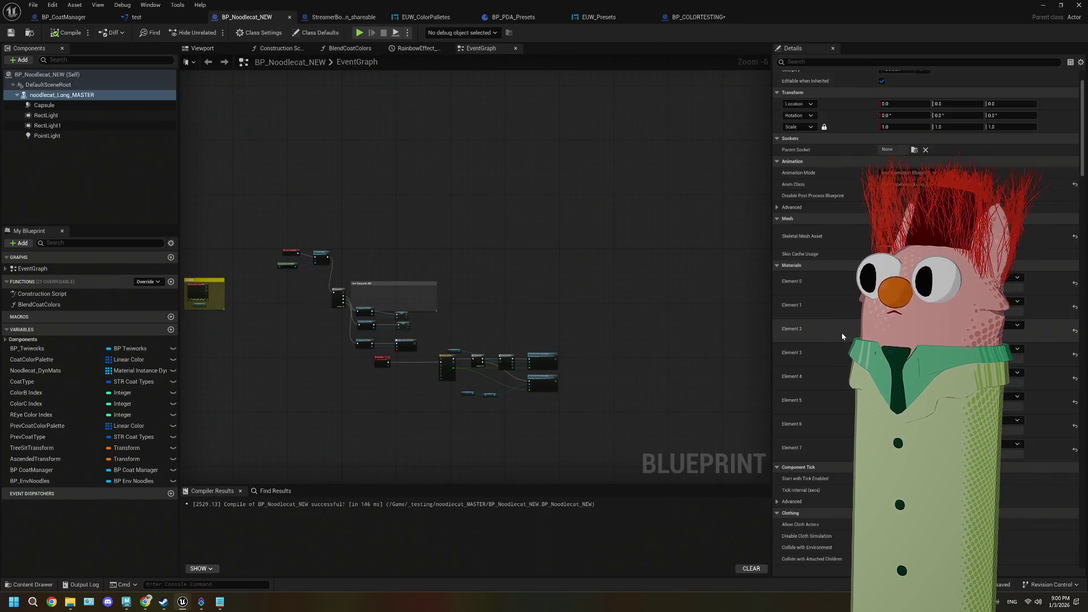
click(688, 17)
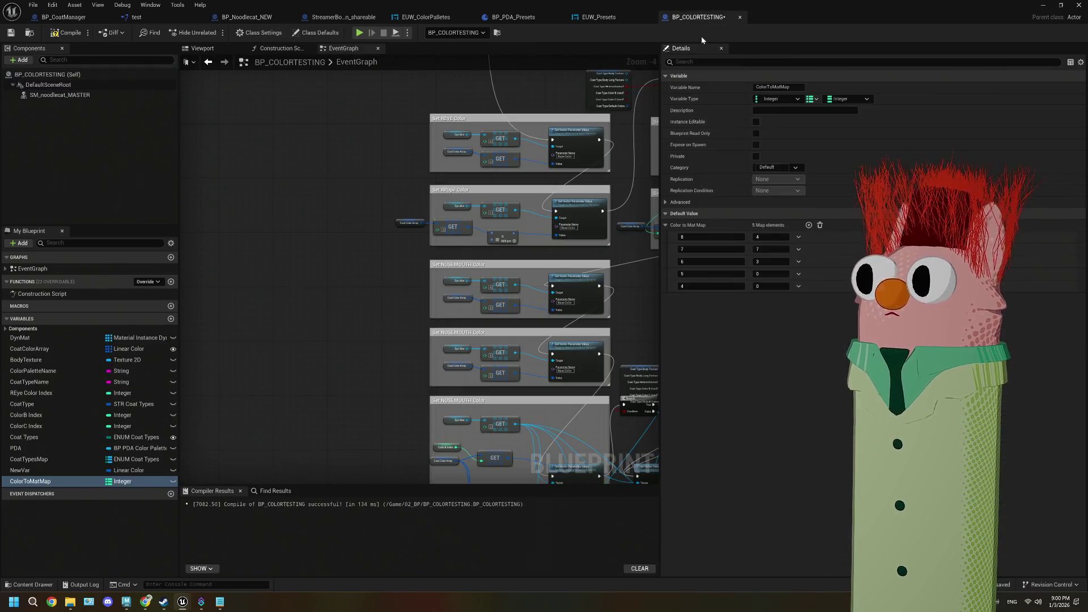
click(769, 286)
text(2)
click(809, 225)
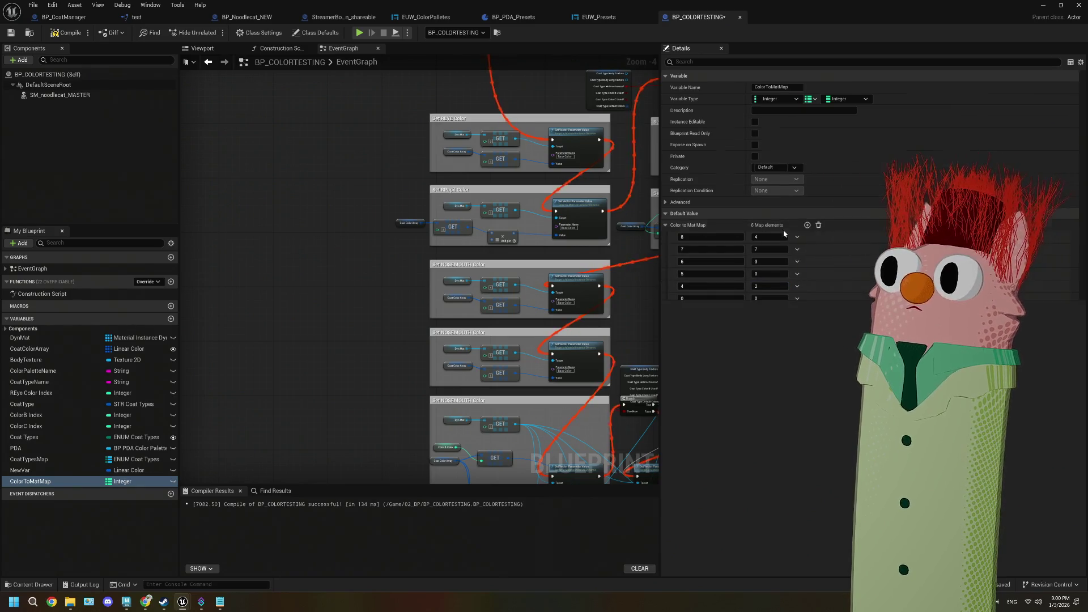
click(66, 32)
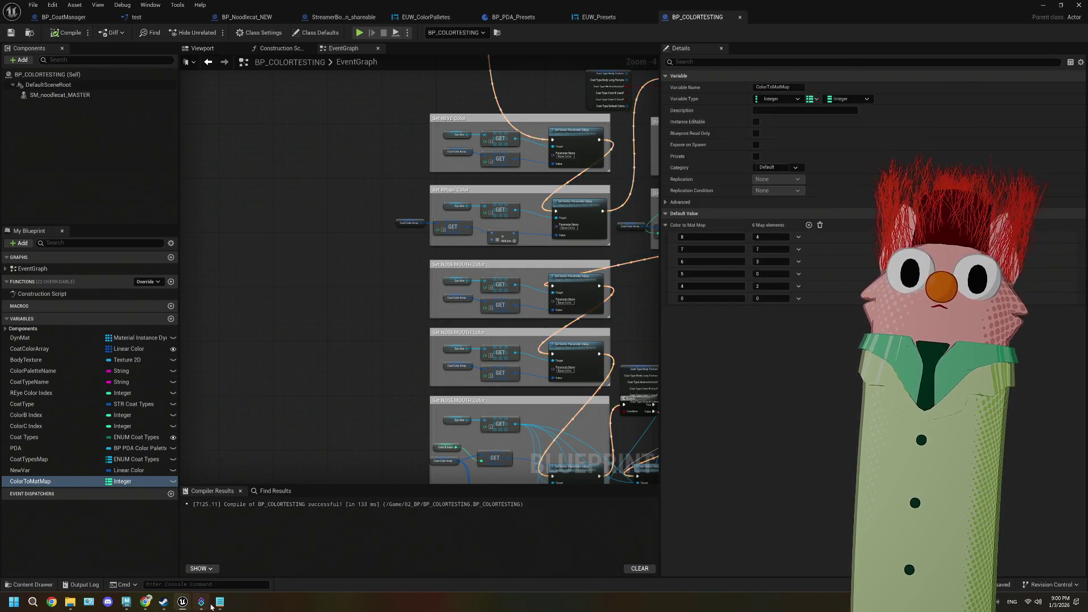
Check the reye notes, then set the new entry to key 3 with value 1
click(220, 602)
double_click(56, 166)
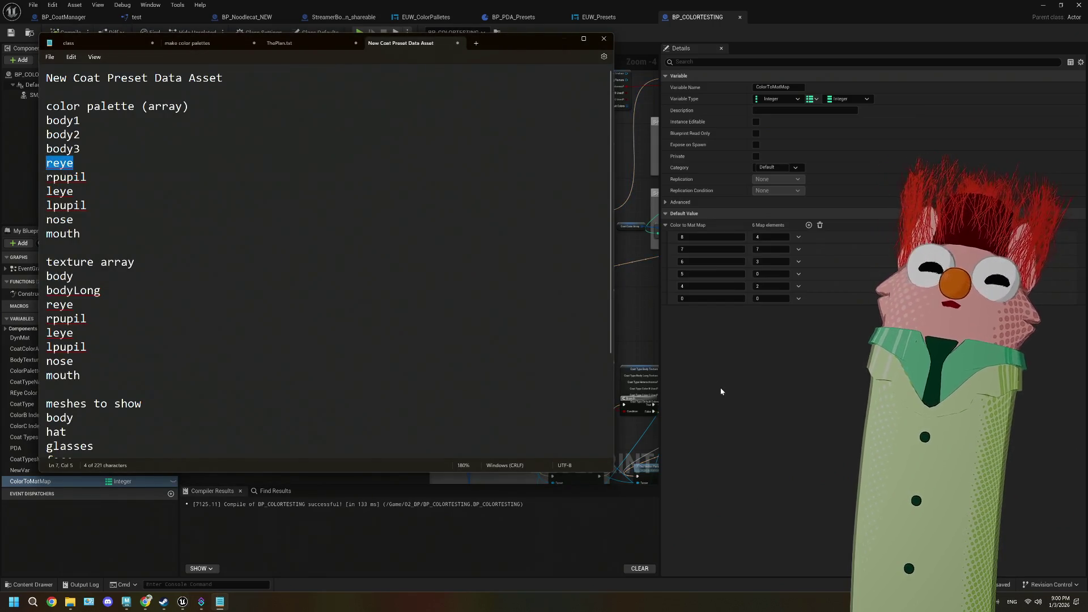
key(alt+Tab)
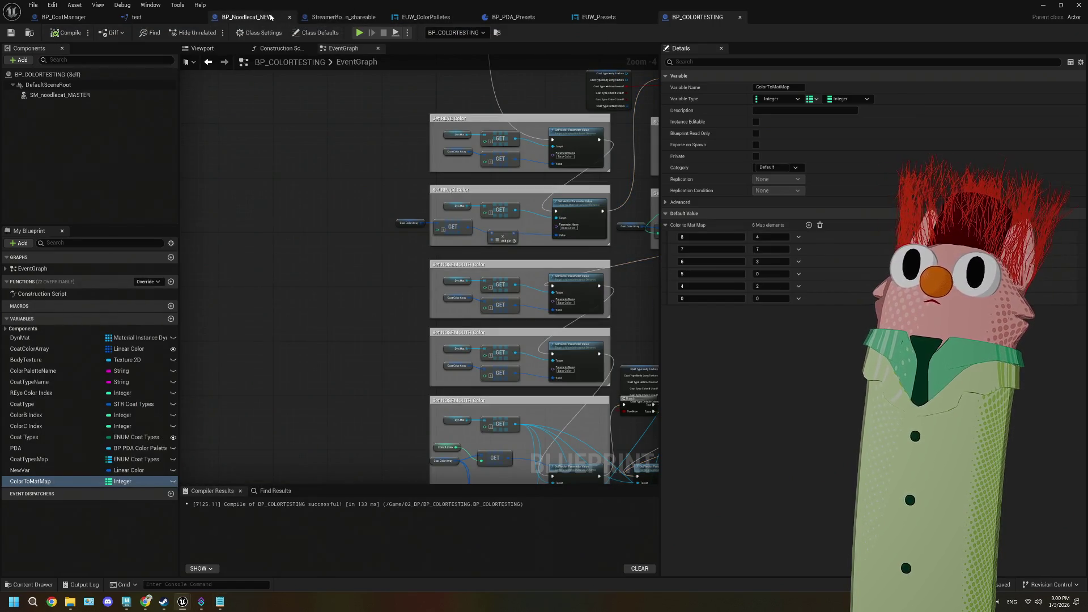
click(246, 17)
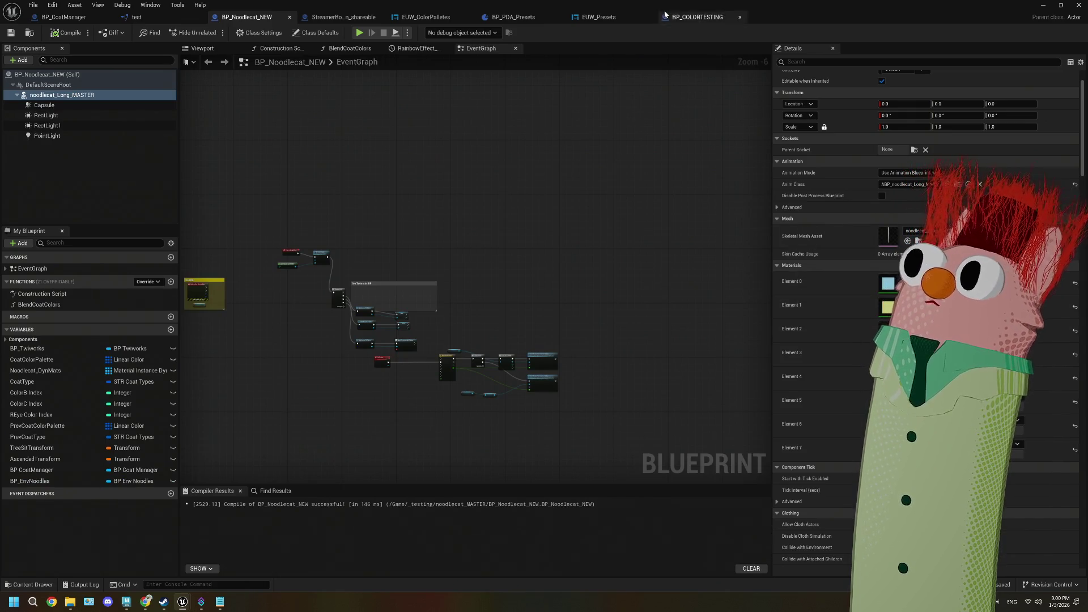
click(697, 17)
click(763, 298)
text(1)
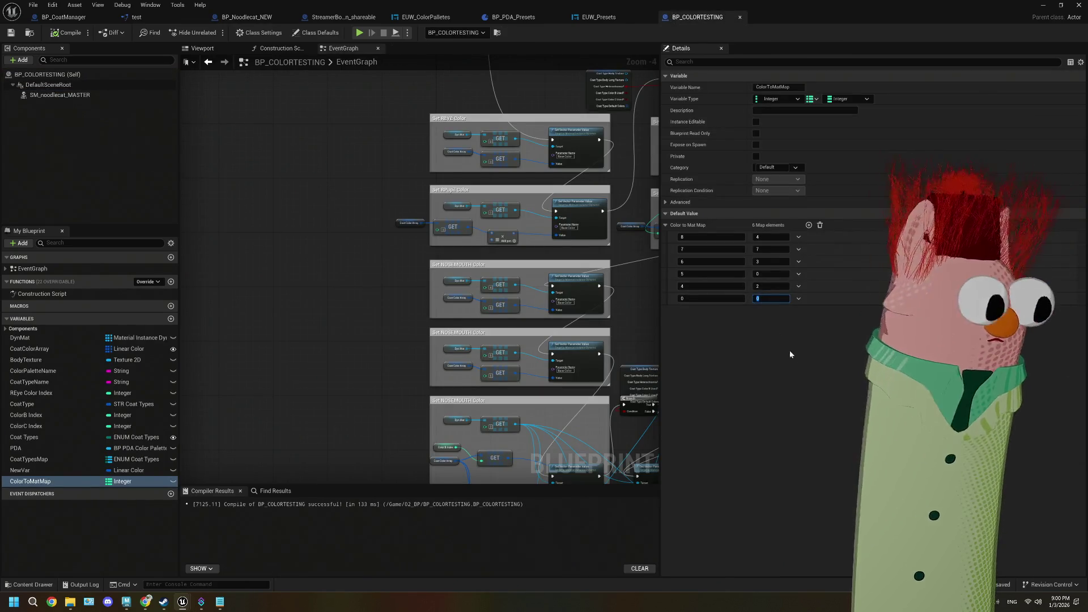
key(Return)
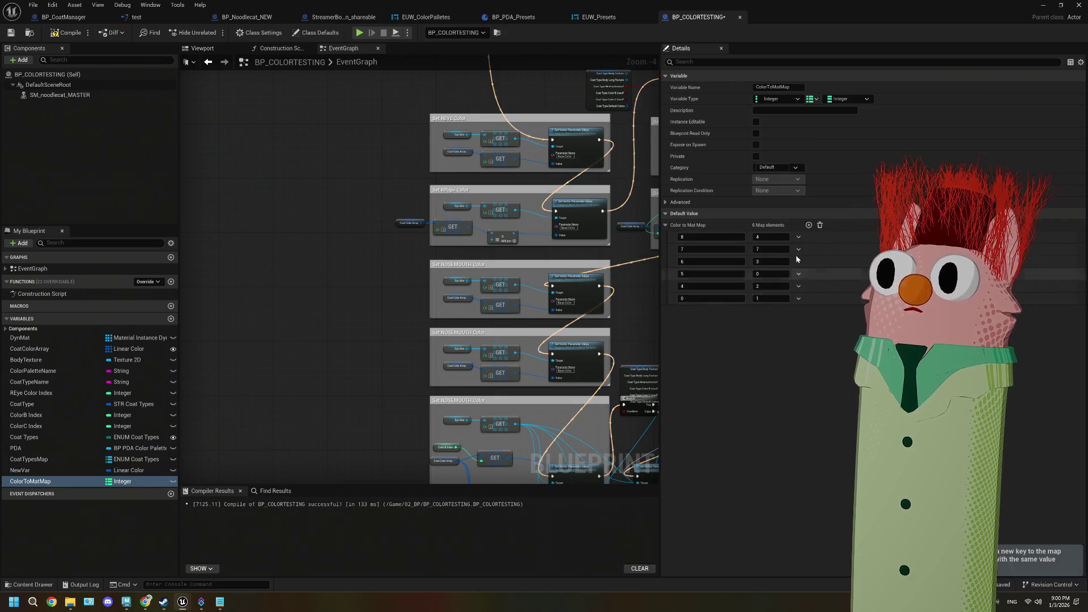
click(711, 298)
text(3)
Add a map entry with key 2 and value 5
click(809, 225)
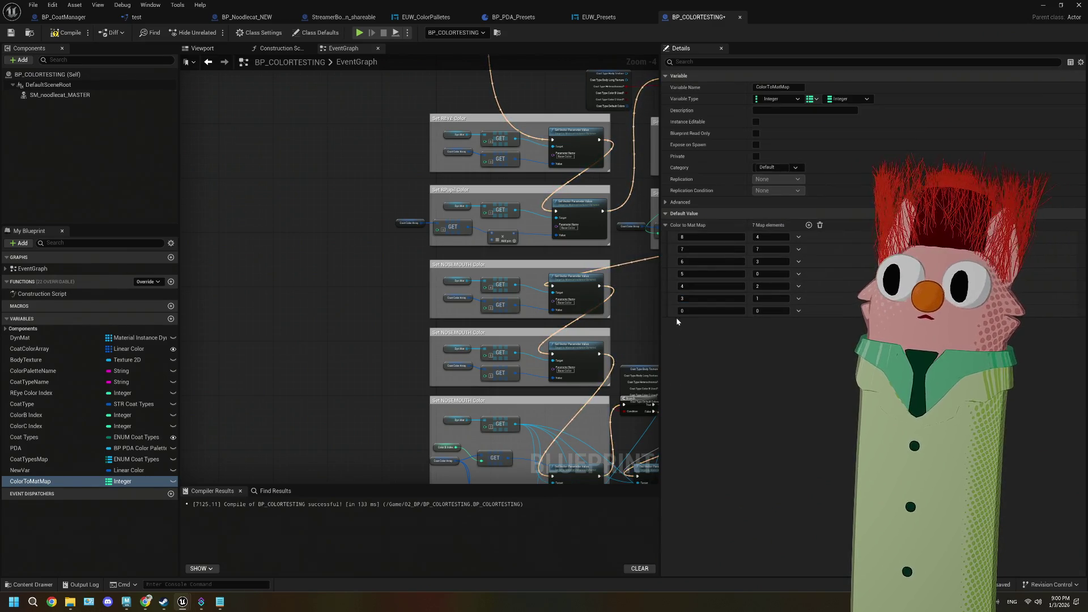
text(2)
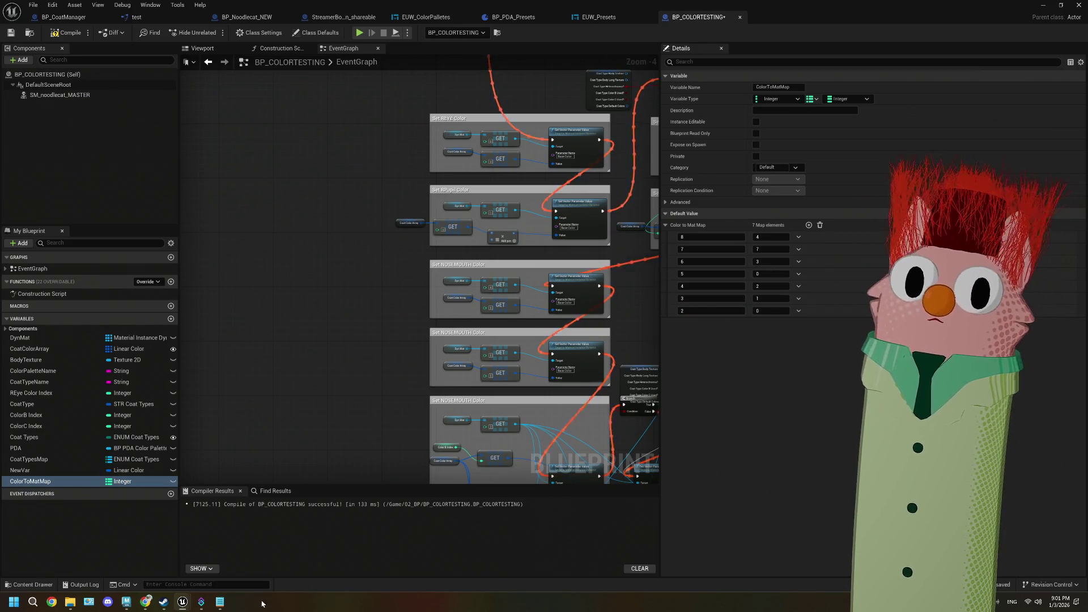
click(226, 605)
click(784, 387)
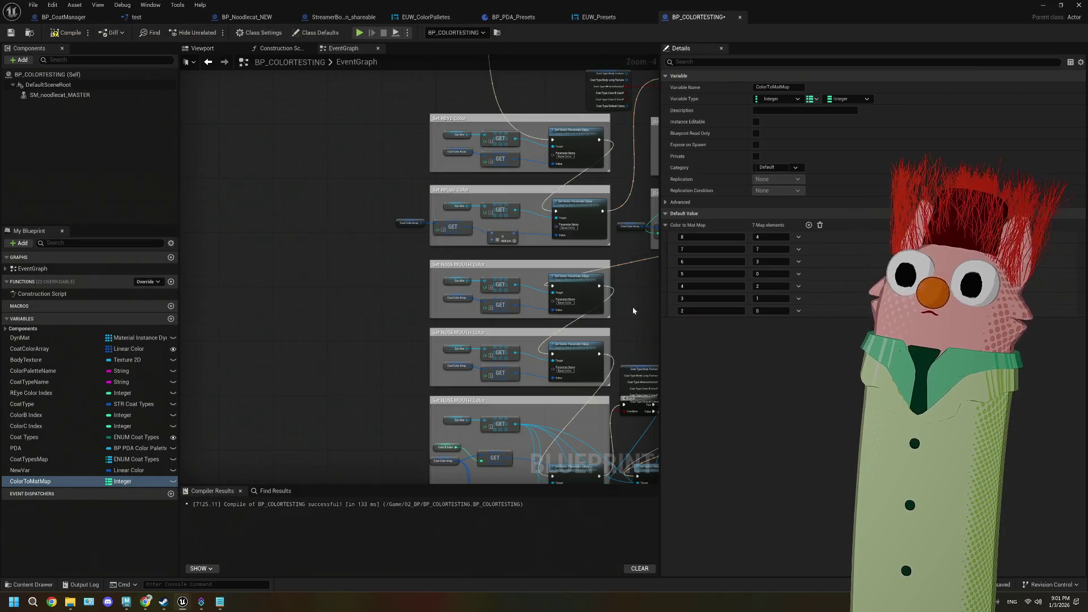
click(242, 18)
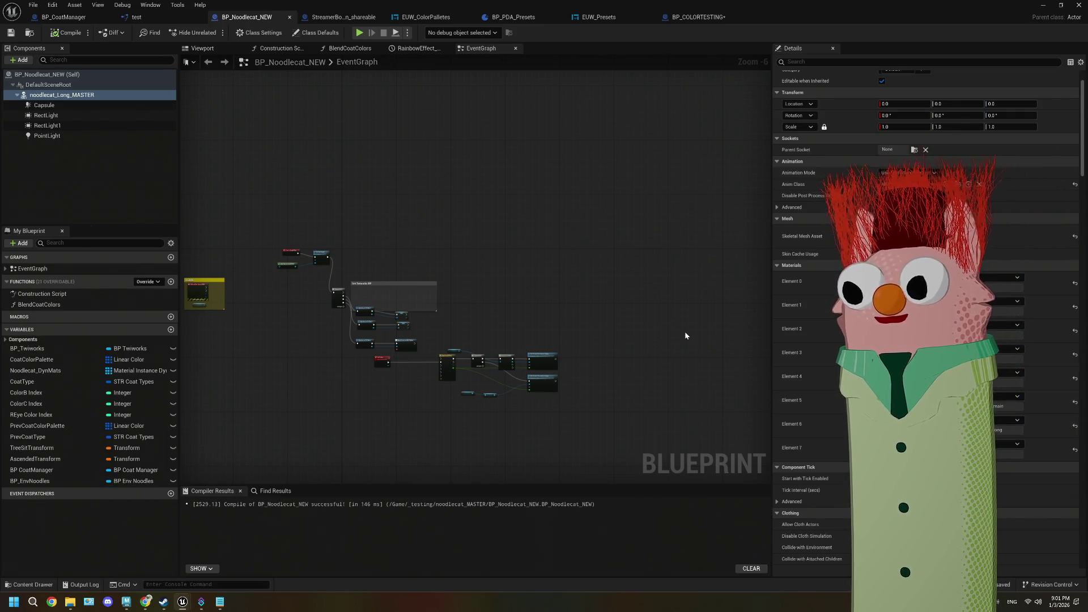
click(683, 18)
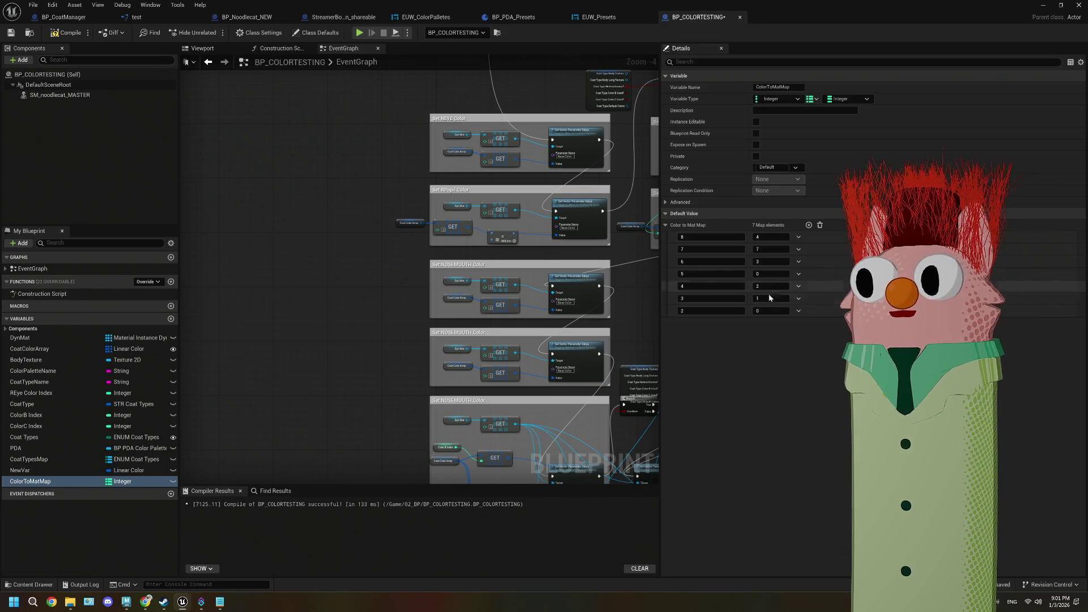
click(763, 313)
text(5)
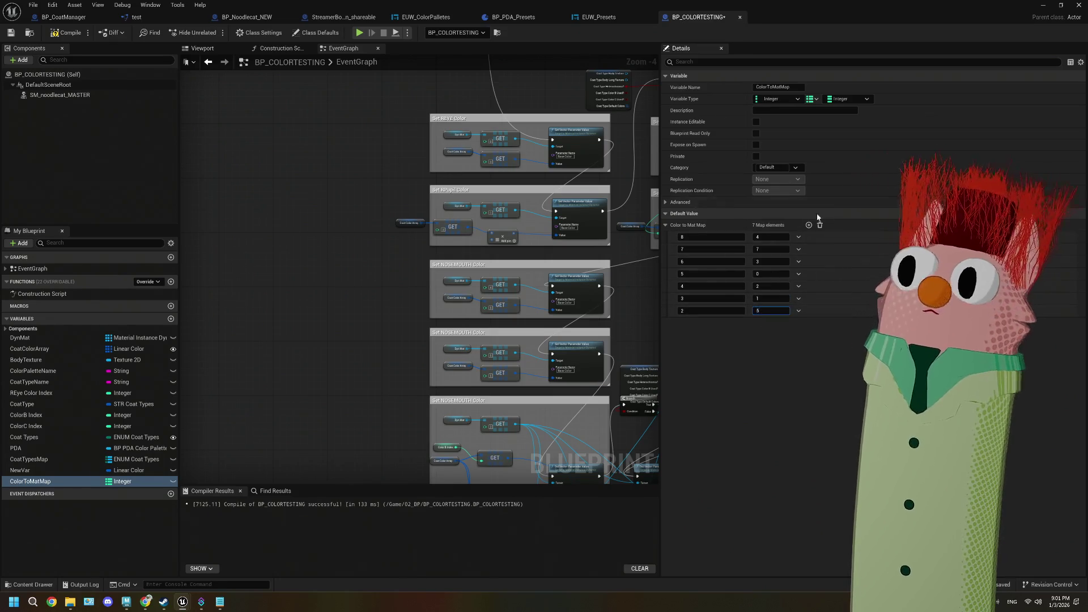
Add keys 1 and 0, each with value 5, and recompile BP_COLORTESTING
click(809, 225)
click(699, 324)
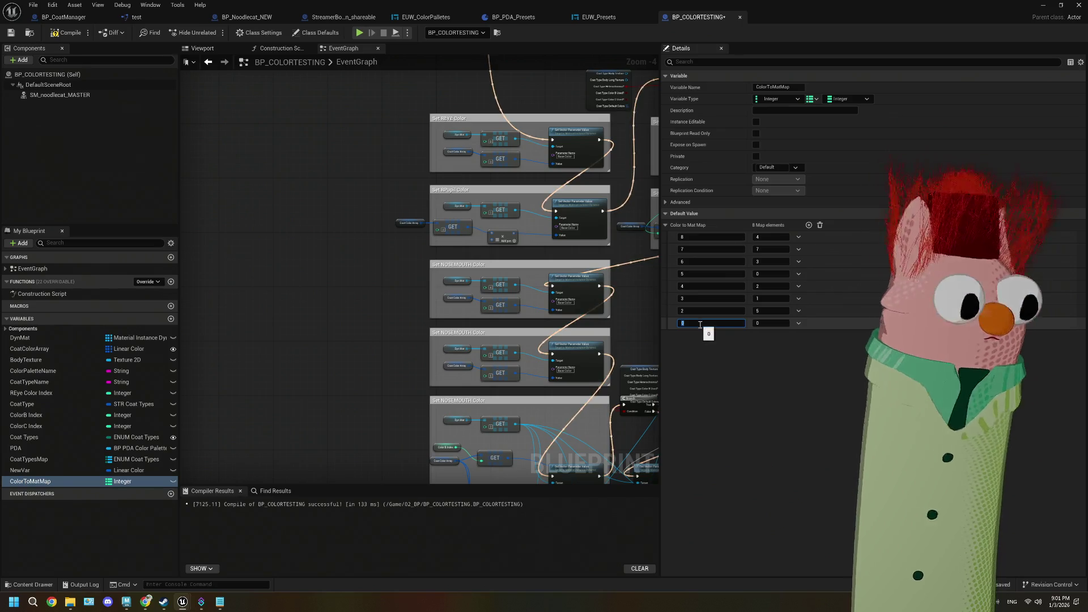
click(762, 323)
text(5)
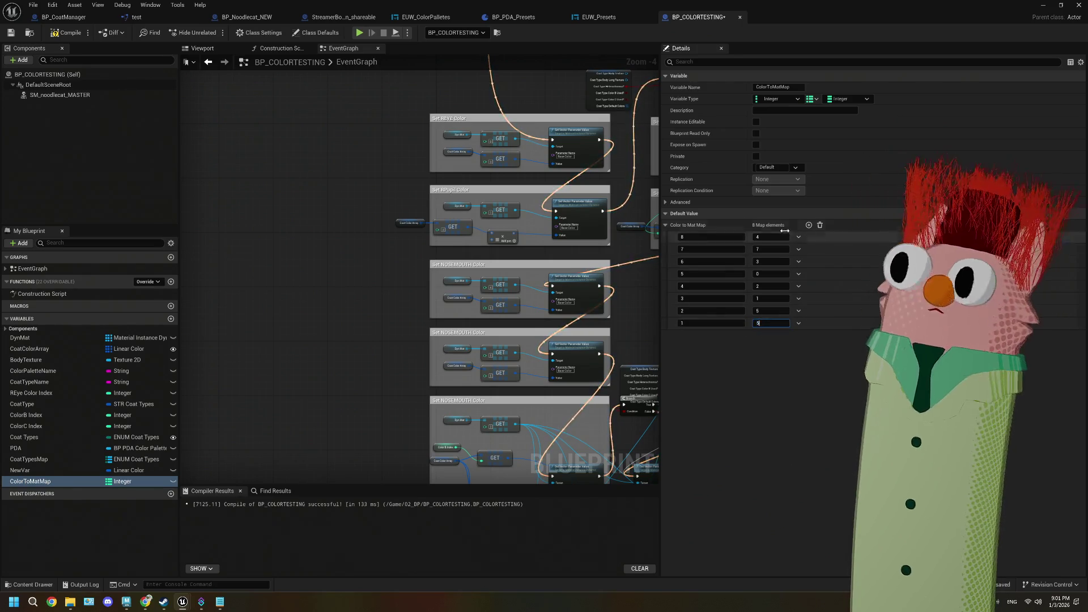
click(809, 226)
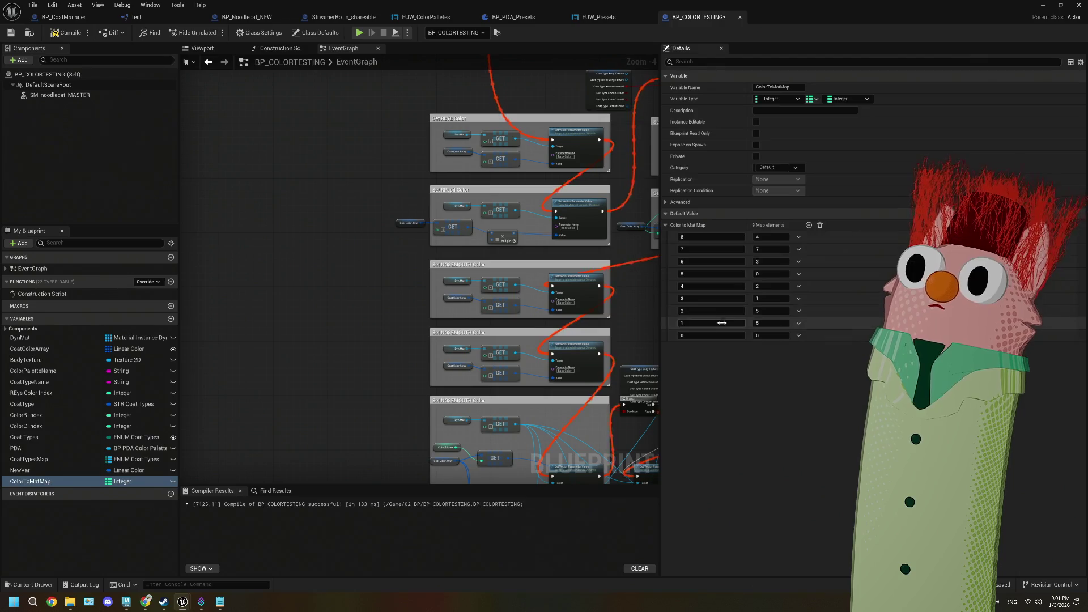
text(5)
key(Return)
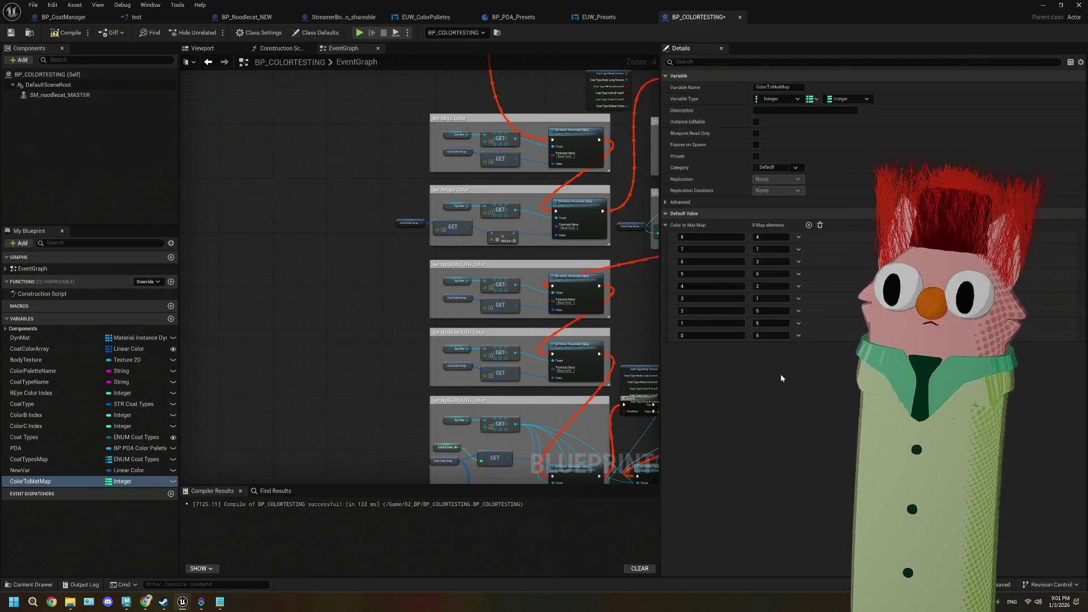
click(10, 33)
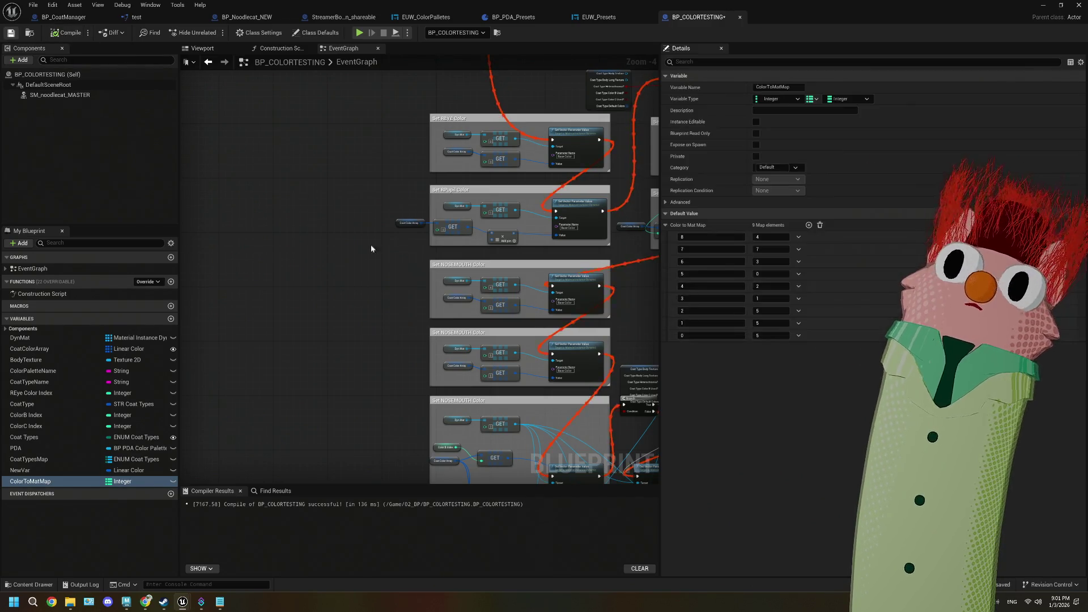
Place a Color to Mat Map getter in empty space beside Set REYE Color
scroll(453, 291, down, 2)
mouse_move(464, 298)
mouse_down()
mouse_move(438, 311)
mouse_move(429, 340)
mouse_up()
scroll(367, 274, up, 3)
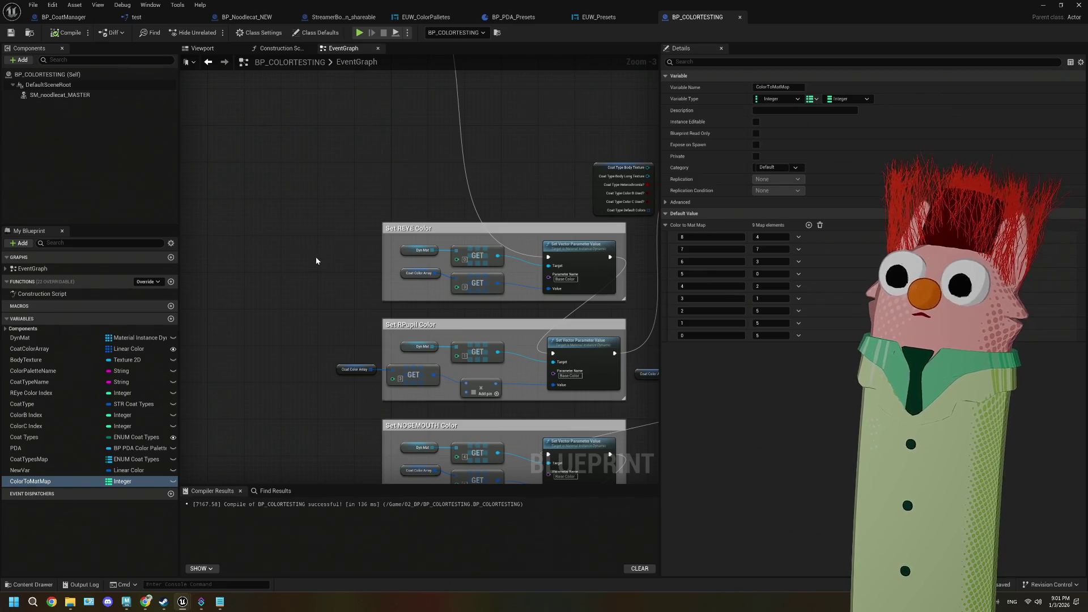
mouse_move(309, 219)
mouse_down()
mouse_move(354, 333)
mouse_move(418, 238)
mouse_up()
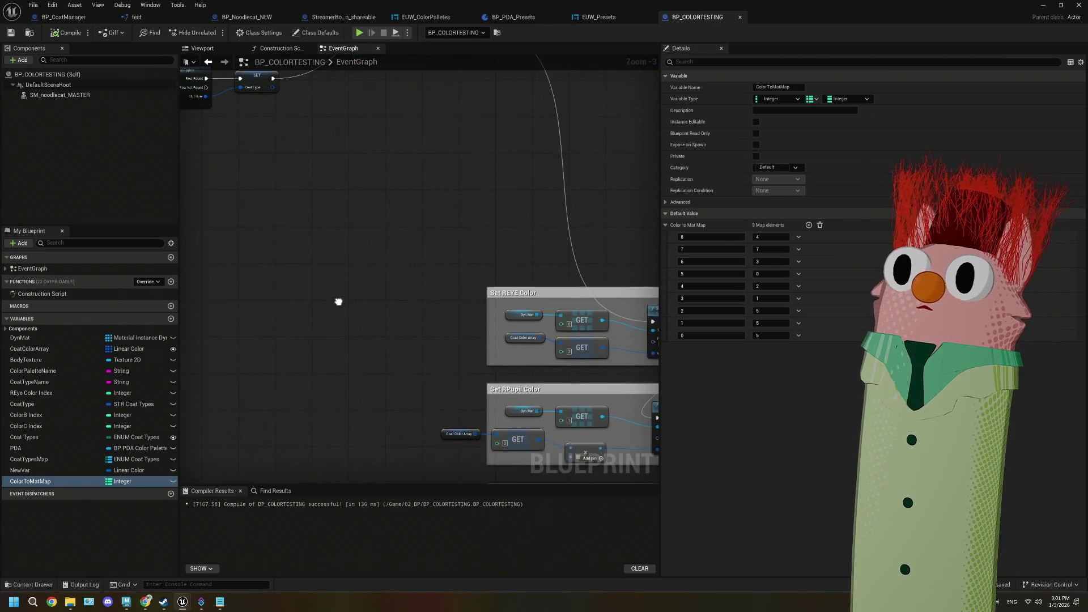
drag(30, 481, 215, 280)
click(242, 286)
Attach a Find node to the Color to Mat Map output
scroll(282, 319, up, 1)
scroll(282, 319, up, 1)
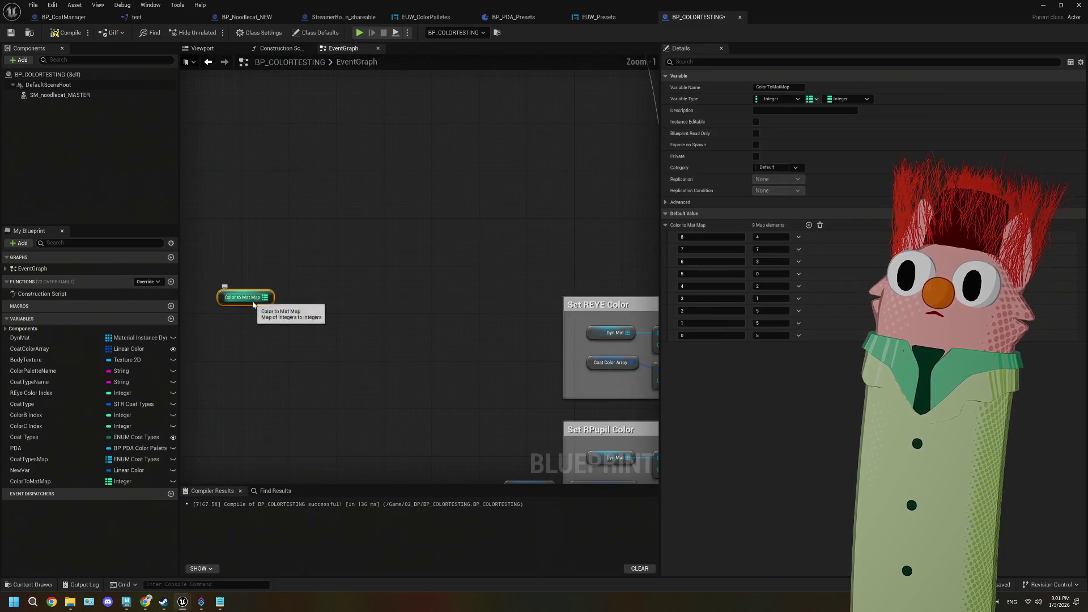
drag(229, 291, 267, 294)
text(find)
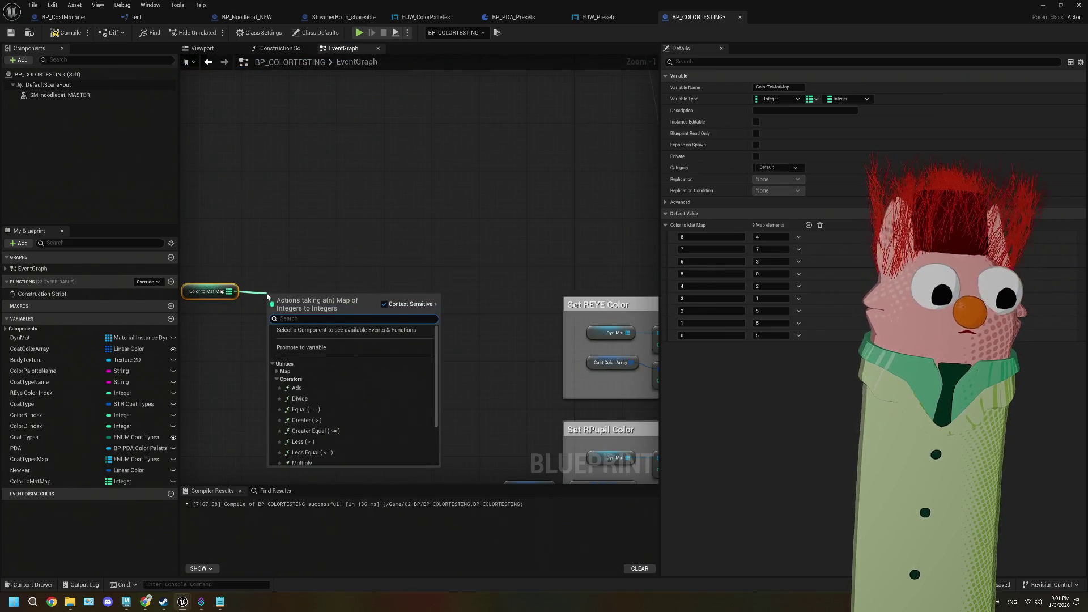
key(Return)
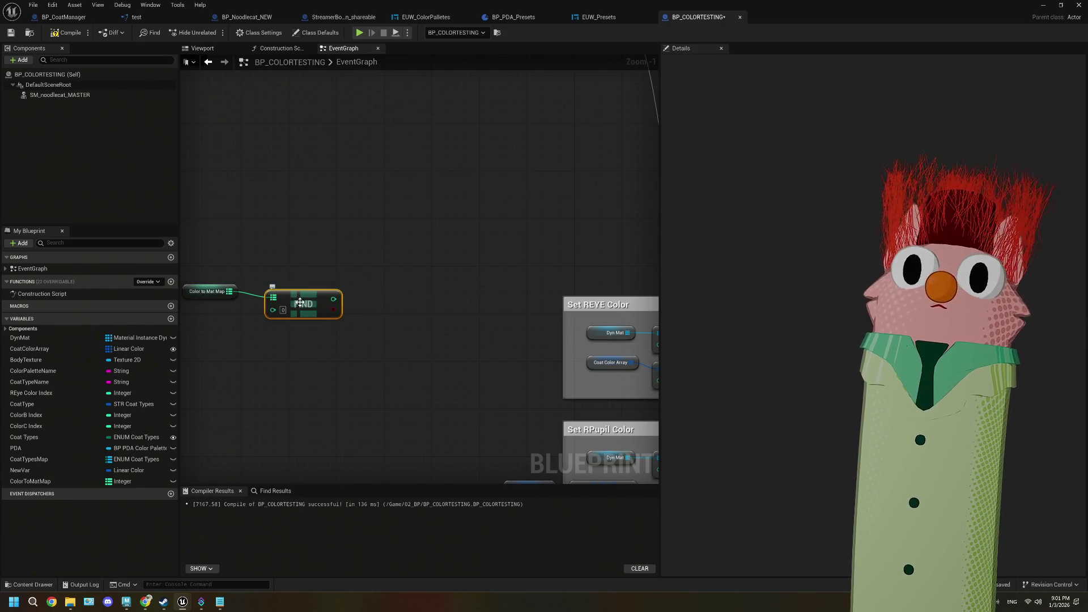
Delete the Find node and search for a Keys node from the map pin
drag(299, 302, 287, 295)
scroll(317, 320, down, 1)
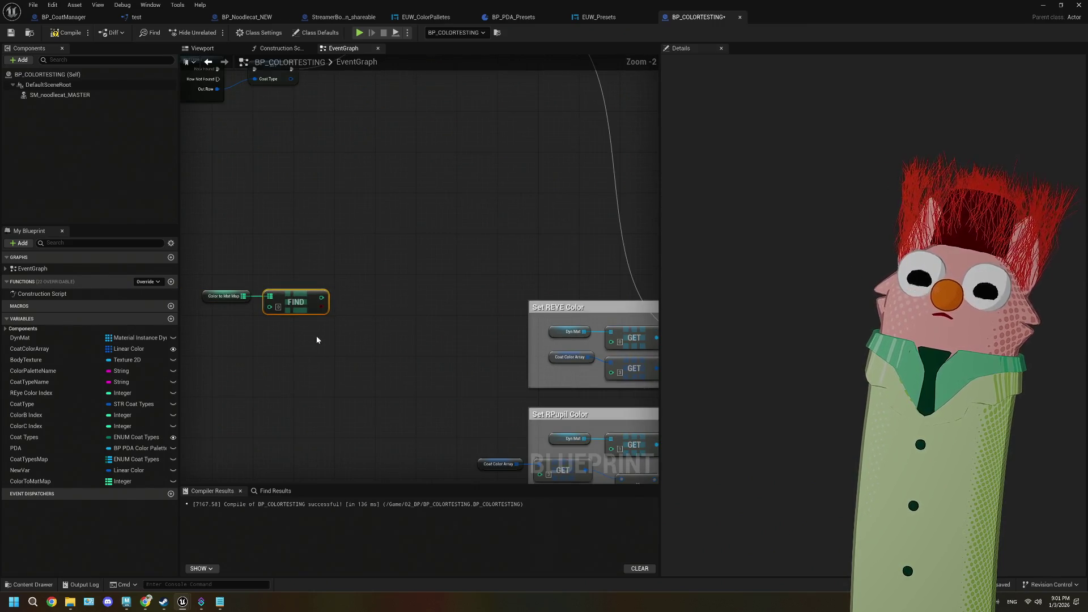
key(Delete)
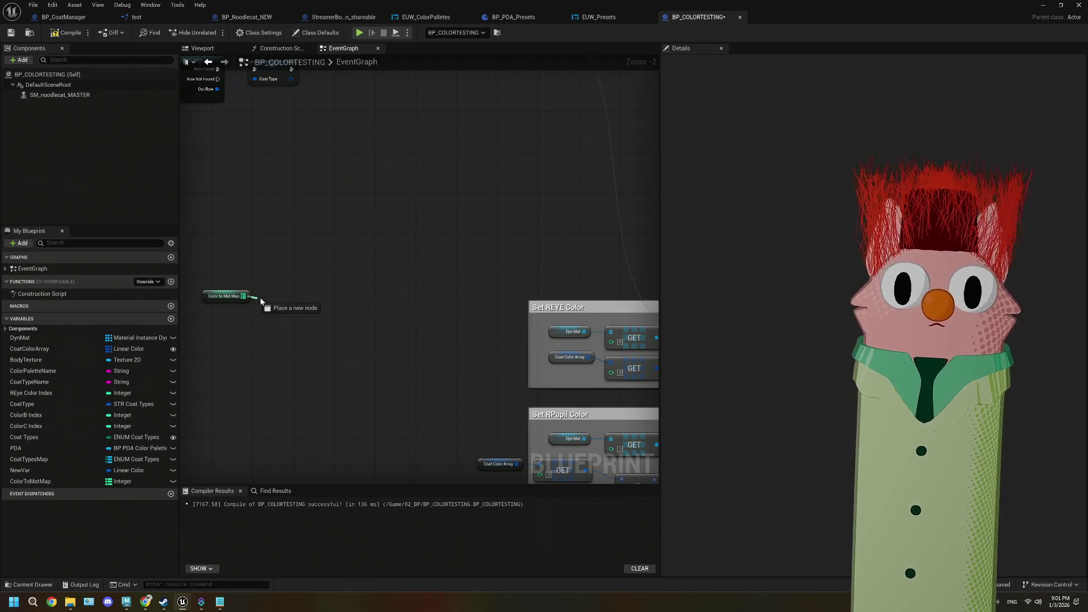
drag(261, 302, 260, 301)
text(keys)
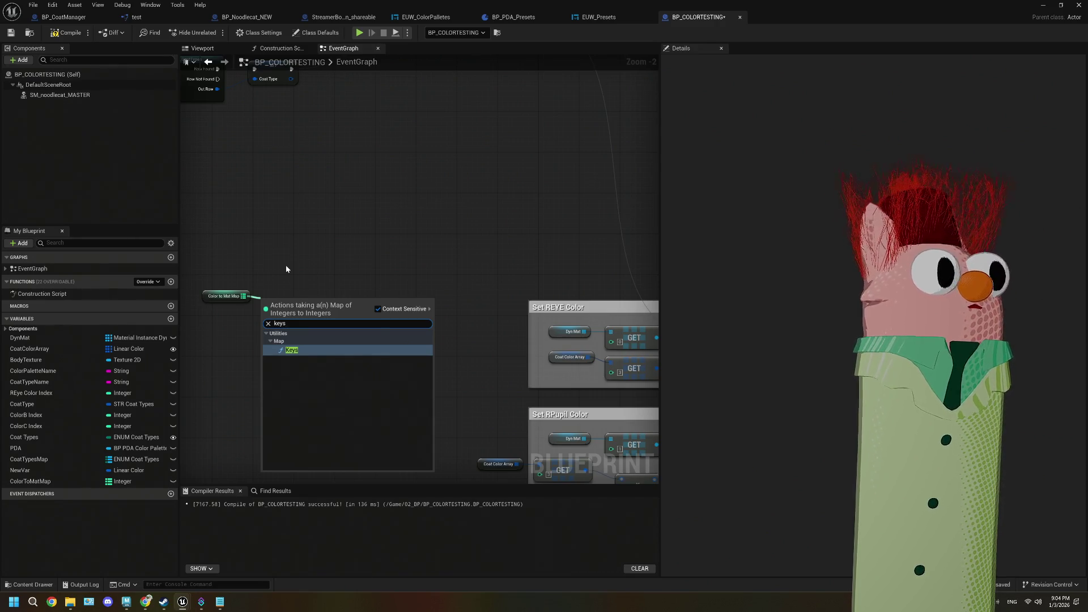
Dismiss the Keys search and save BP_COLORTESTING with the map getter left unconnected
click(343, 232)
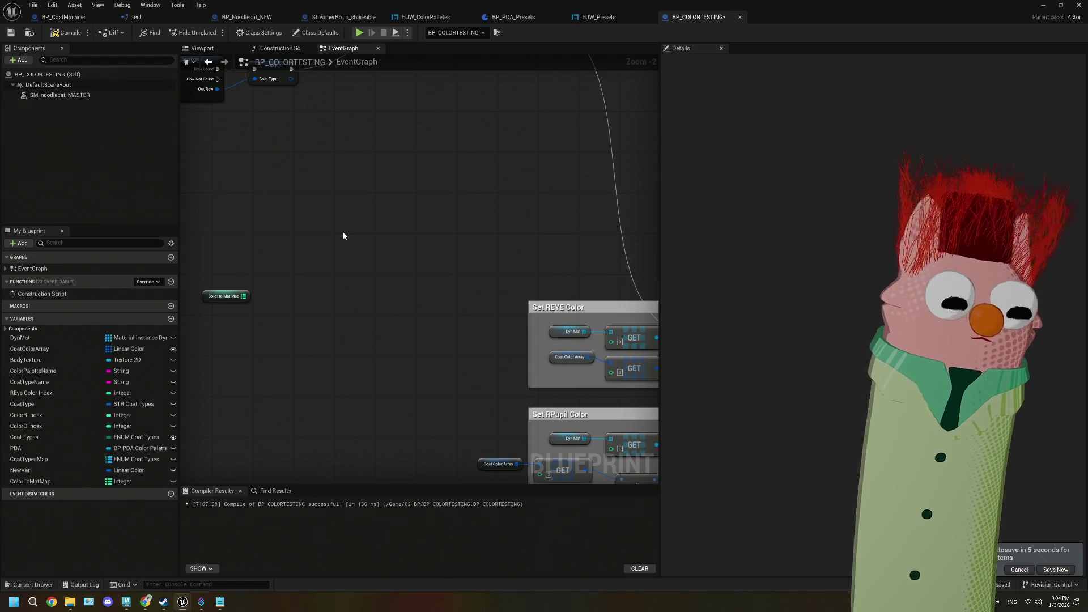
drag(343, 235, 308, 279)
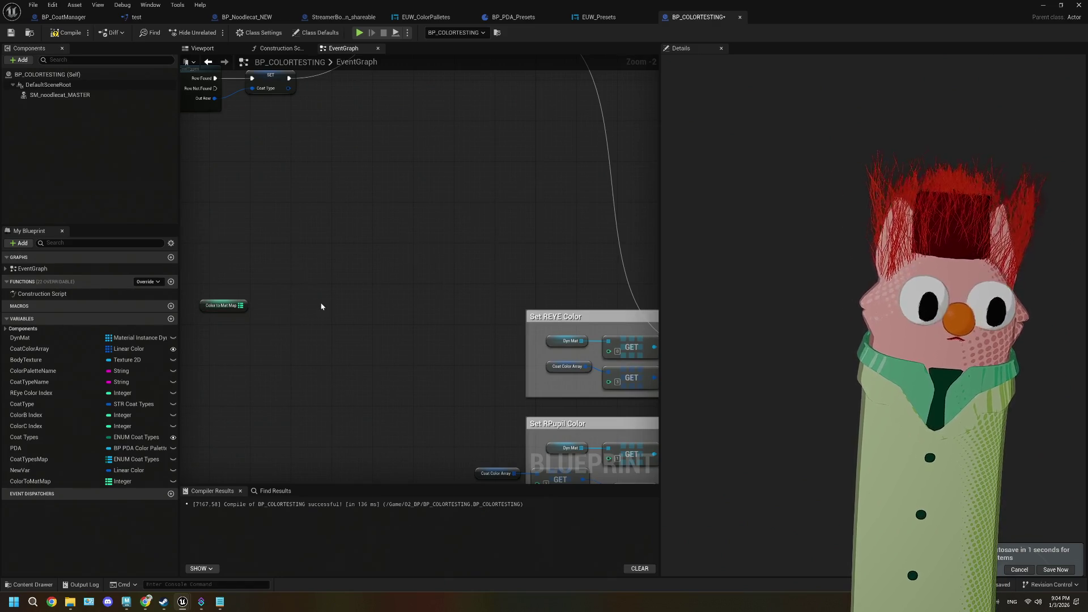
click(9, 34)
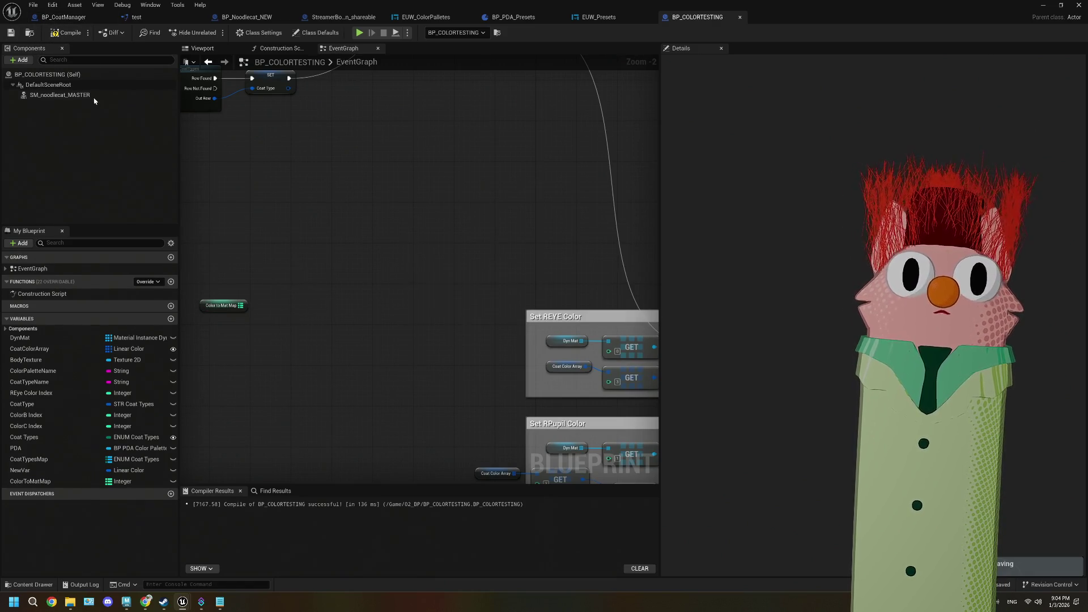
drag(298, 294, 279, 284)
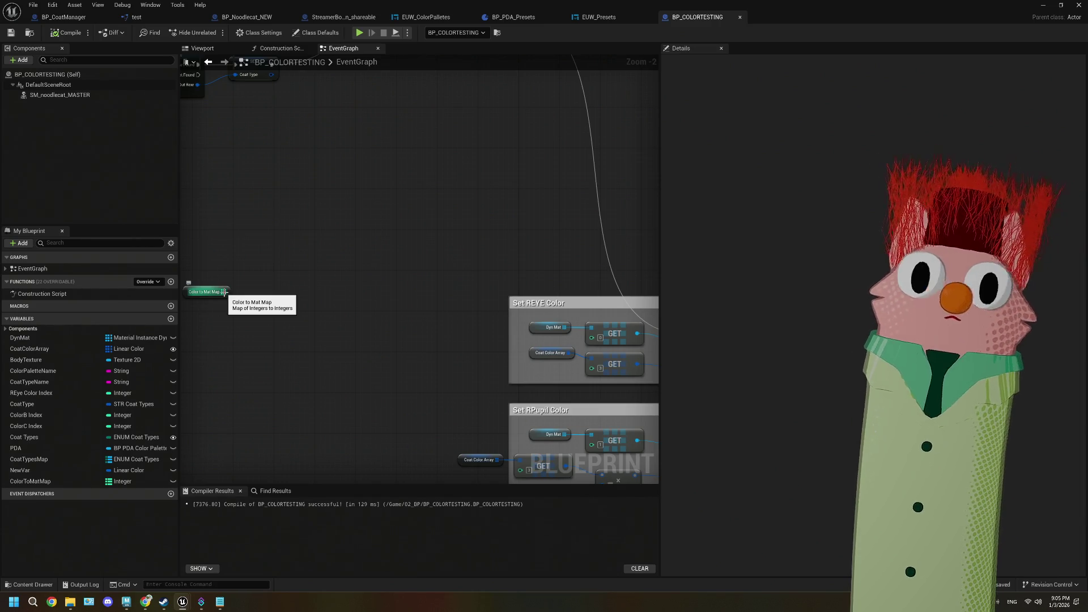
Delete the key 2, 1 and 0 entries from Color to Mat Map and save with Ctrl+S
click(210, 292)
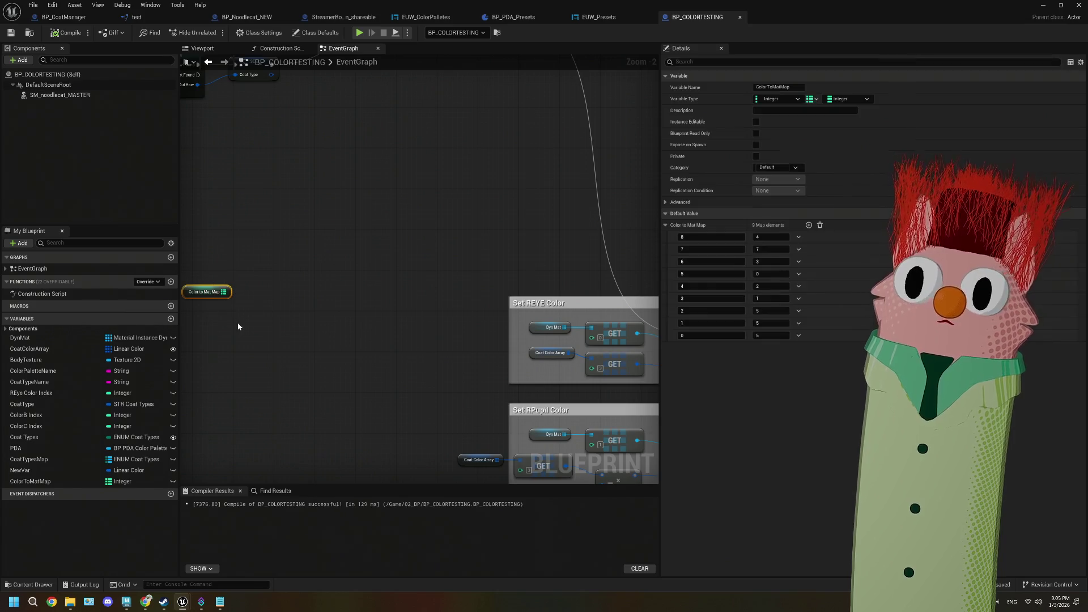
click(799, 310)
click(804, 322)
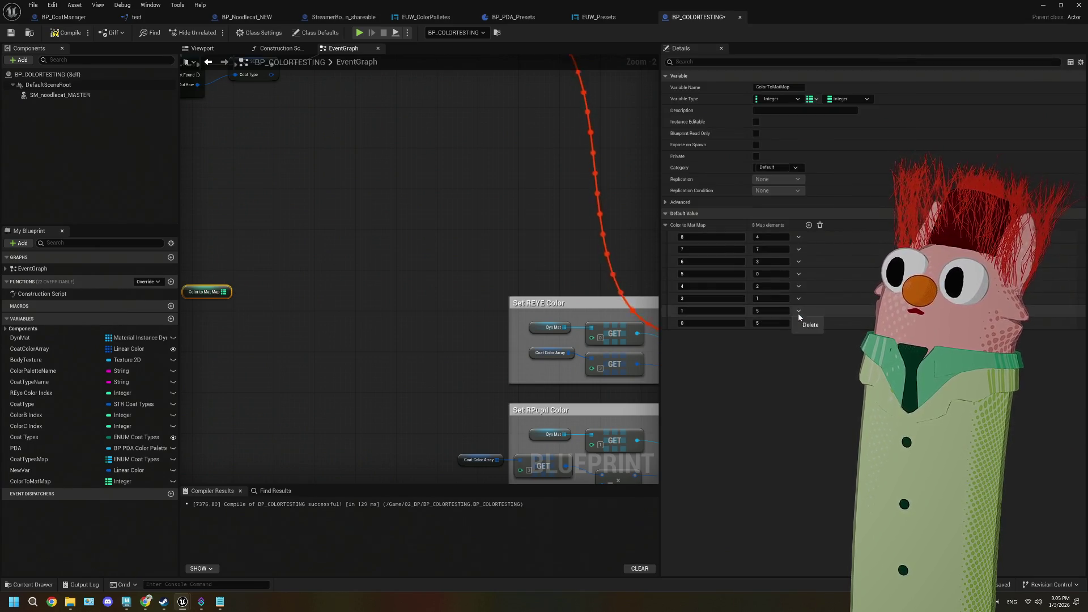
click(810, 325)
click(798, 310)
click(809, 323)
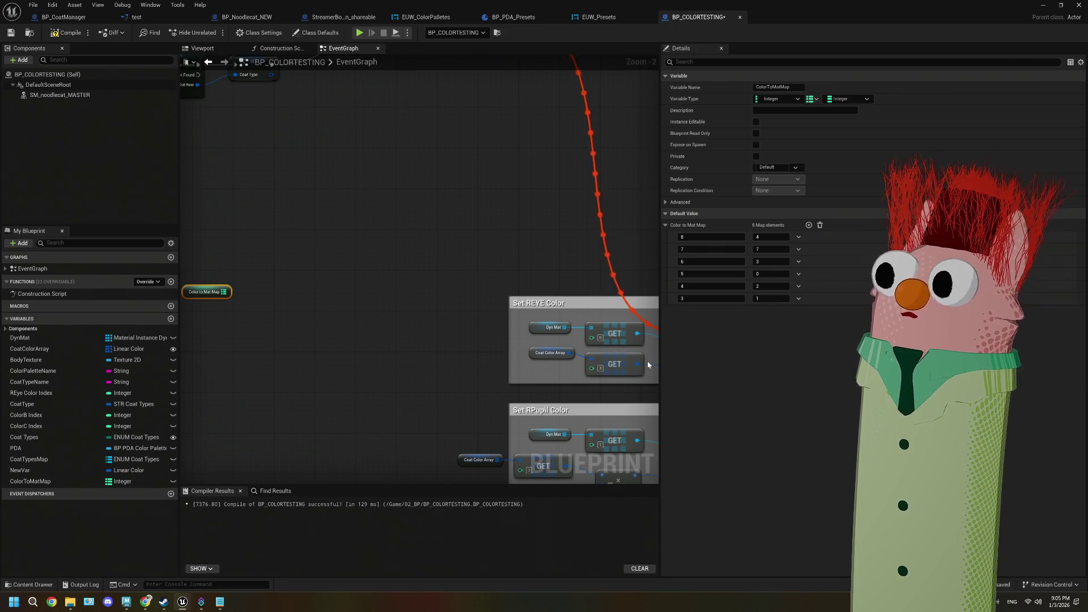
key(ctrl+s)
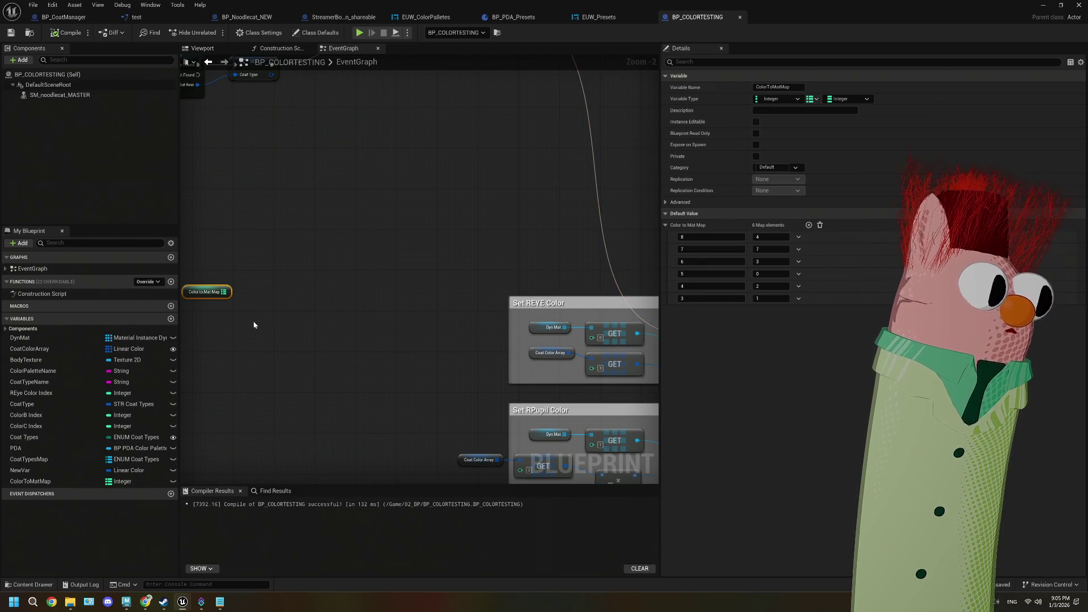
Get Color to Mat Map's Keys and loop over them with a For Each Loop after the previous loop completes
drag(250, 371, 286, 372)
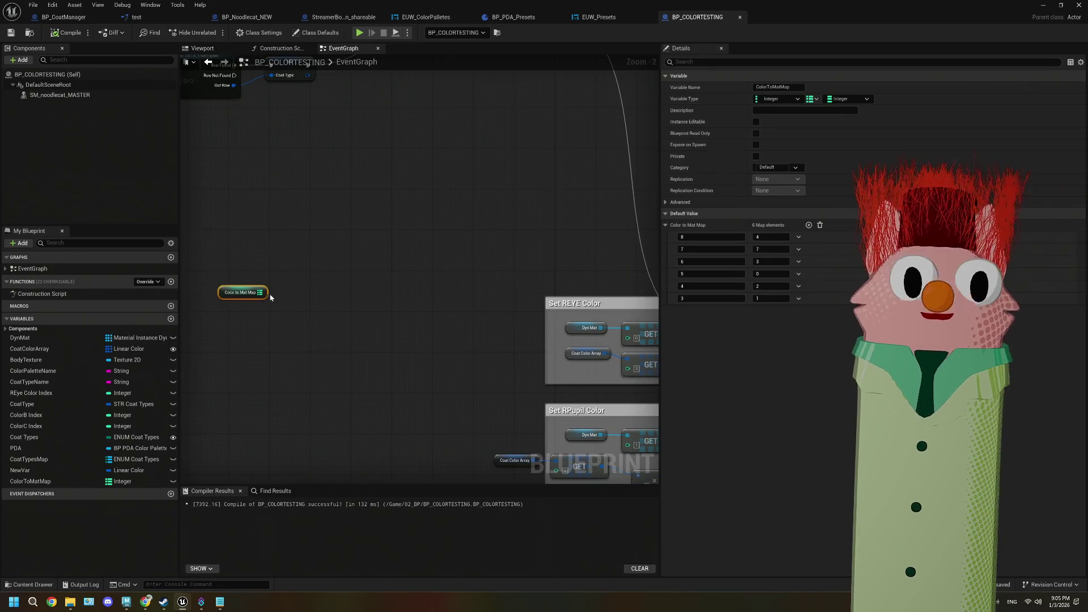
drag(264, 295, 284, 301)
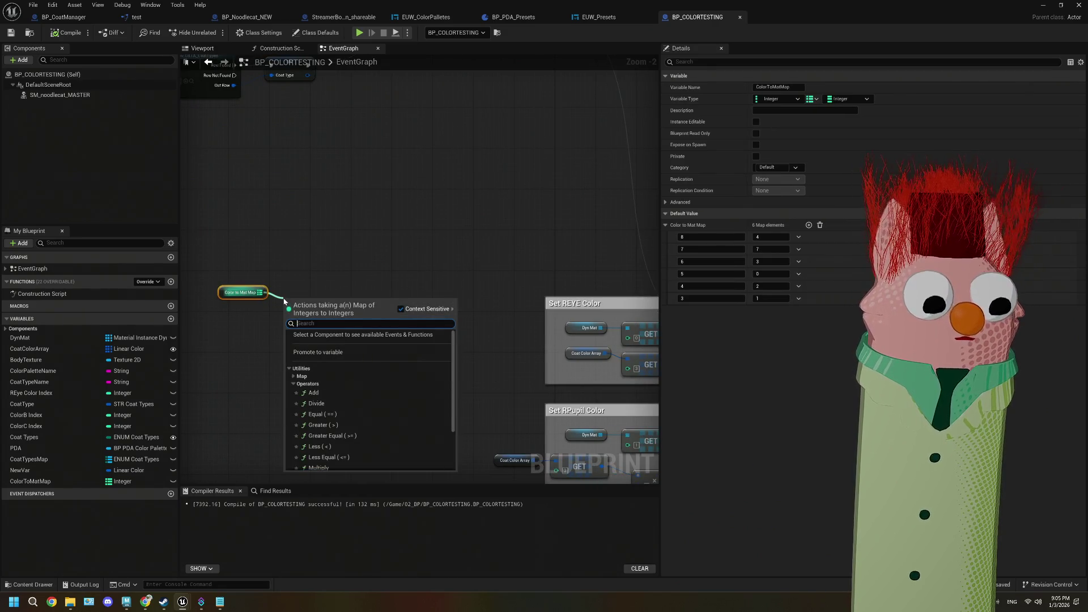
text(keys)
click(303, 346)
drag(298, 306, 298, 287)
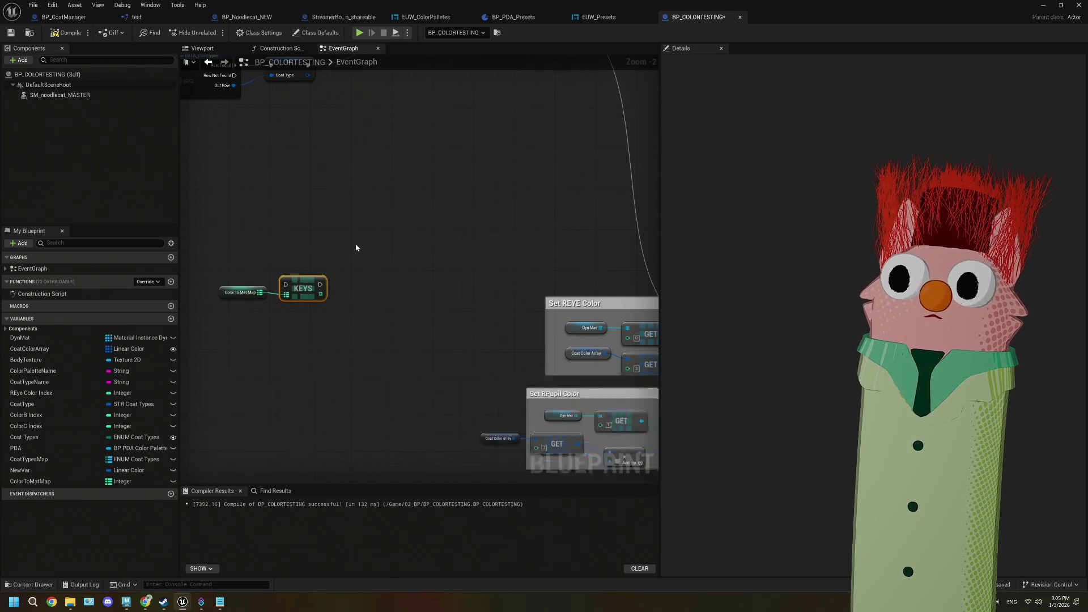
scroll(355, 245, down, 2)
mouse_move(472, 87)
mouse_down()
mouse_move(254, 309)
mouse_move(311, 275)
mouse_move(290, 287)
mouse_up()
scroll(337, 299, up, 2)
text(fore)
click(351, 339)
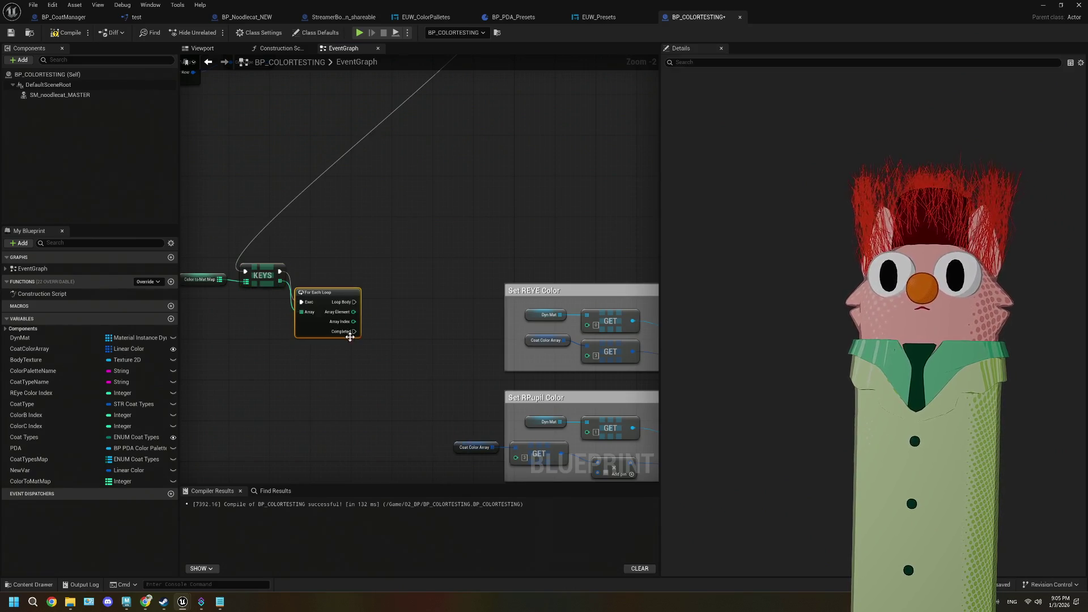
drag(306, 301, 319, 271)
drag(278, 304, 374, 253)
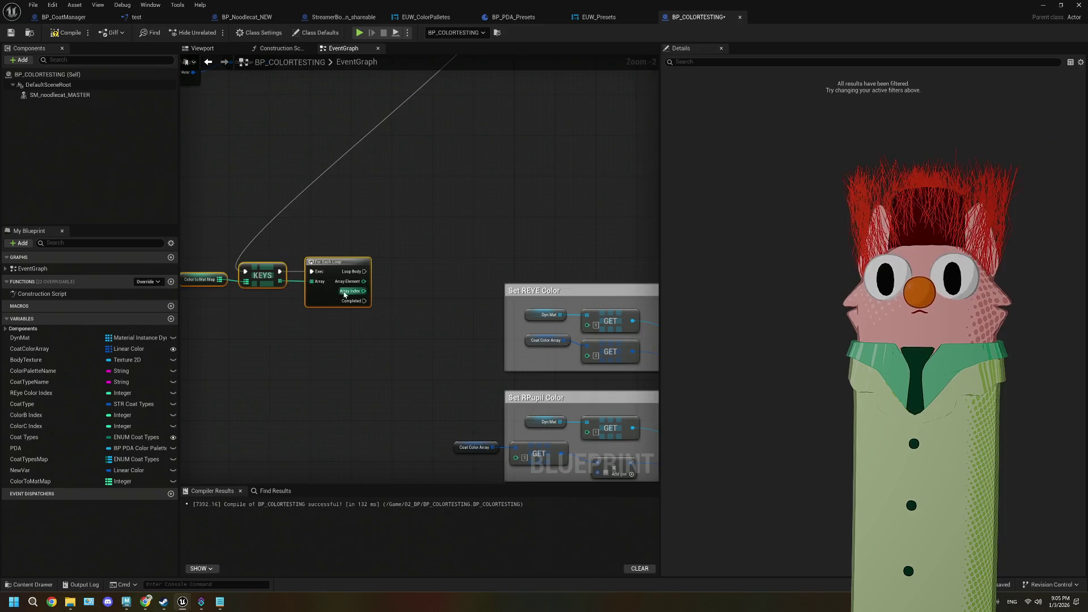
Duplicate the Set REYE Color nodes and place the copy near the new loop
scroll(368, 318, down, 2)
mouse_move(369, 318)
mouse_down()
mouse_move(318, 313)
mouse_move(282, 290)
mouse_up()
mouse_move(380, 272)
mouse_down()
mouse_move(420, 297)
mouse_move(484, 306)
mouse_up()
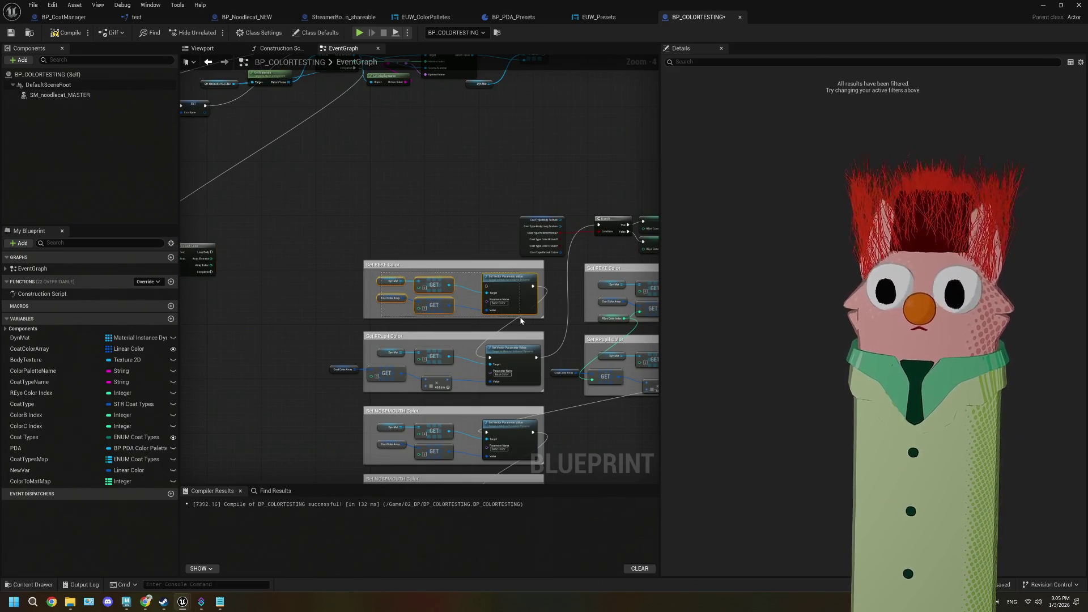
scroll(521, 321, down, 2)
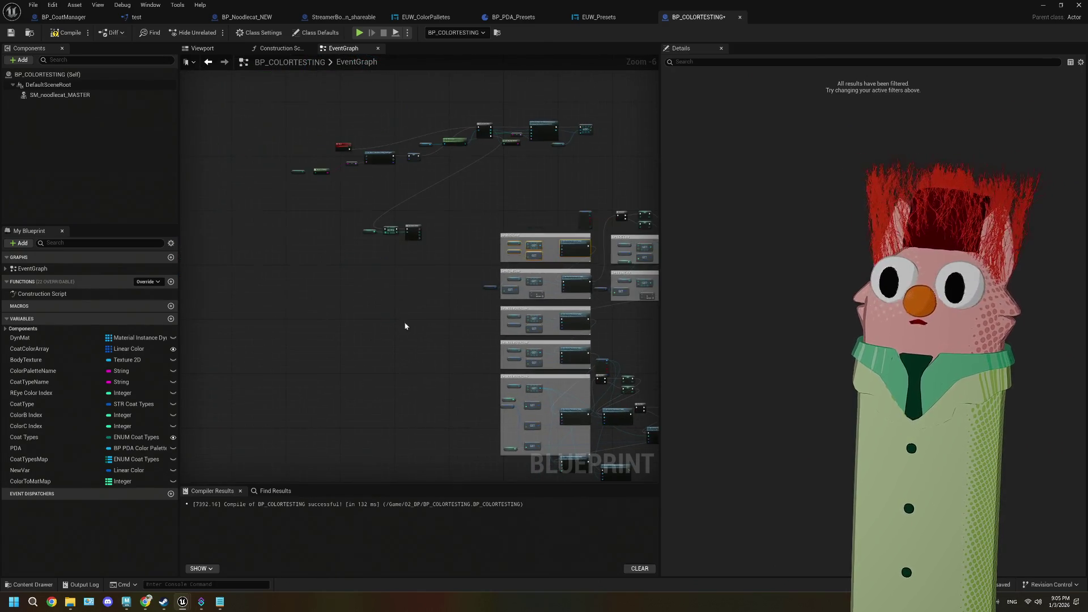
scroll(405, 326, up, 2)
key(ctrl+c)
key(ctrl+v)
scroll(384, 241, up, 1)
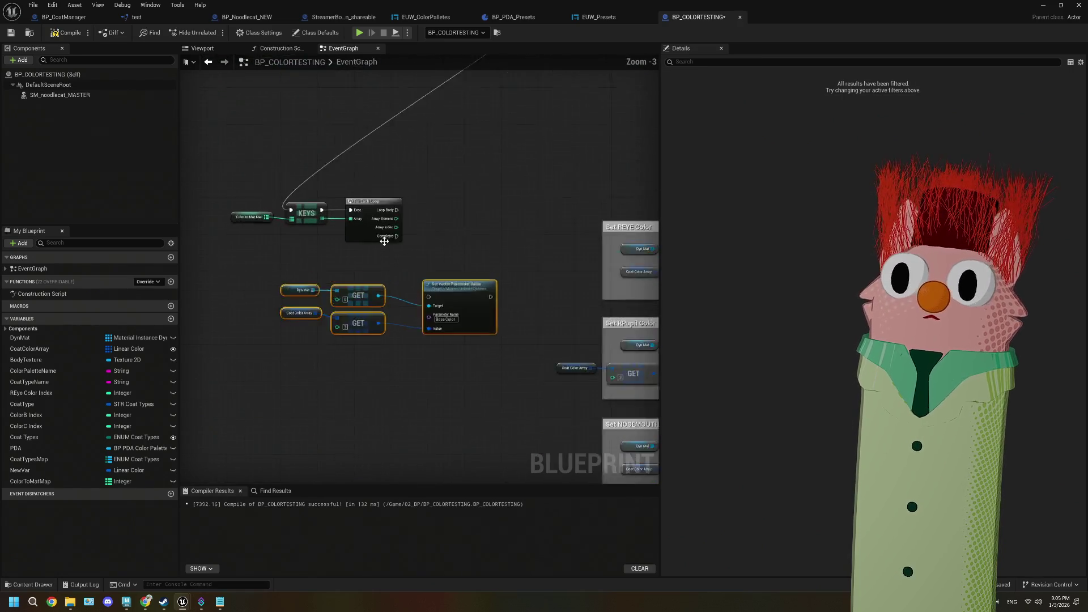
scroll(384, 242, up, 2)
drag(477, 315, 506, 272)
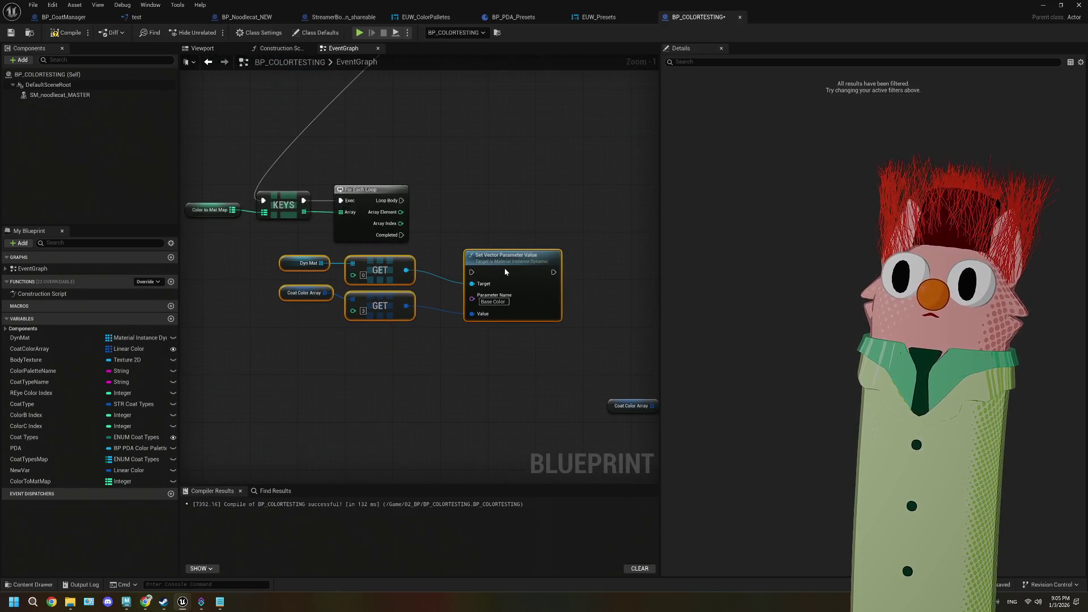
click(441, 224)
Run the copied Set Vector Parameter Value on each Loop Body, feeding Array Element into the GET index
drag(401, 200, 471, 272)
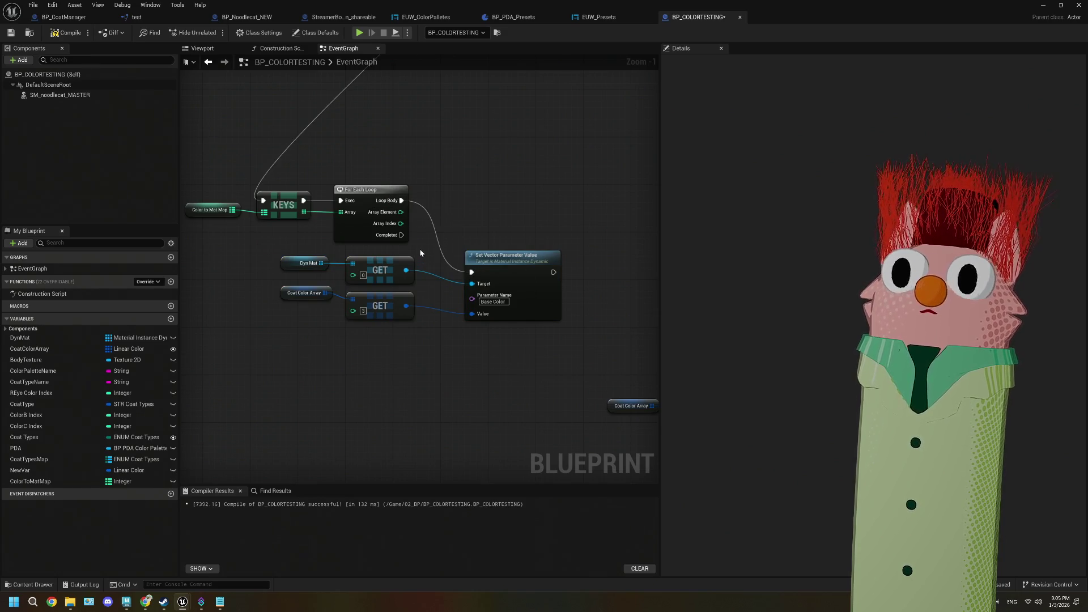
mouse_move(401, 212)
mouse_down()
mouse_move(354, 286)
mouse_move(355, 316)
mouse_up()
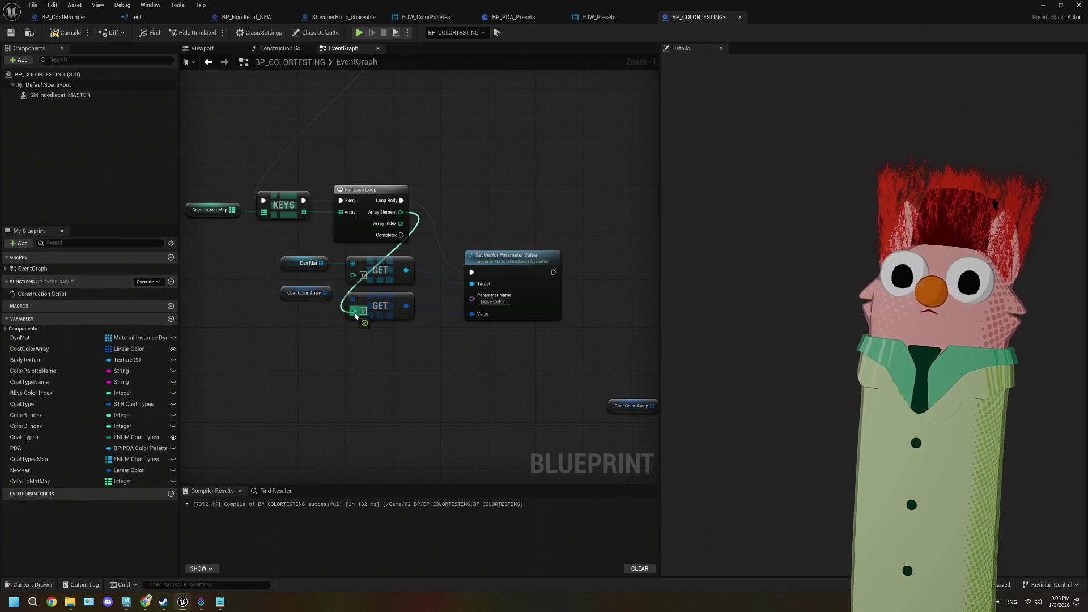
mouse_move(355, 316)
mouse_down()
mouse_move(455, 222)
mouse_move(335, 308)
mouse_move(354, 311)
mouse_up()
mouse_move(402, 200)
mouse_down()
mouse_move(434, 201)
mouse_move(471, 272)
mouse_up()
Add a FIND node on Color to Mat Map keyed by Array Element, then compile the blueprint
mouse_move(232, 210)
mouse_down()
mouse_move(243, 280)
mouse_move(233, 307)
mouse_up()
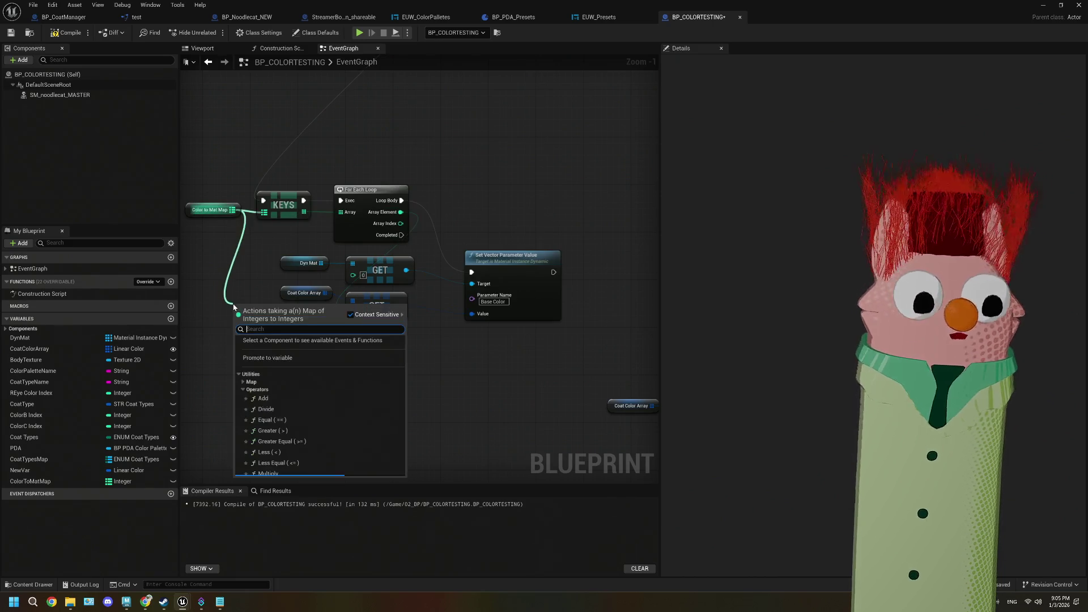
key(Return)
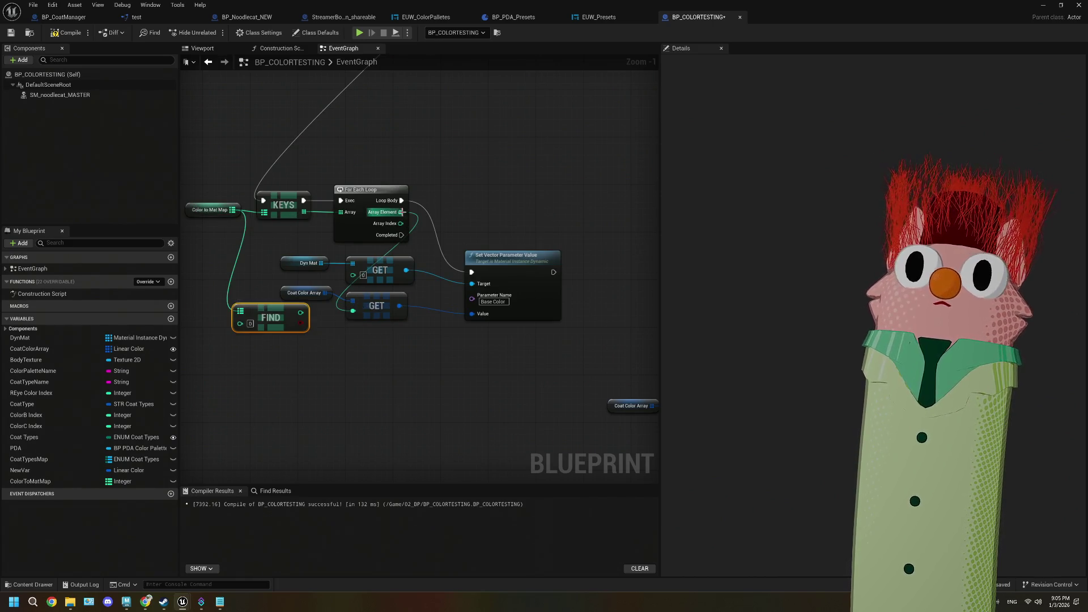
mouse_move(400, 212)
mouse_down()
mouse_move(241, 323)
mouse_move(348, 290)
mouse_move(353, 275)
mouse_up()
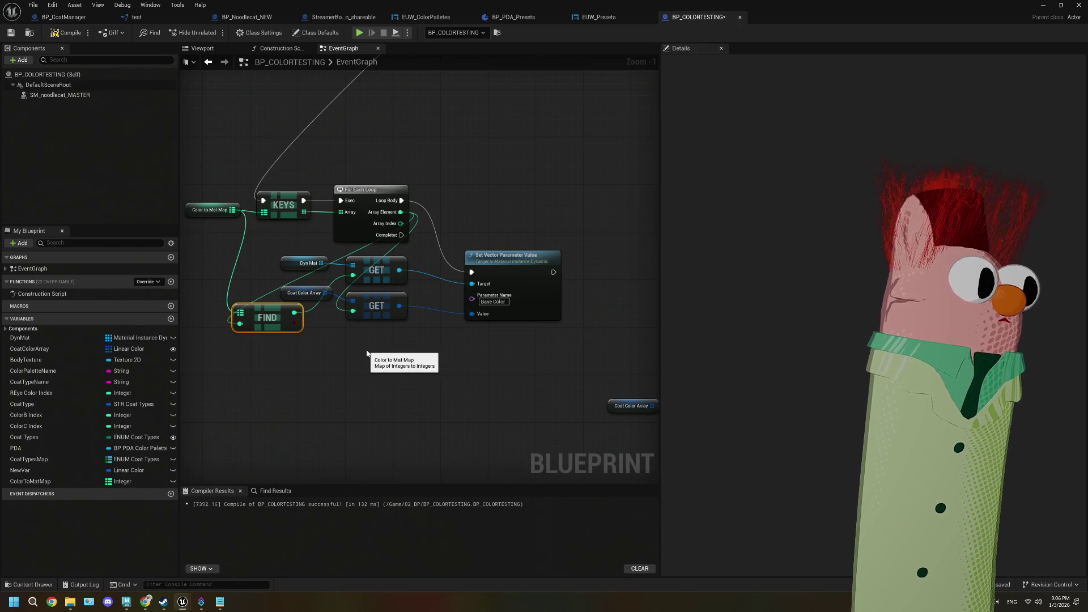
click(62, 34)
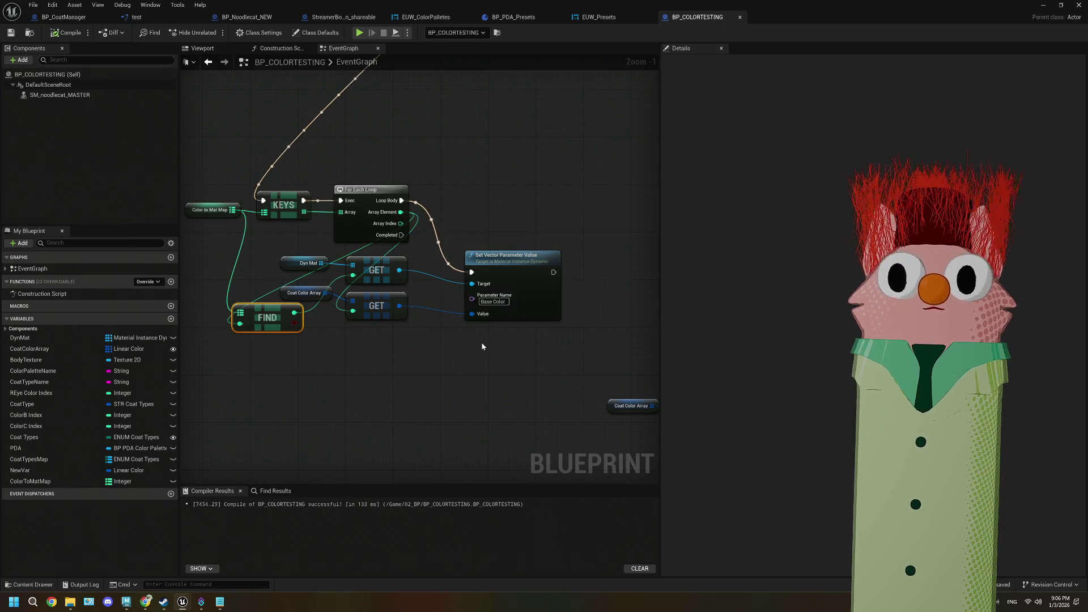
scroll(481, 342, down, 1)
click(457, 277)
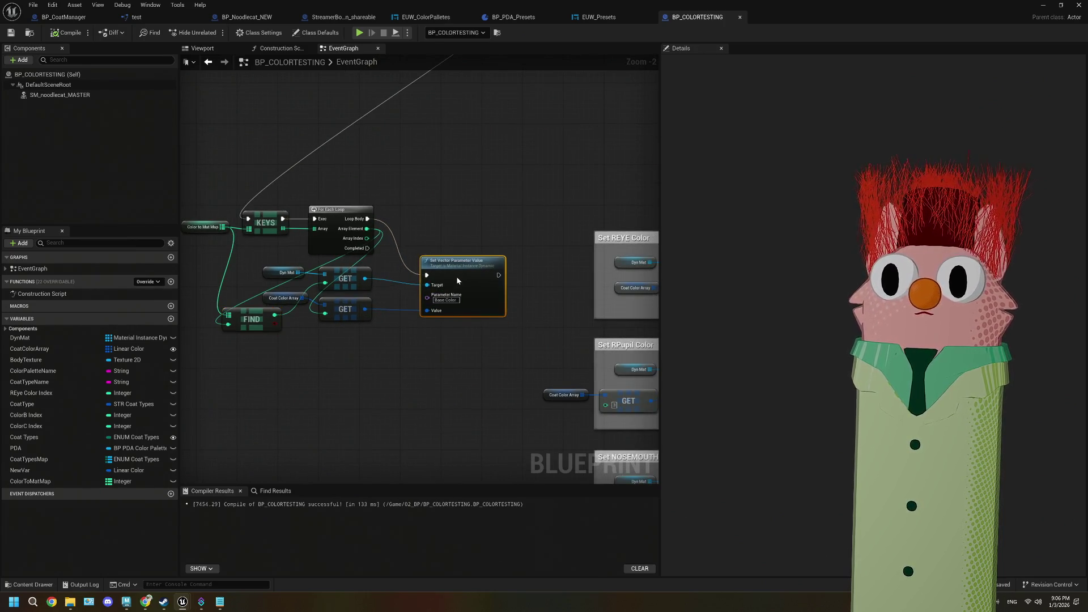
Move Set Vector Parameter Value beside the loop and select the Color to Mat Map getter node
drag(783, 11, 779, 350)
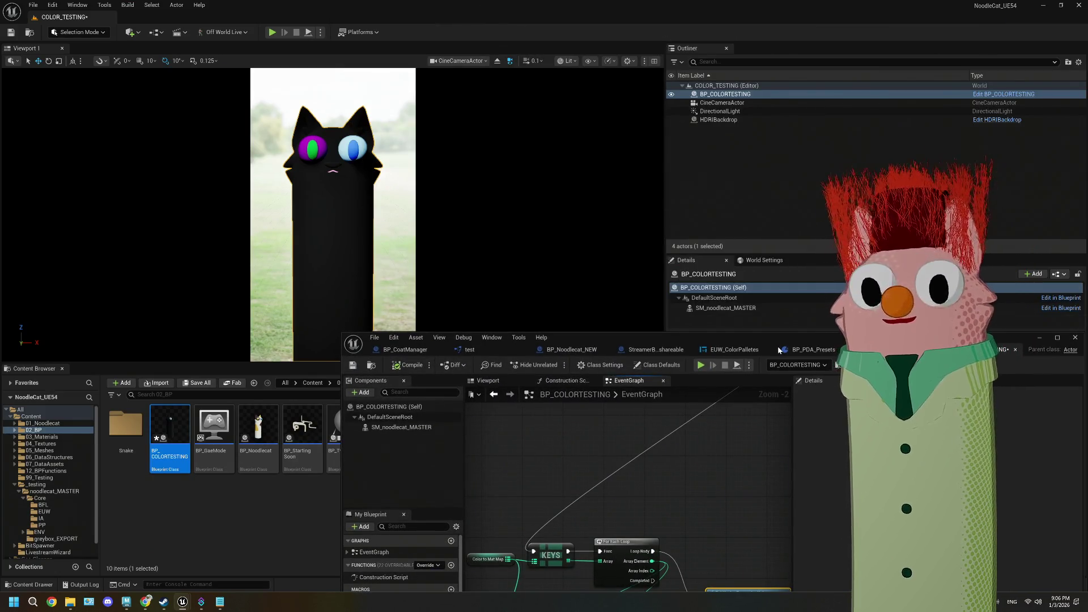
mouse_move(780, 350)
mouse_down()
mouse_move(604, 521)
mouse_move(583, 26)
mouse_up()
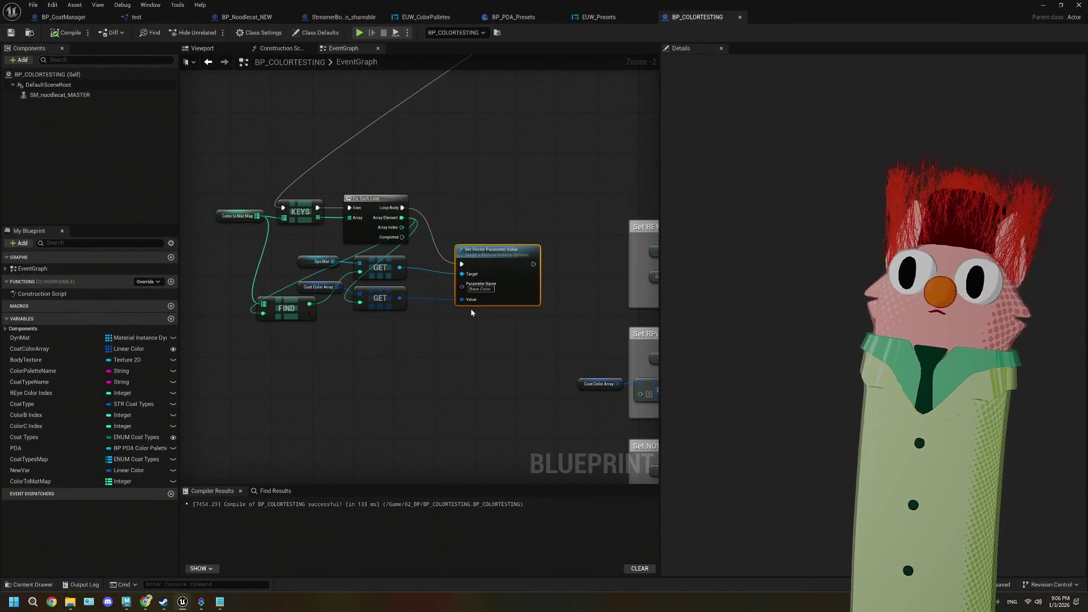
drag(486, 262, 479, 209)
mouse_move(785, 5)
mouse_down()
mouse_move(732, 315)
mouse_move(713, 344)
mouse_up()
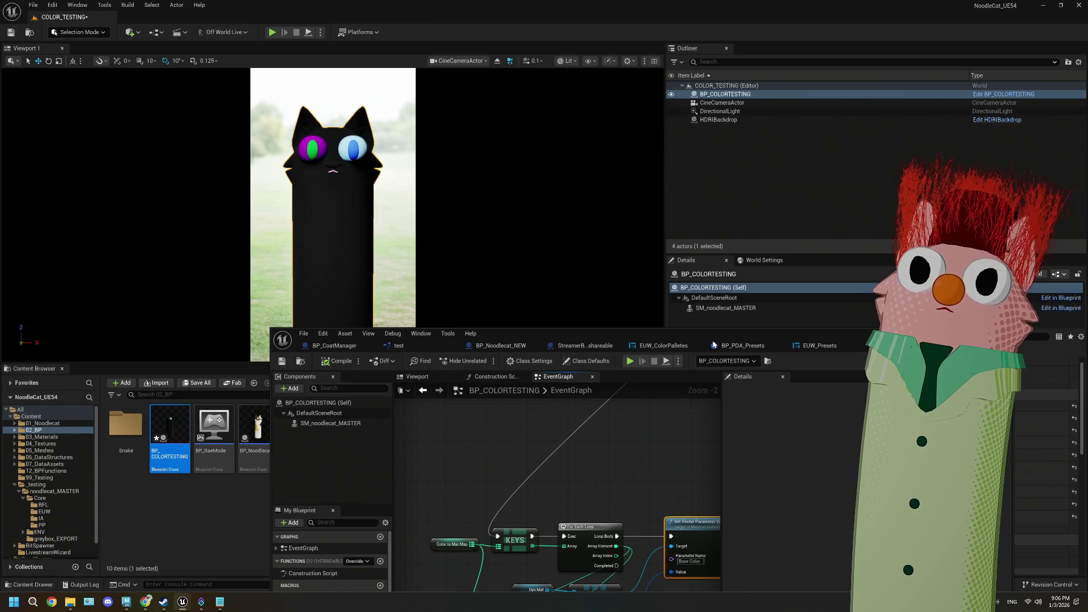
double_click(713, 345)
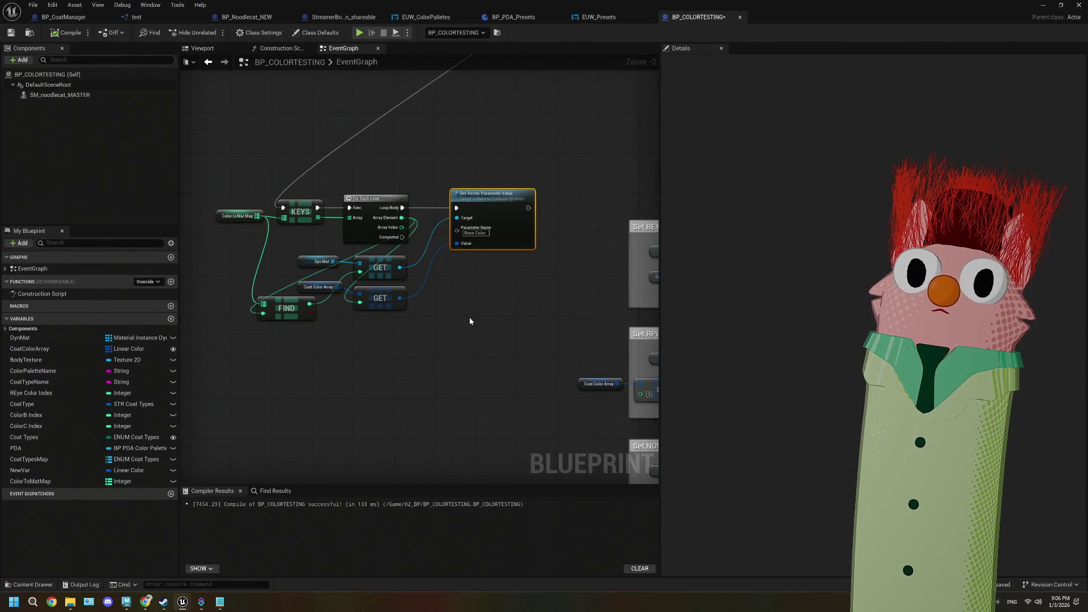
click(232, 216)
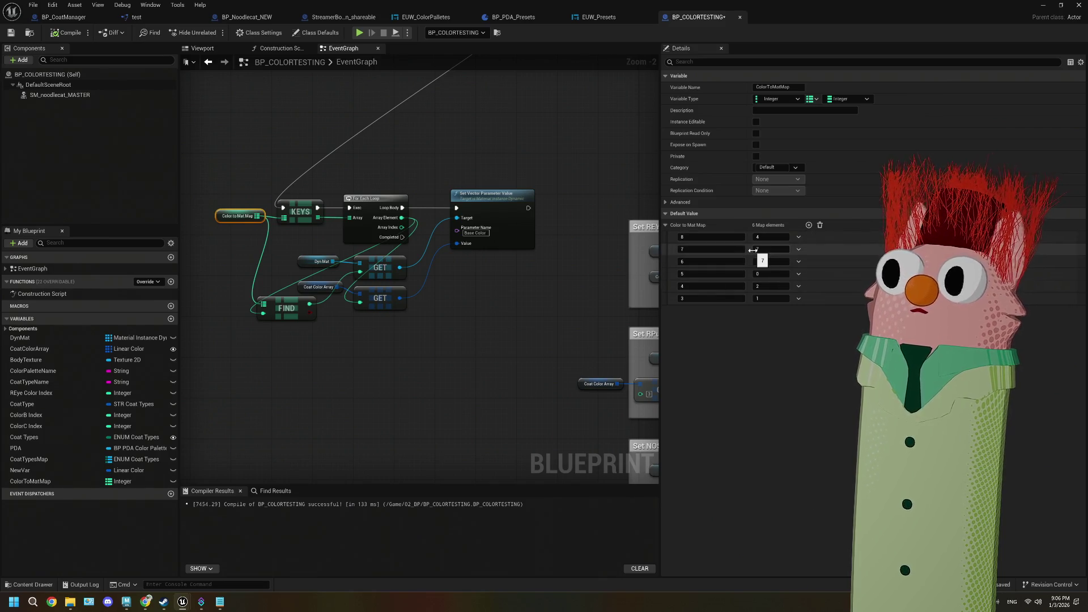
Set Coat Color Array Index[6] to magenta and Index[8] to mint green
mouse_move(850, 11)
mouse_down()
mouse_move(793, 40)
mouse_move(447, 538)
mouse_move(408, 408)
mouse_up()
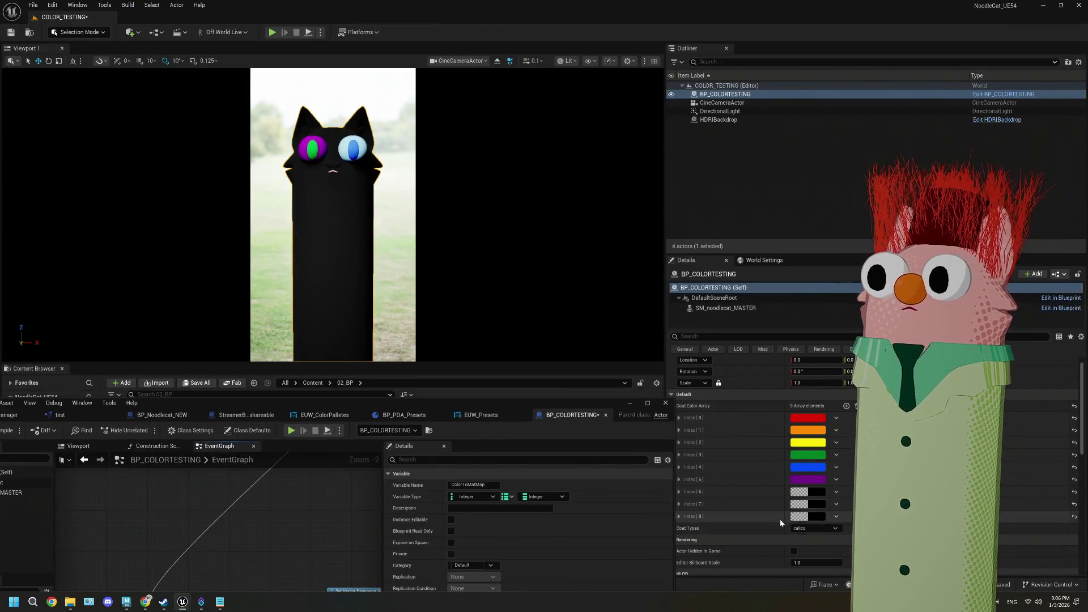
click(819, 496)
drag(861, 397, 856, 413)
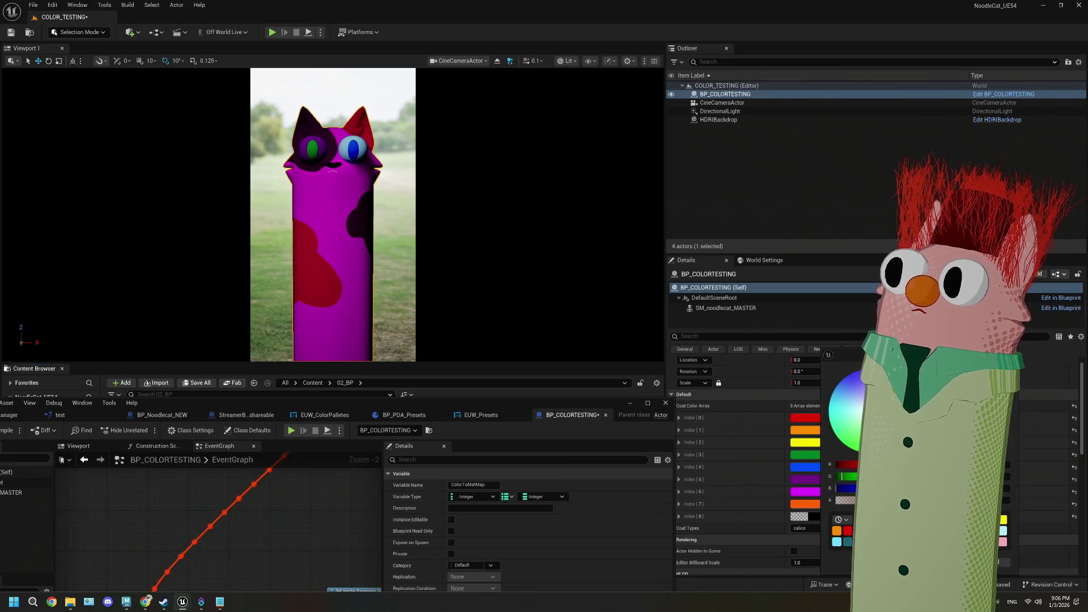
click(805, 516)
click(842, 386)
drag(842, 386, 838, 439)
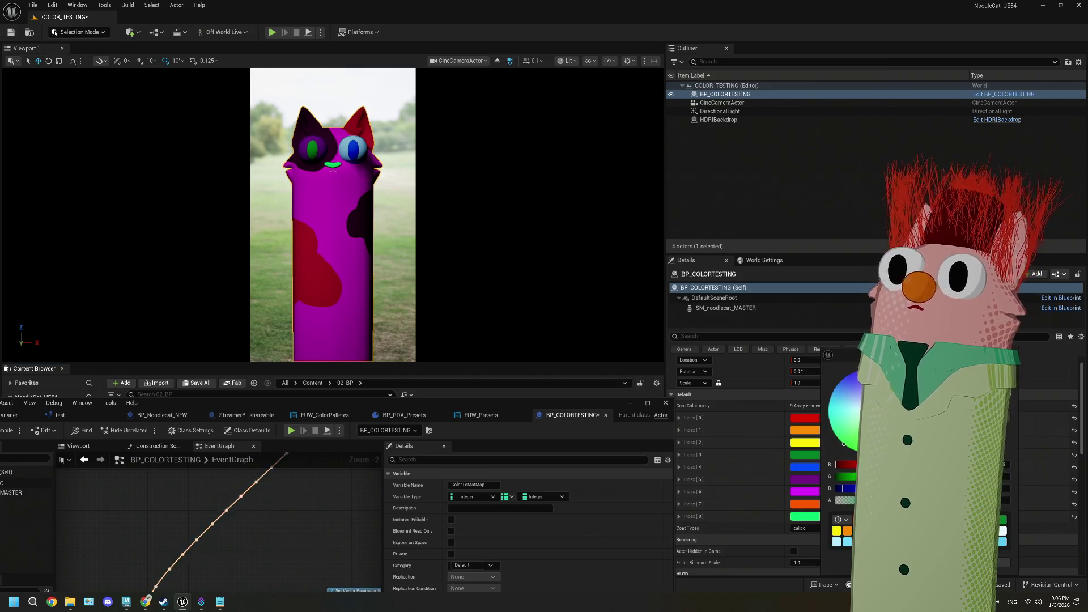
click(614, 432)
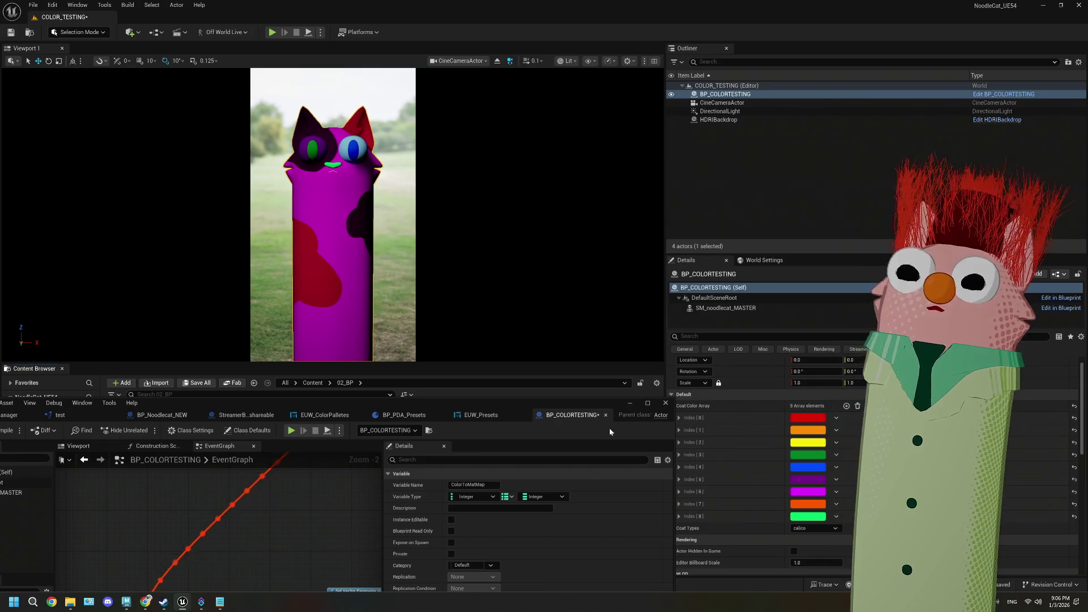
double_click(527, 407)
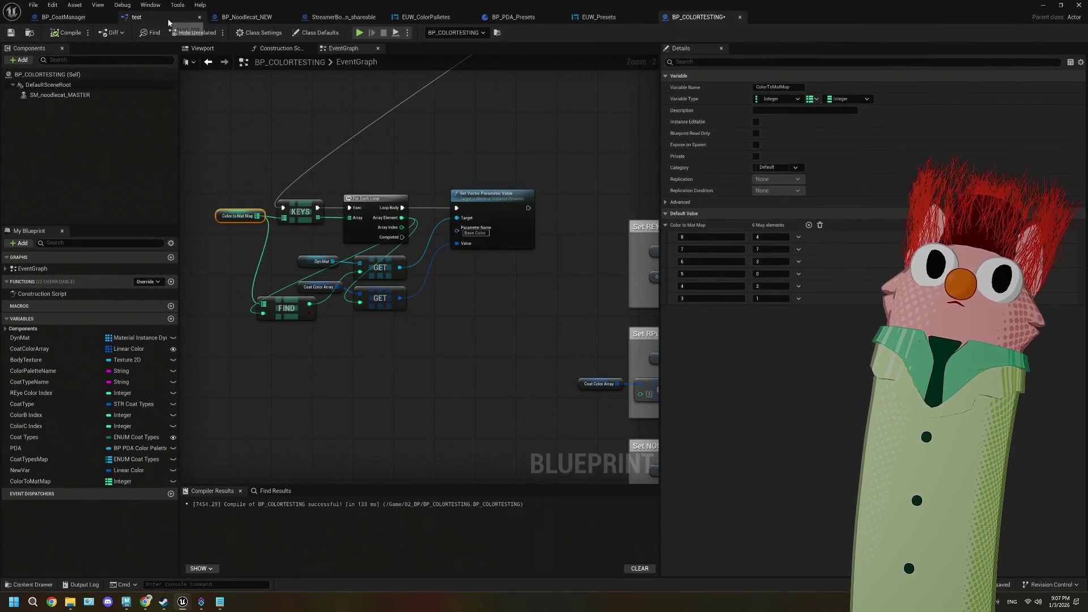
click(247, 17)
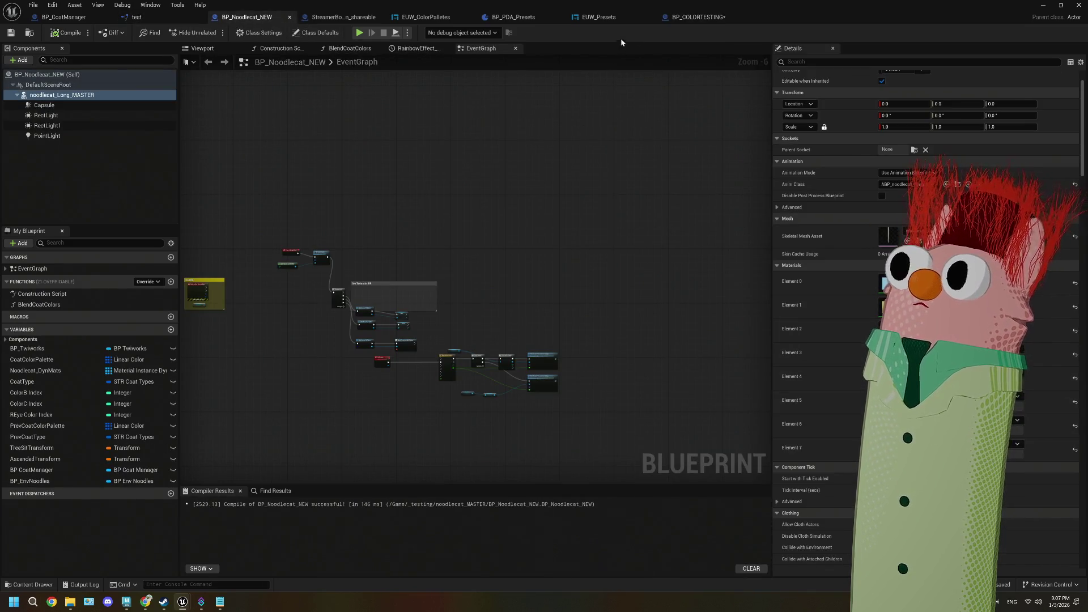
click(700, 17)
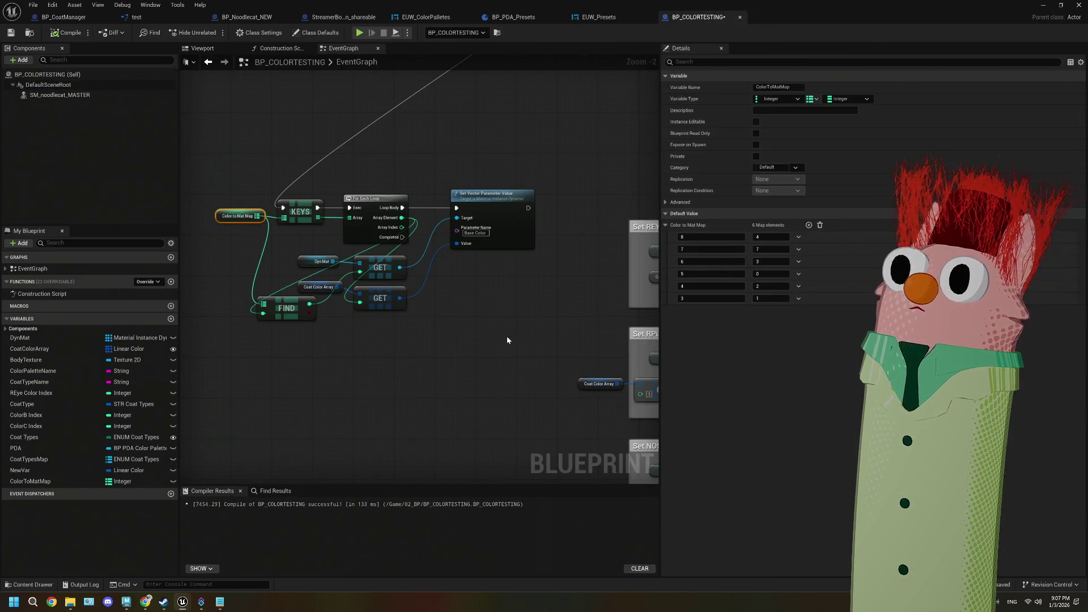
scroll(508, 340, down, 1)
mouse_move(528, 330)
mouse_down()
mouse_move(495, 174)
mouse_move(461, 226)
mouse_move(359, 260)
mouse_move(373, 264)
mouse_up()
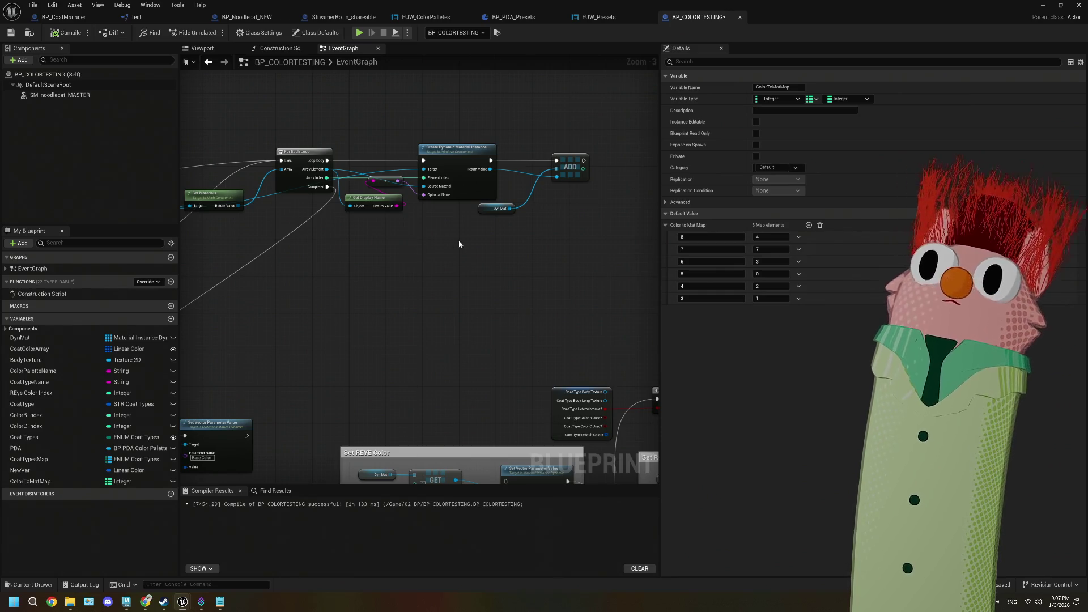
scroll(459, 244, up, 1)
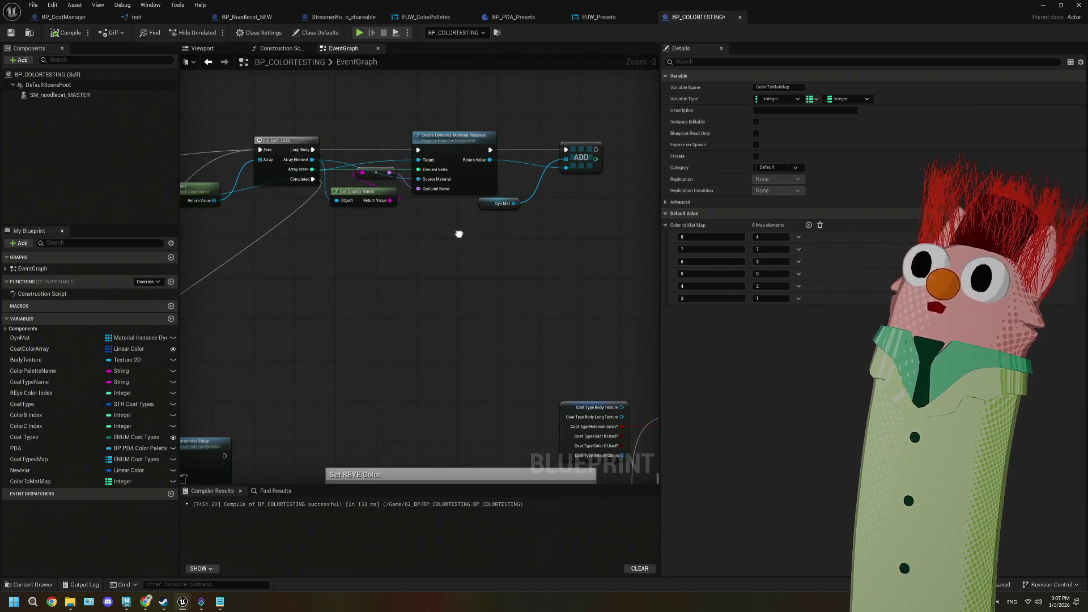
mouse_move(458, 234)
mouse_down()
mouse_move(537, 206)
mouse_move(352, 275)
mouse_move(442, 259)
mouse_move(450, 230)
mouse_up()
scroll(450, 230, up, 2)
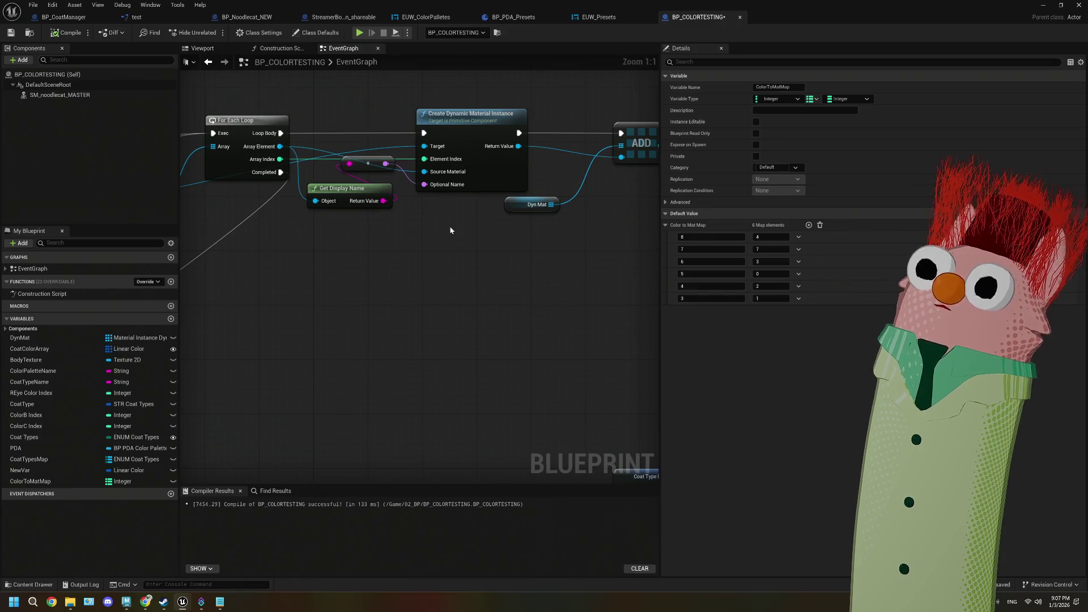
scroll(450, 230, down, 1)
drag(534, 247, 403, 273)
scroll(402, 273, down, 1)
mouse_move(376, 321)
mouse_down()
mouse_move(466, 236)
mouse_move(587, 256)
mouse_up()
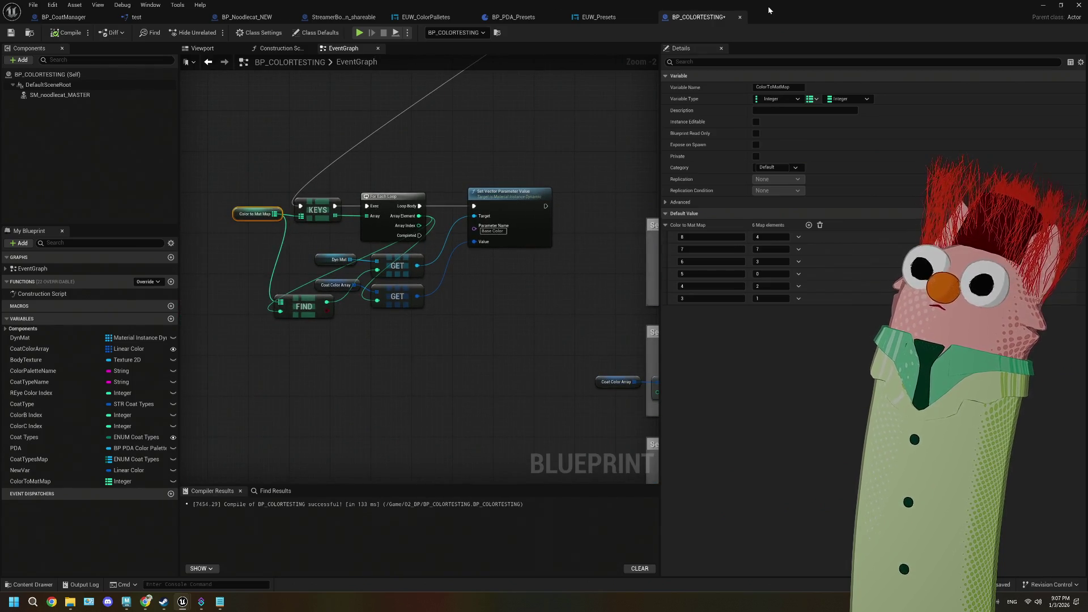
mouse_move(770, 11)
mouse_down()
mouse_move(455, 417)
mouse_move(370, 451)
mouse_move(346, 106)
mouse_up()
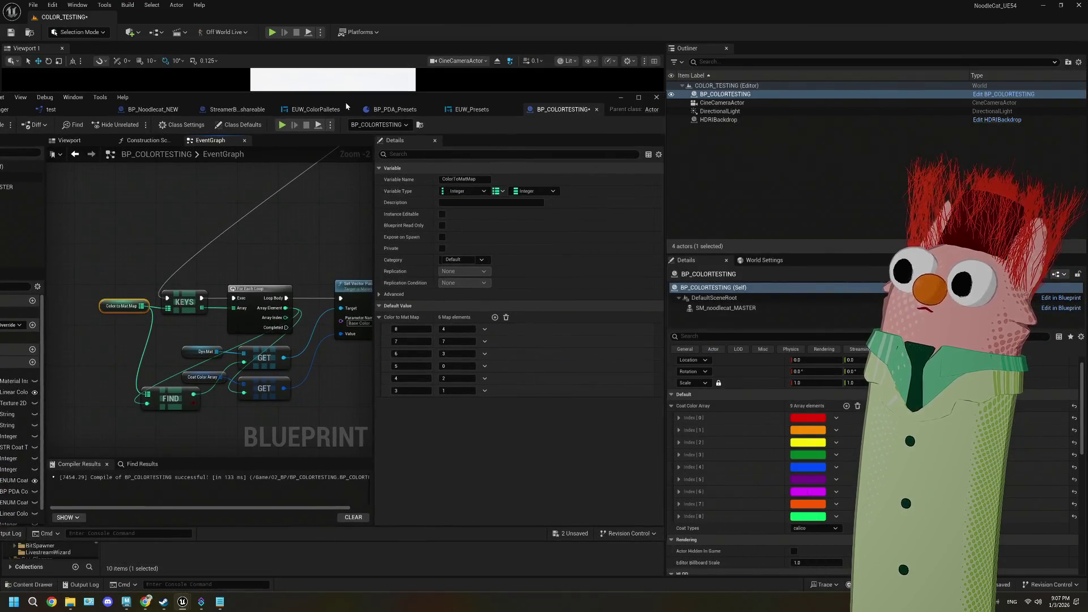
mouse_move(464, 103)
mouse_down()
mouse_move(419, 307)
mouse_move(448, 204)
mouse_move(461, 196)
mouse_up()
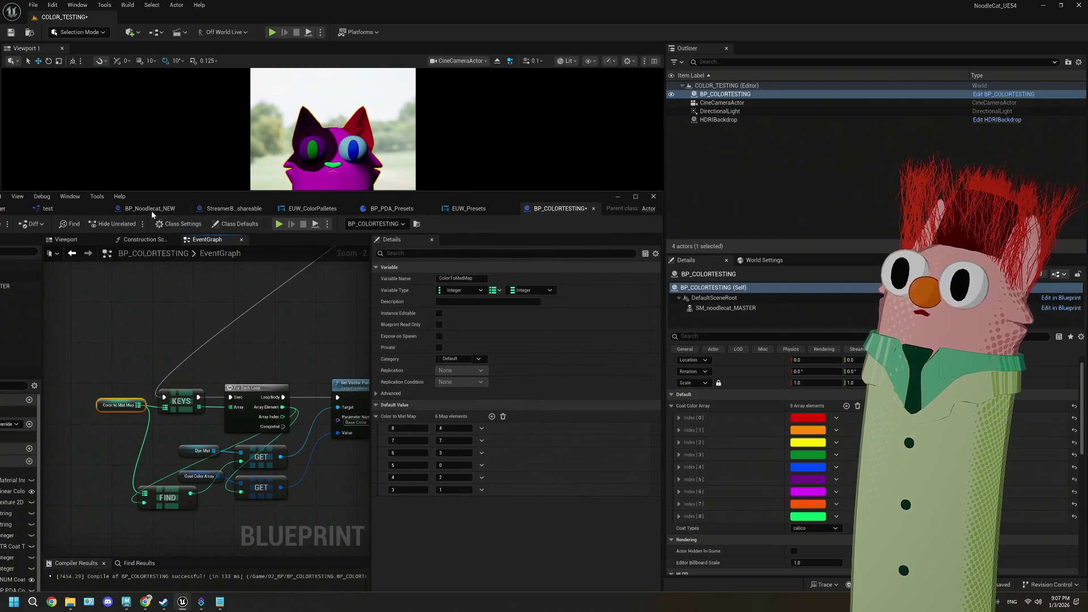
click(151, 209)
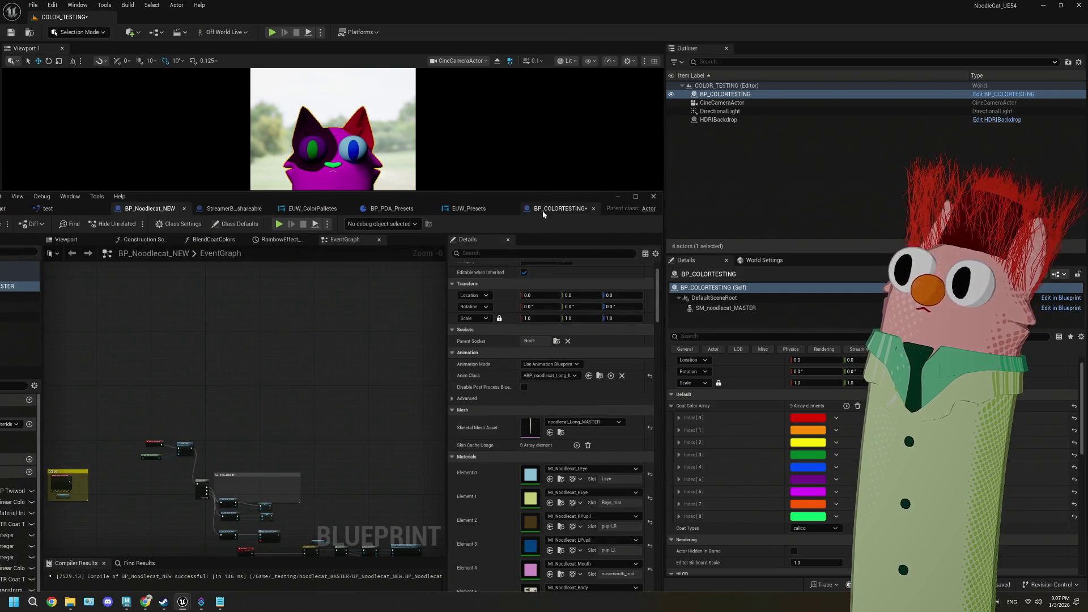
click(539, 206)
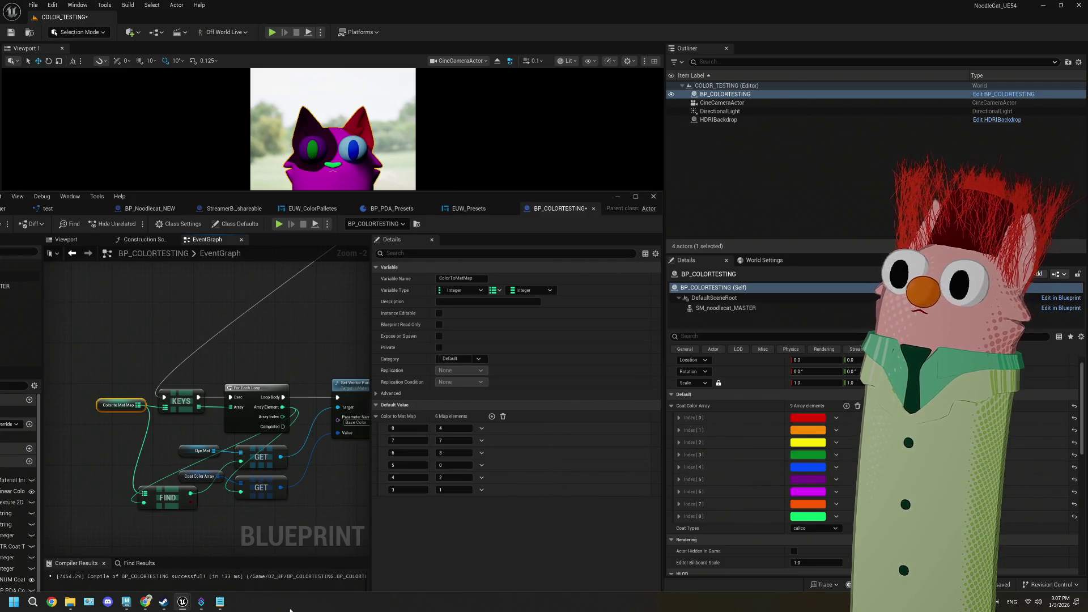
click(230, 601)
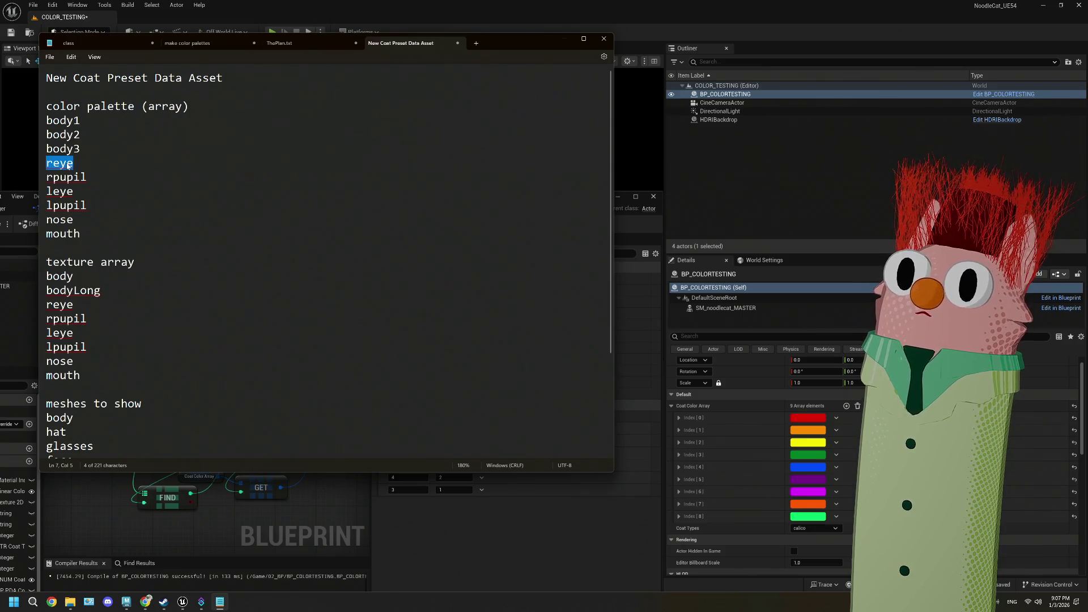
mouse_move(487, 40)
mouse_down()
mouse_move(505, 155)
mouse_move(494, 290)
mouse_up()
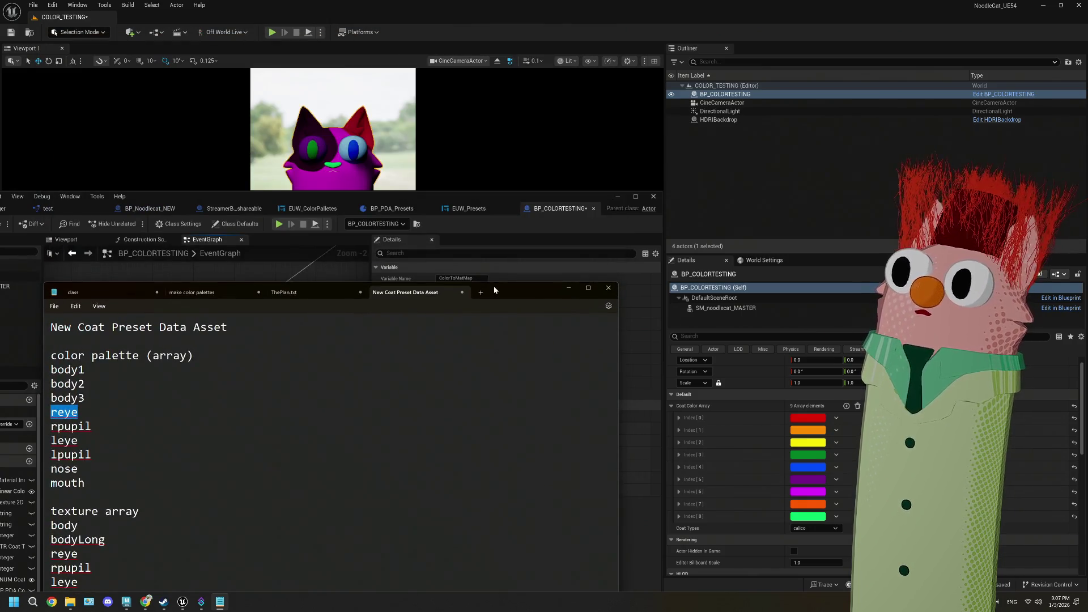
click(569, 288)
double_click(579, 194)
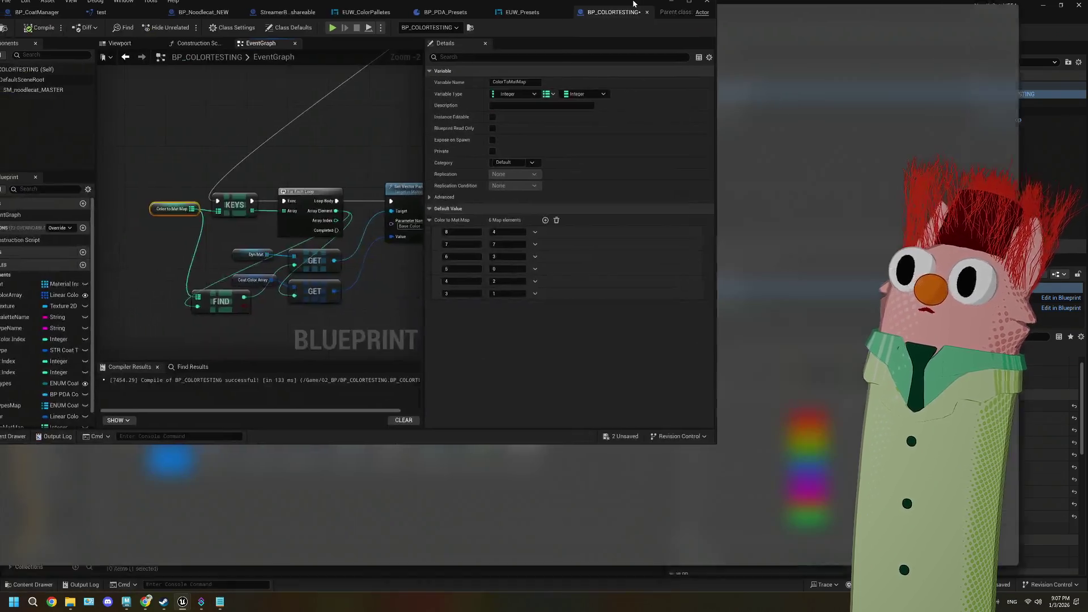
scroll(498, 263, down, 2)
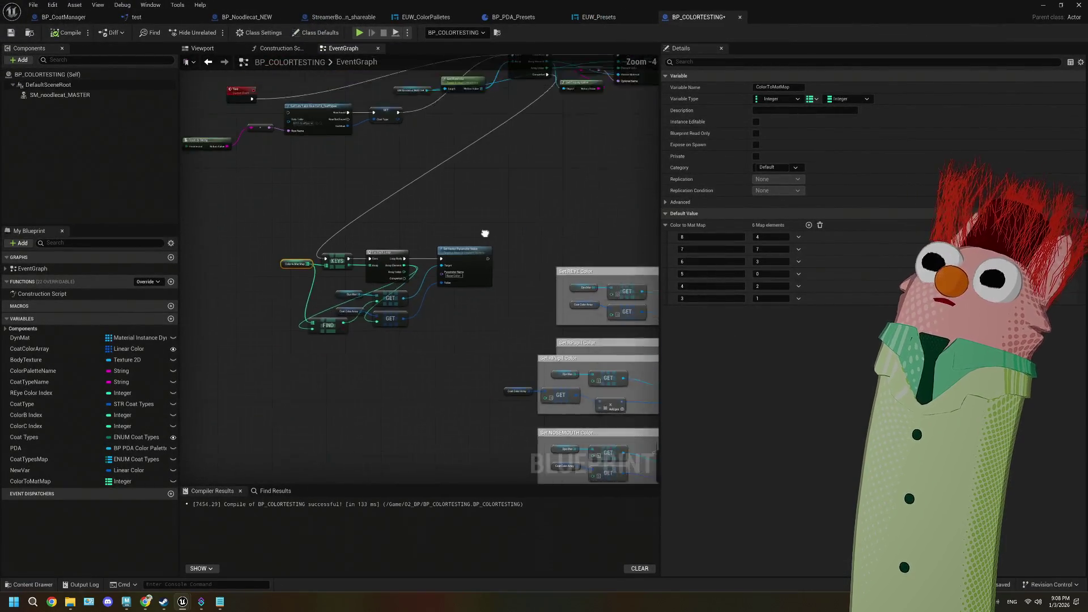
Recheck that the Index[6] coat colour stays magenta, then select the SM_noodlecat_MASTER component
mouse_move(395, 284)
mouse_down()
mouse_move(440, 277)
mouse_move(437, 286)
mouse_up()
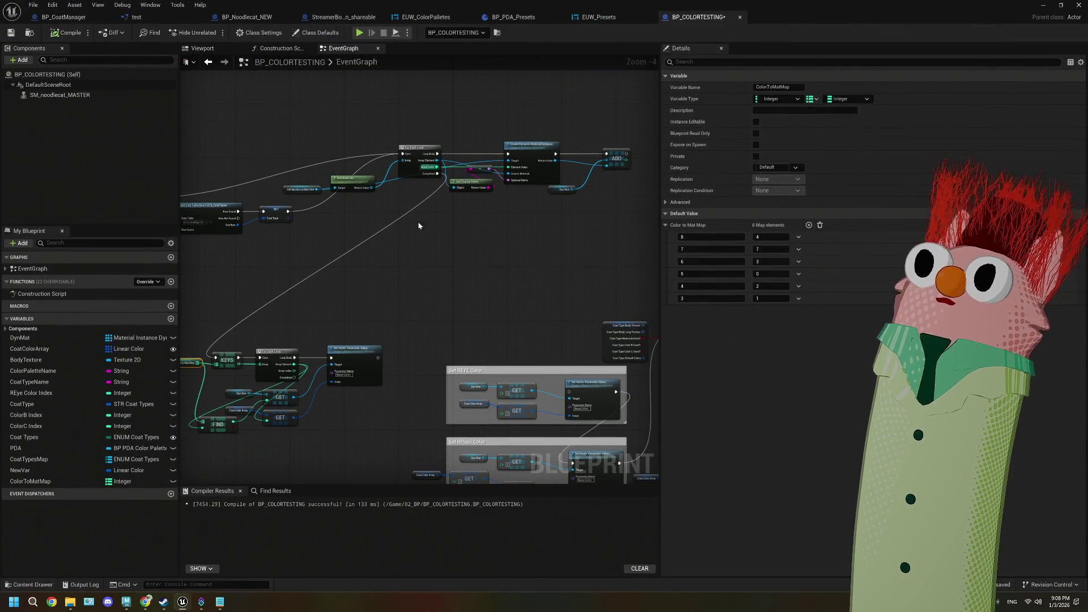
scroll(490, 230, up, 2)
drag(490, 227, 397, 268)
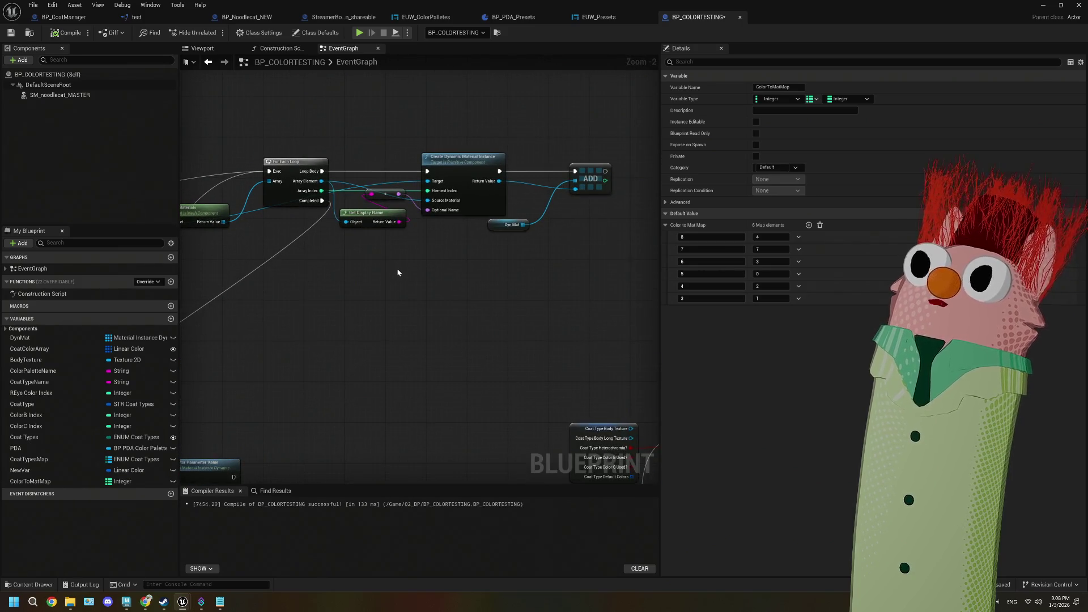
mouse_move(859, 4)
mouse_down()
mouse_move(935, 48)
mouse_move(572, 398)
mouse_move(567, 363)
mouse_move(373, 477)
mouse_move(383, 485)
mouse_up()
click(808, 491)
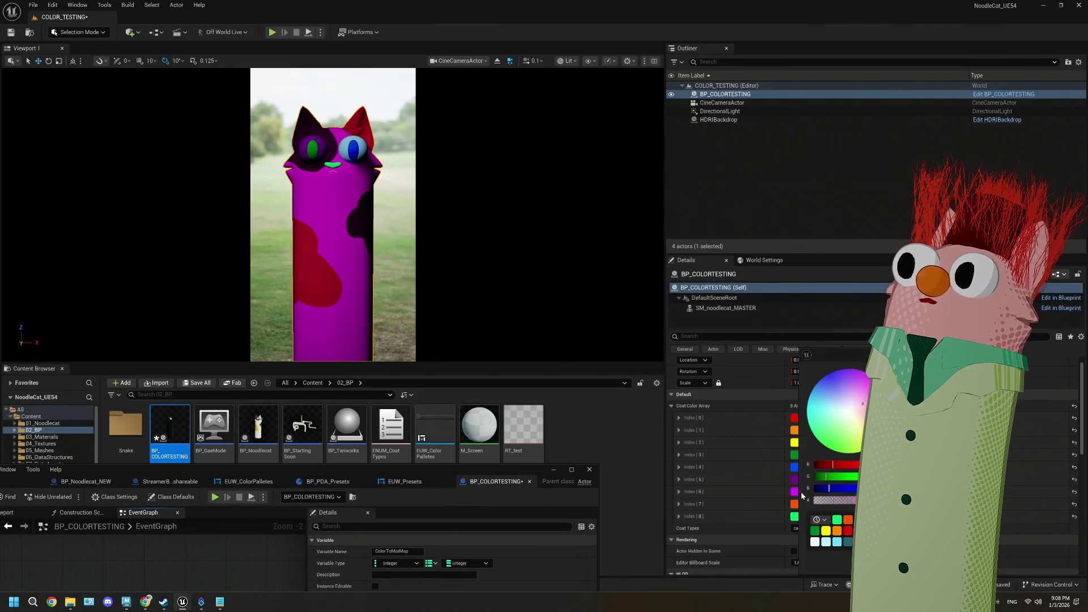
mouse_move(863, 403)
mouse_down()
mouse_move(850, 409)
mouse_move(877, 417)
mouse_up()
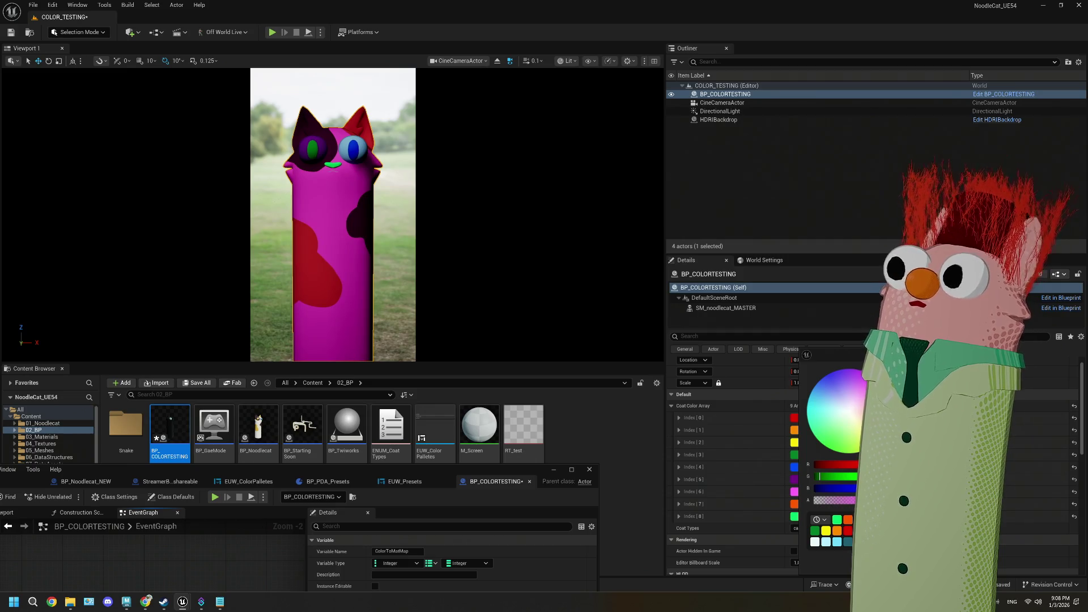
mouse_move(491, 469)
mouse_down()
mouse_move(486, 522)
mouse_move(597, 208)
mouse_move(561, 3)
mouse_up()
scroll(394, 318, down, 1)
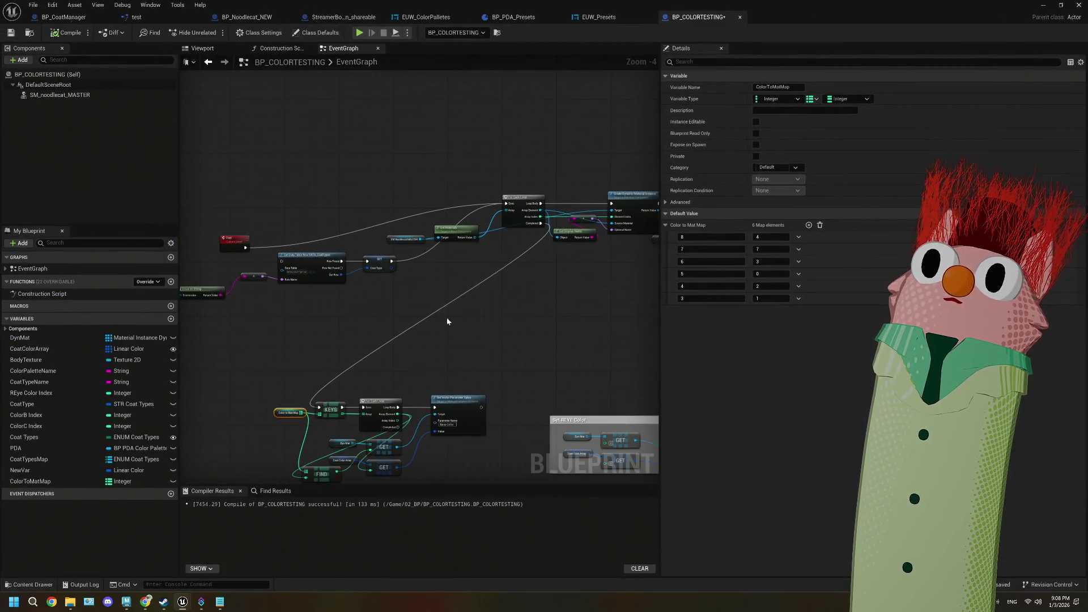
click(59, 95)
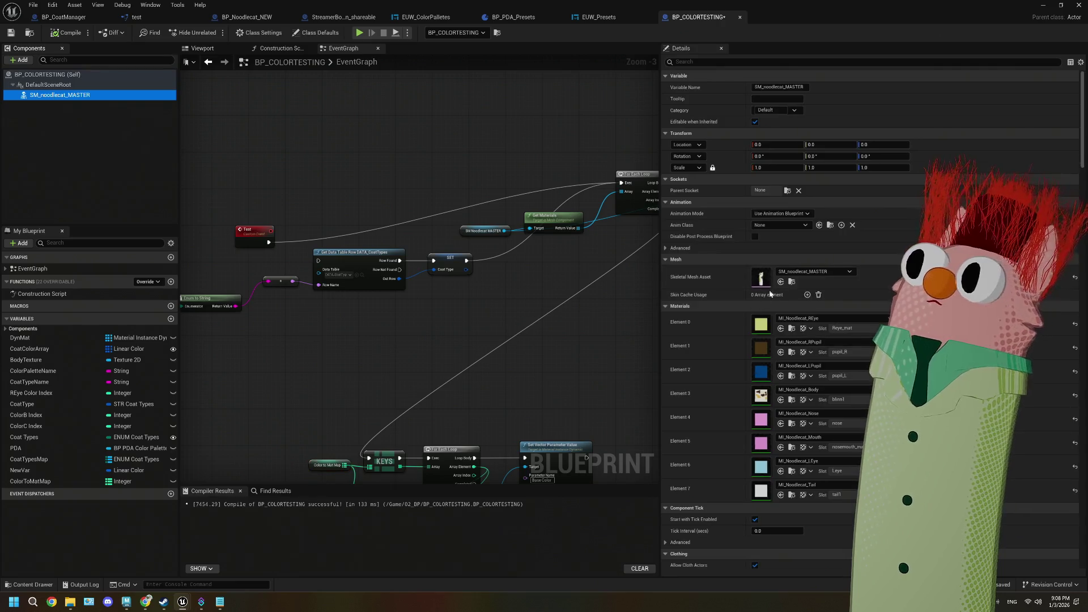
Set the Skeletal Mesh Asset to noodlecat_Long_MASTER and return to the level viewport
click(790, 272)
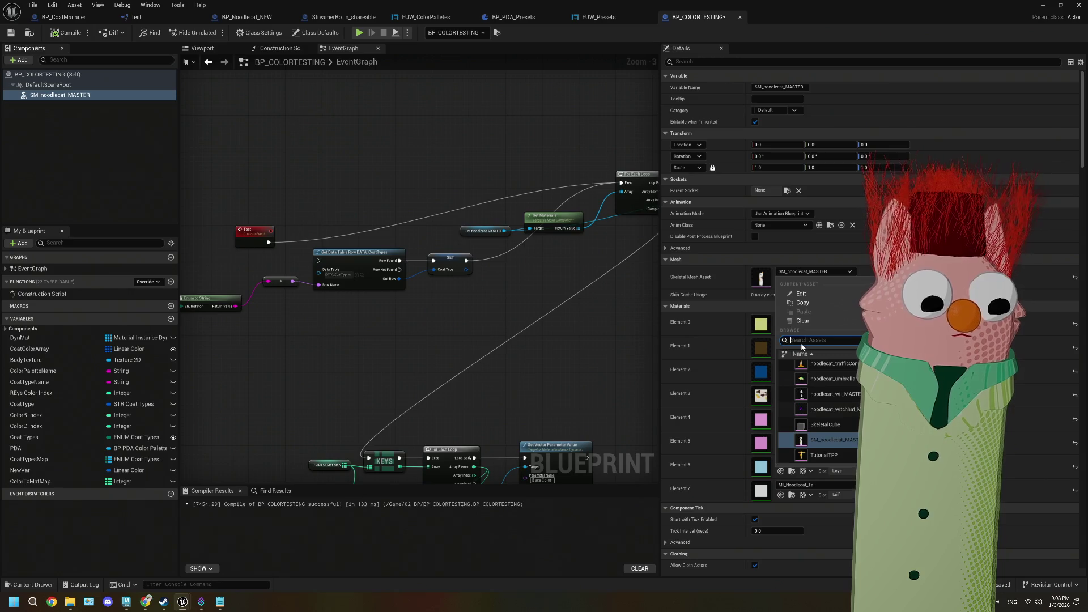
text(noodleca)
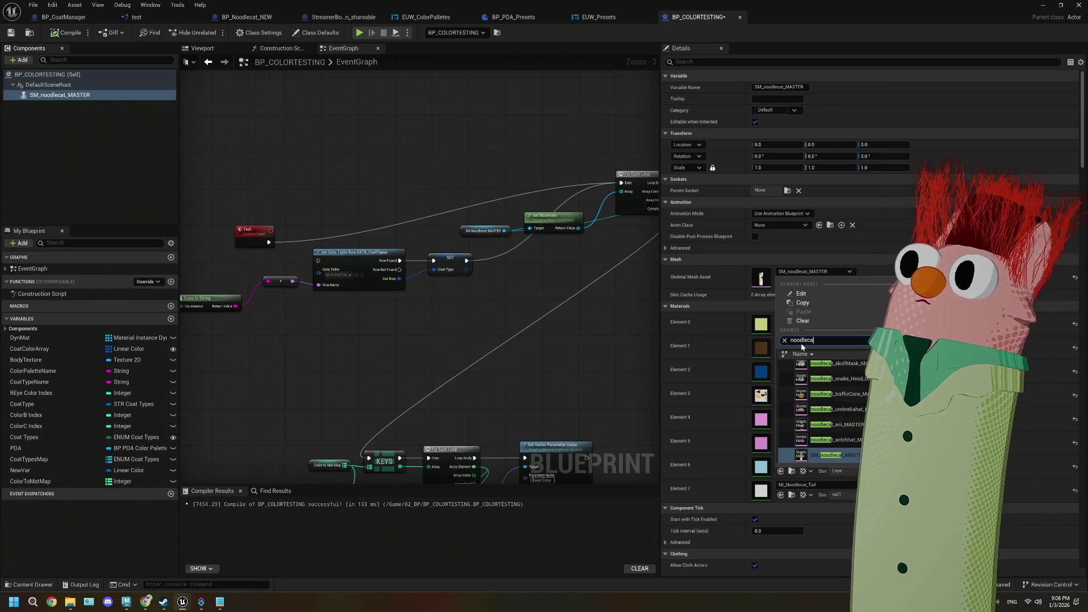
text(t)
scroll(821, 408, up, 1)
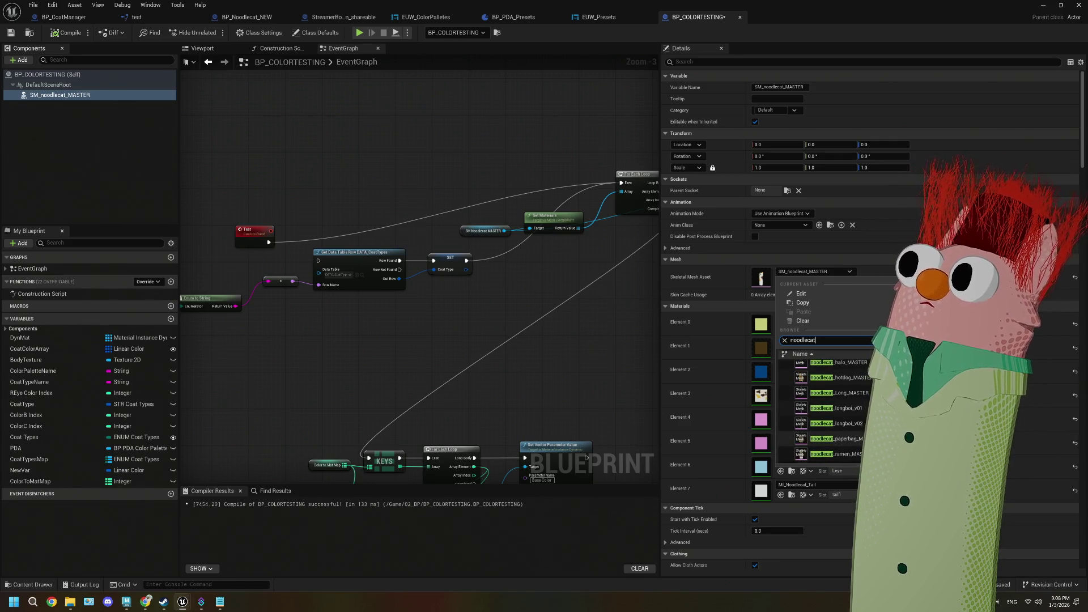
scroll(827, 408, up, 1)
click(865, 411)
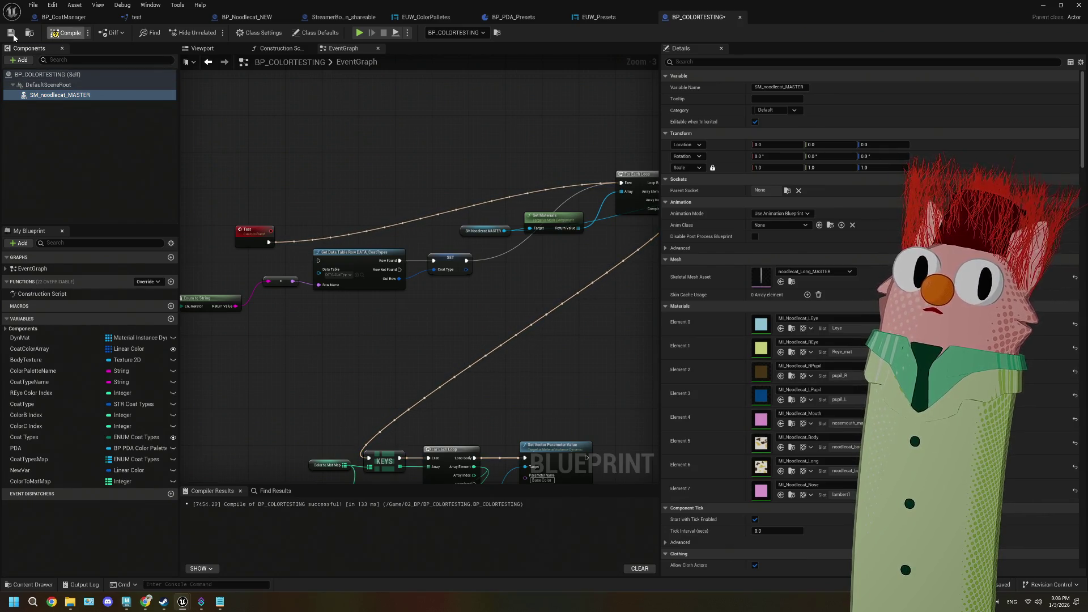
click(1043, 5)
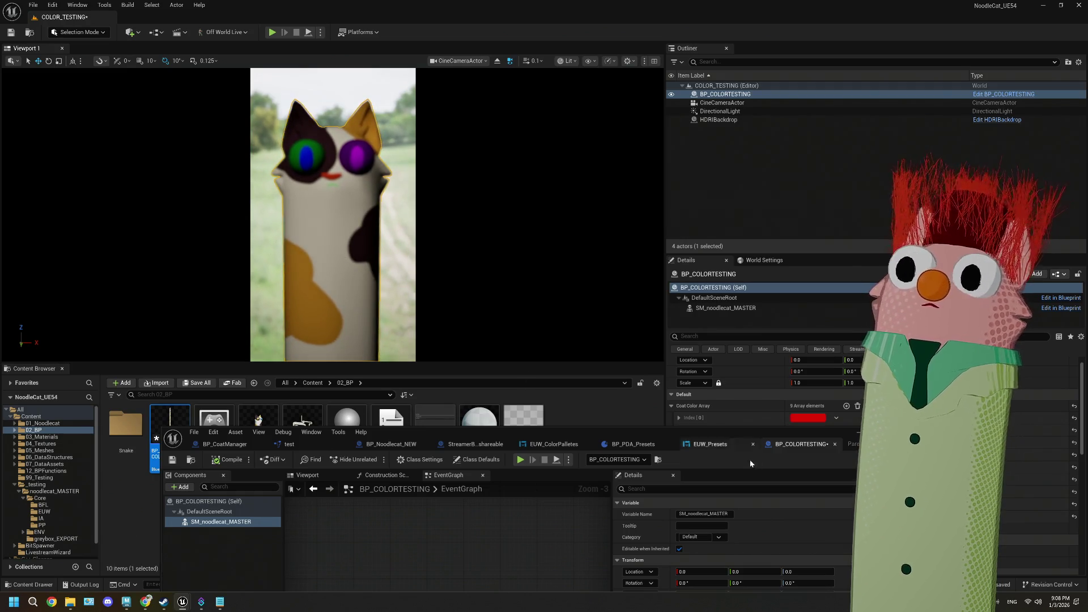
On the CineCameraActor, set Manual Focus Distance to about 101.7 cm and disable Draw Debug Focus Plane
drag(738, 431, 515, 493)
click(720, 103)
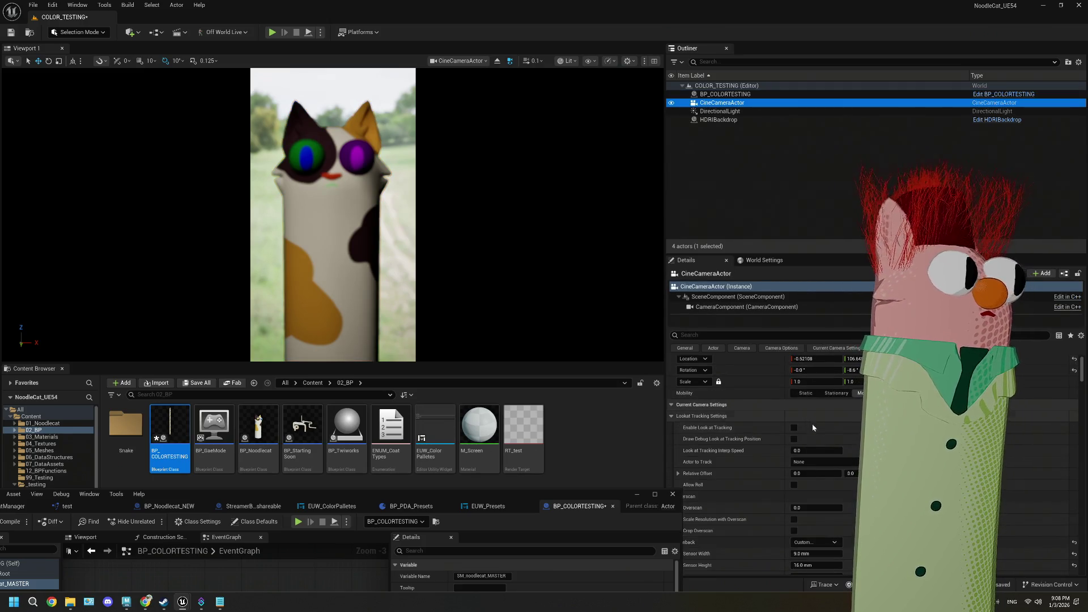
scroll(808, 479, down, 2)
scroll(776, 481, up, 2)
click(767, 336)
text(focus)
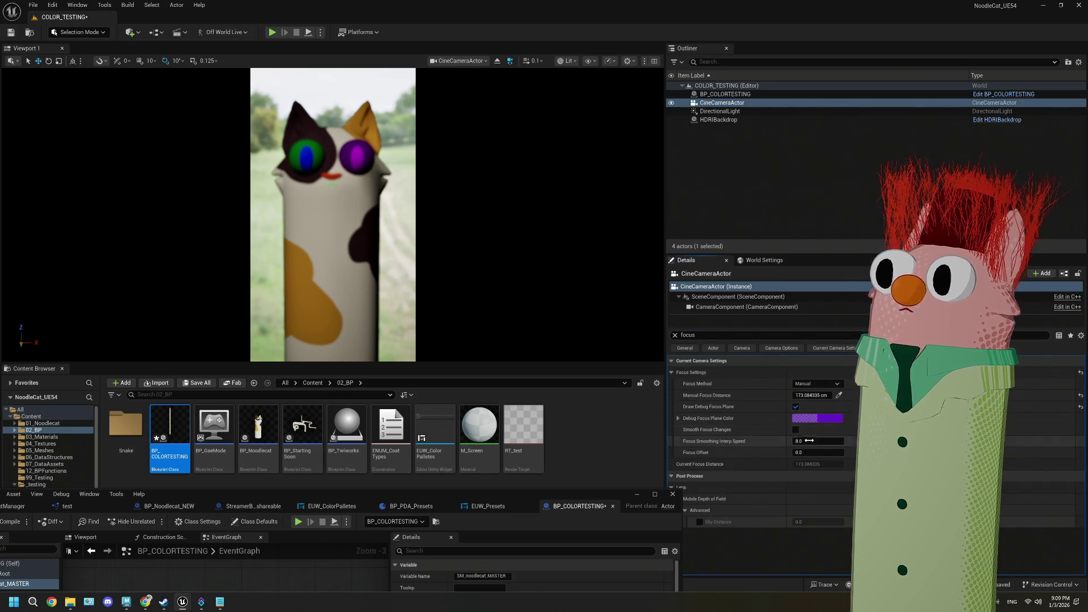
drag(812, 394, 777, 395)
click(796, 407)
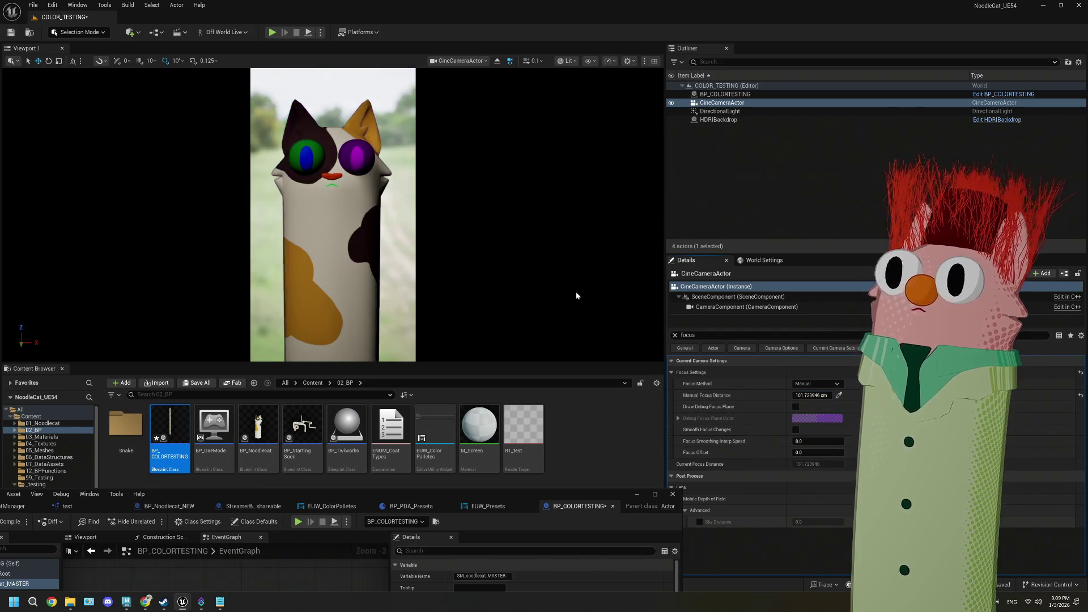
click(726, 94)
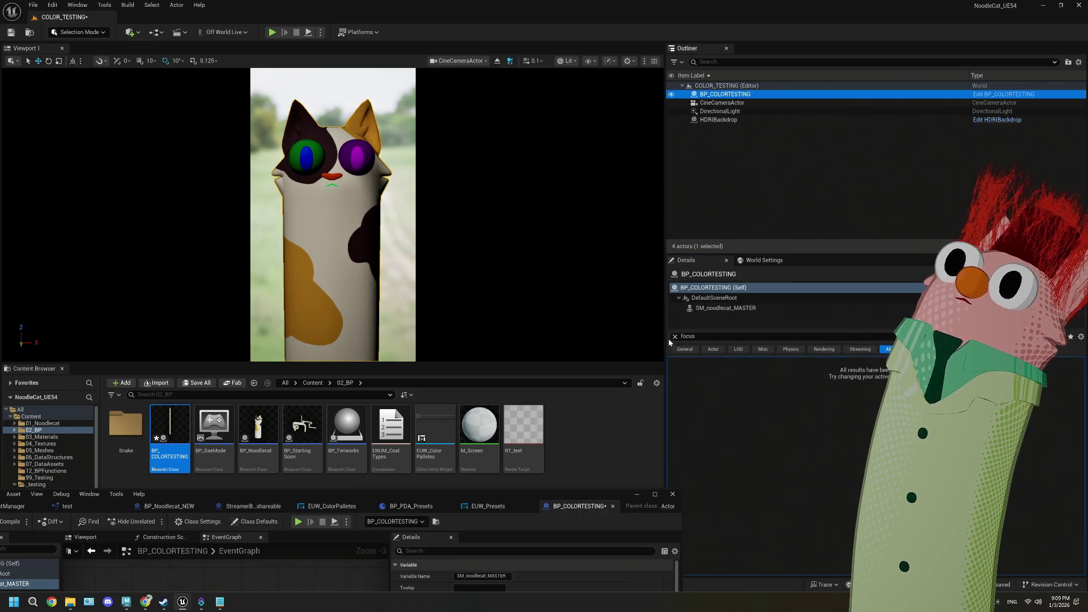
Clear the Details search, expand Coat Color Array, and set Index [6] to saturated magenta
click(674, 336)
click(671, 419)
scroll(793, 488, down, 1)
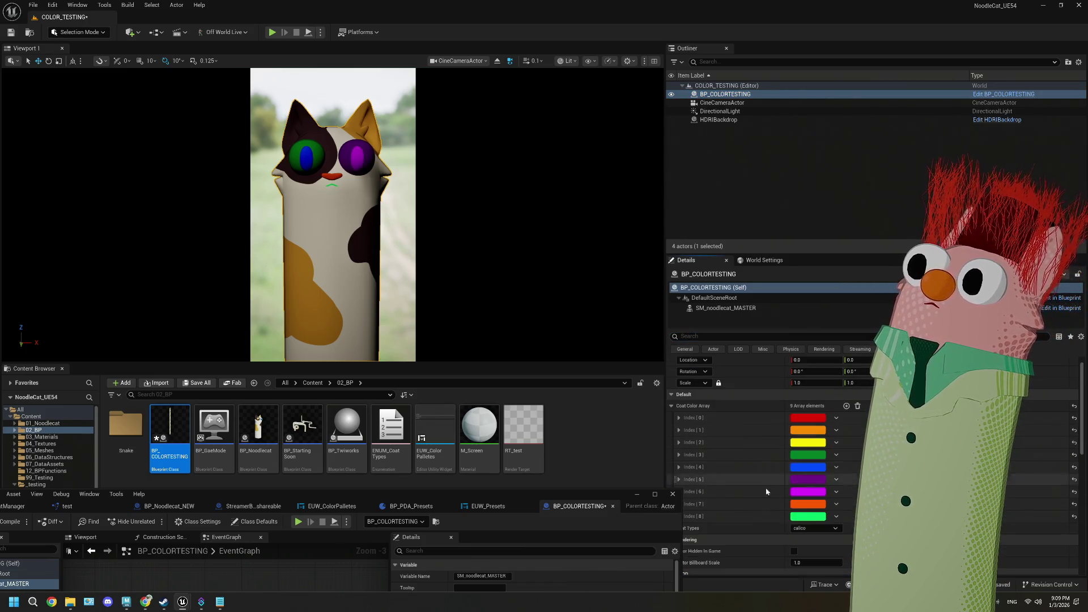
click(796, 493)
mouse_move(852, 417)
mouse_down()
mouse_move(867, 409)
mouse_move(862, 381)
mouse_up()
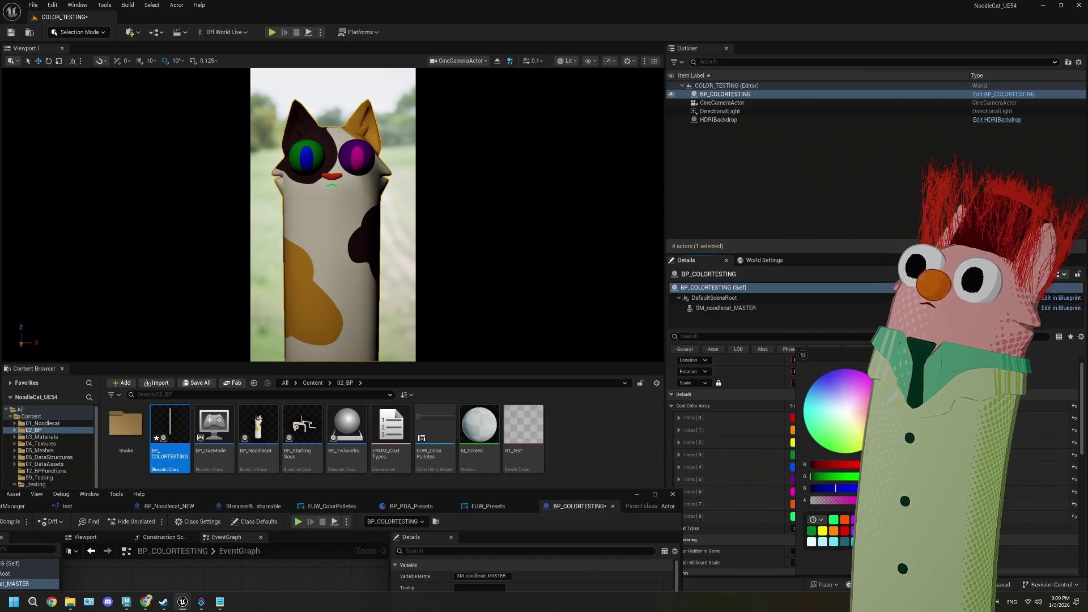
click(844, 530)
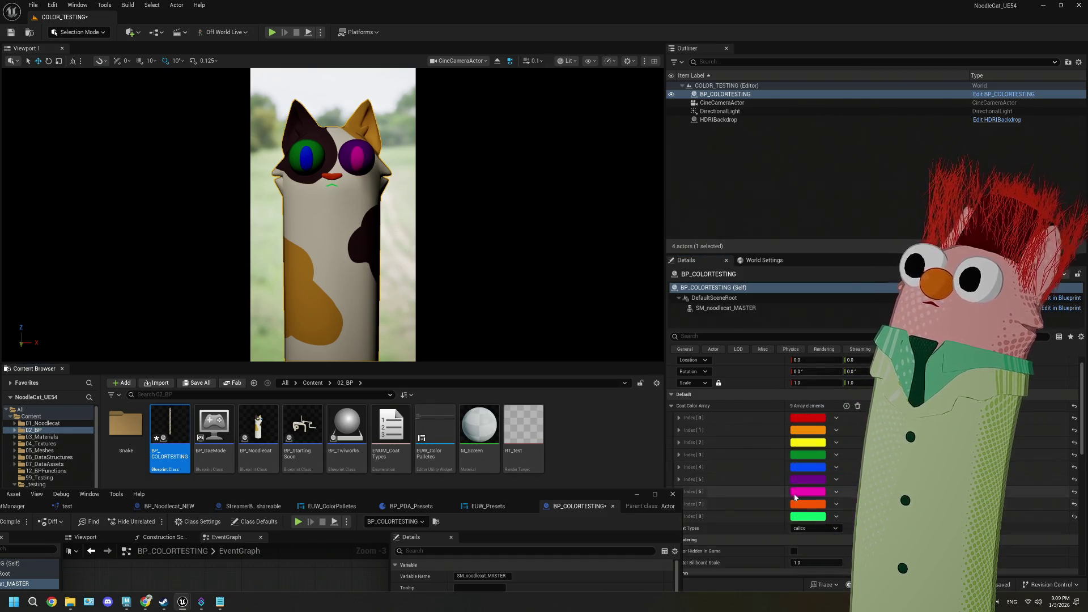
mouse_move(584, 493)
mouse_down()
mouse_move(547, 208)
mouse_move(638, 106)
mouse_move(715, 60)
mouse_up()
scroll(335, 375, down, 1)
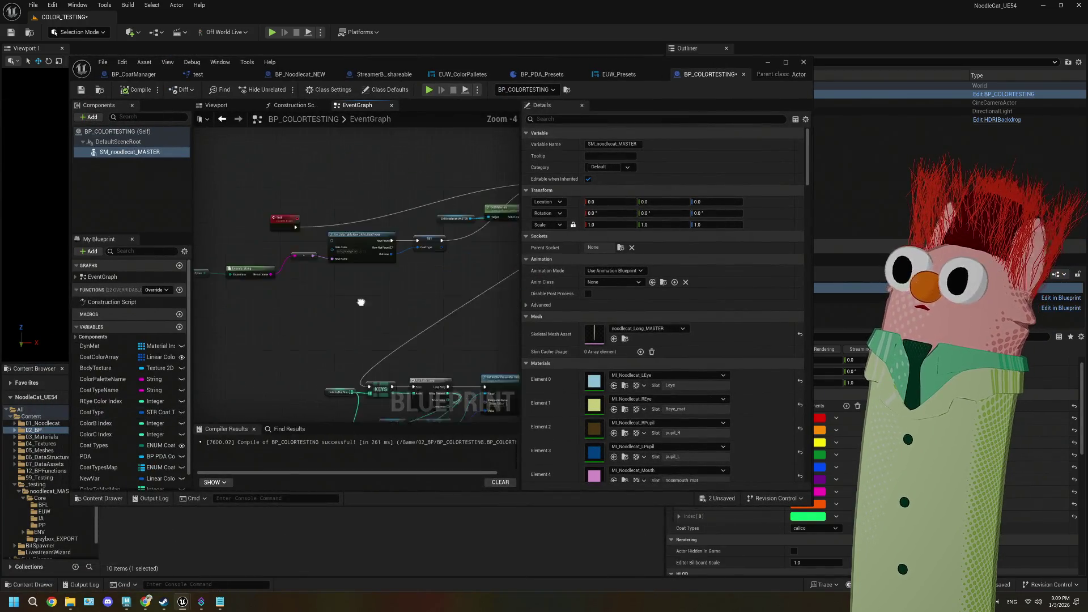
Inspect Color to Mat Map's six integer pairs, nudge the node left, and lower the Blueprint window
click(312, 320)
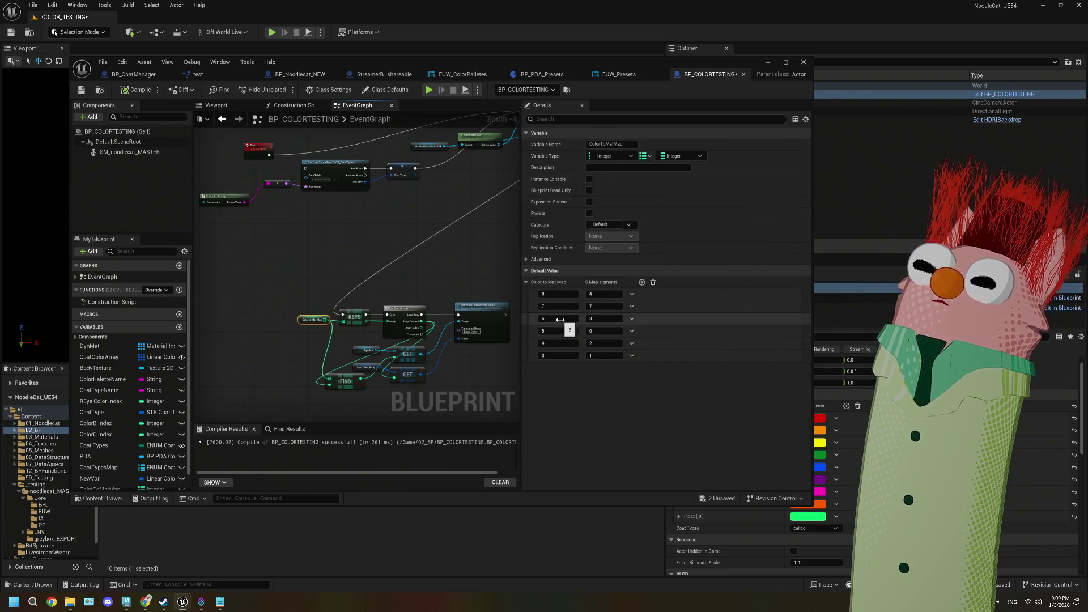
scroll(363, 354, up, 1)
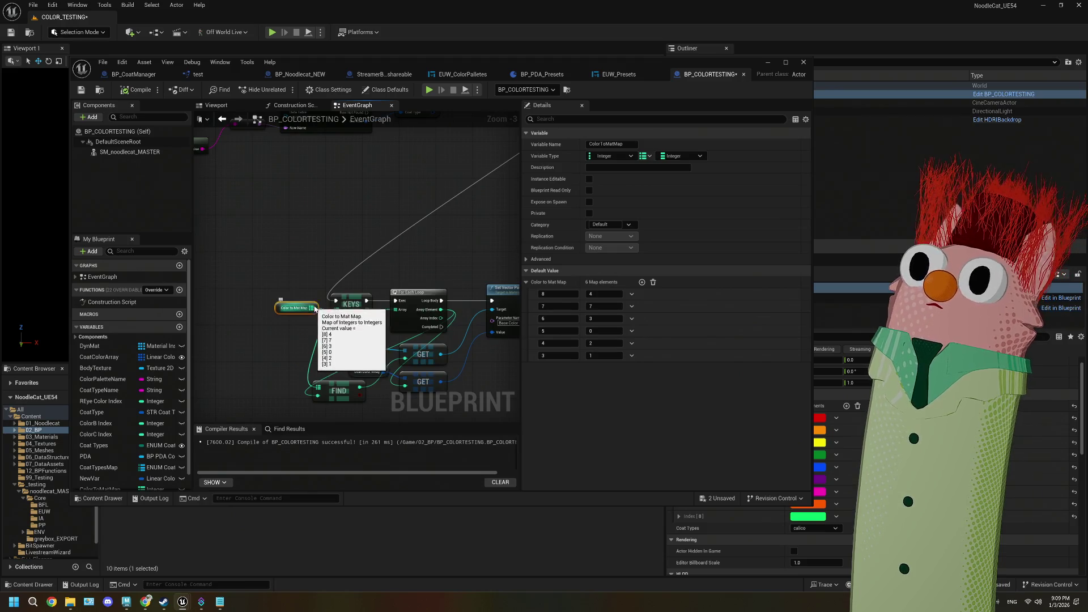
drag(314, 307, 300, 310)
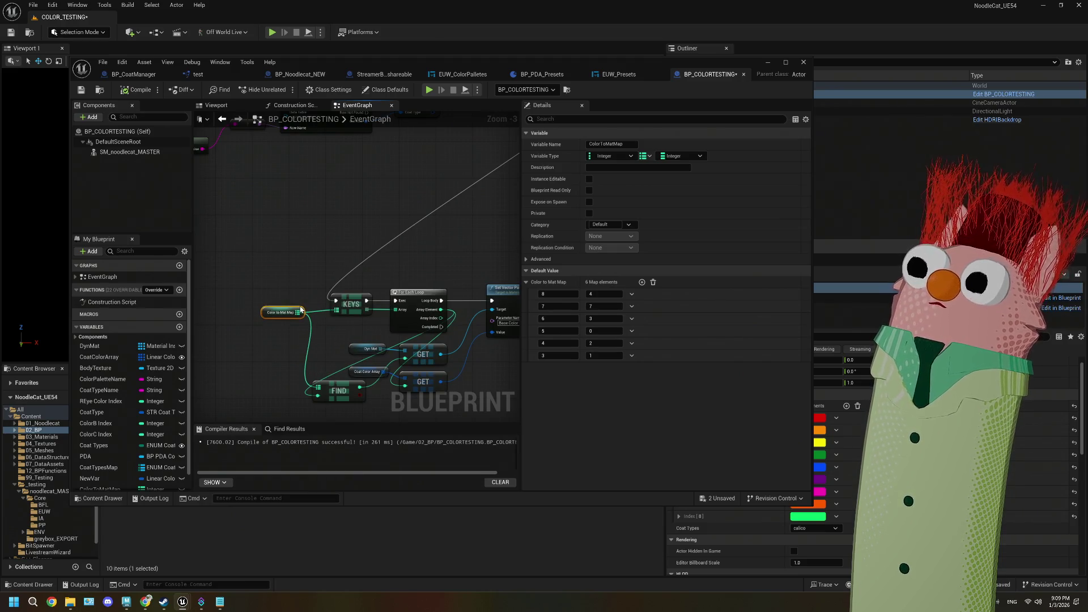
drag(657, 67, 516, 80)
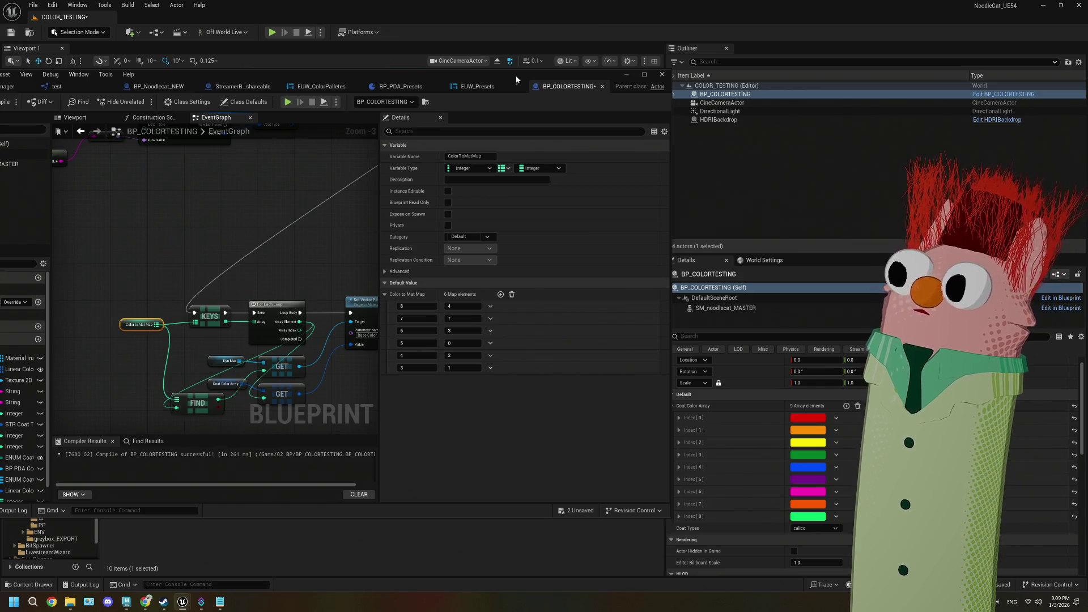
mouse_move(516, 83)
mouse_down()
mouse_move(542, 387)
mouse_move(538, 400)
mouse_move(501, 185)
mouse_move(425, 470)
mouse_up()
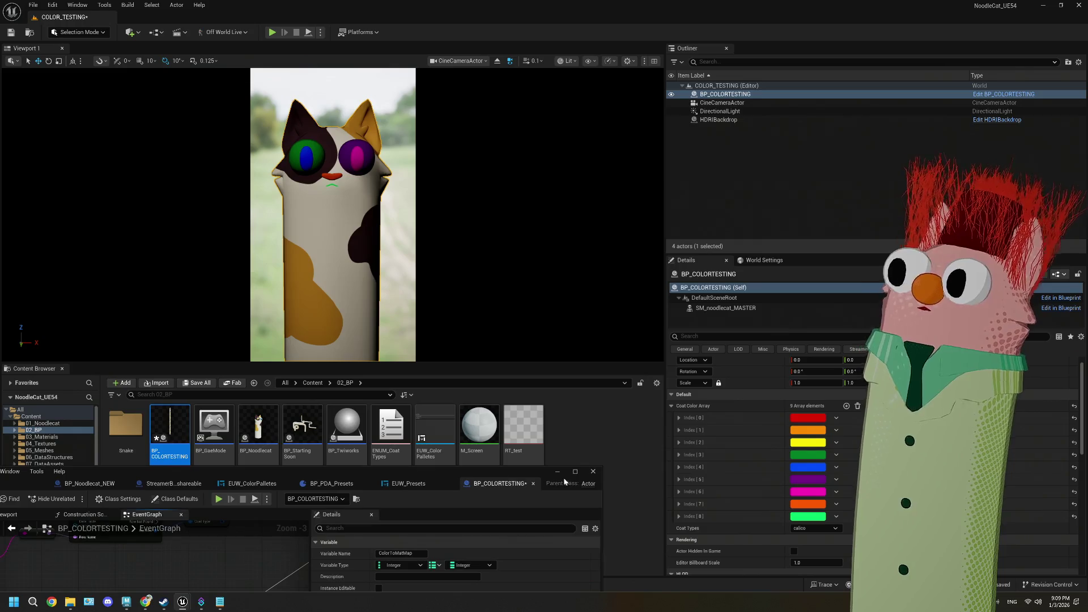
click(225, 604)
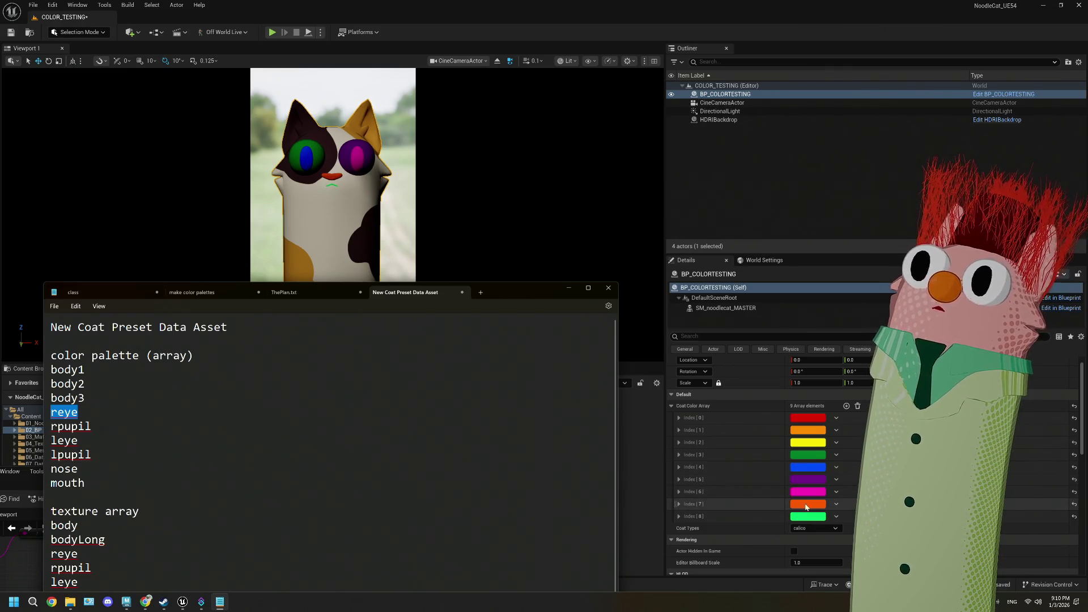
click(566, 289)
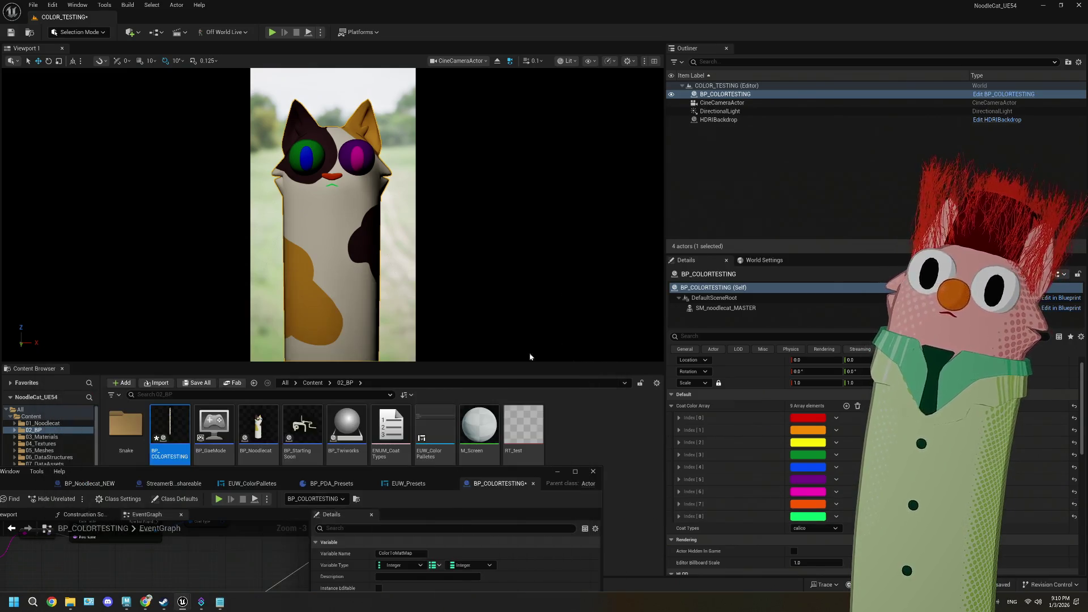
Maximize the Blueprint editor and review the colour loop, dragging a connection from its Completed output
double_click(442, 474)
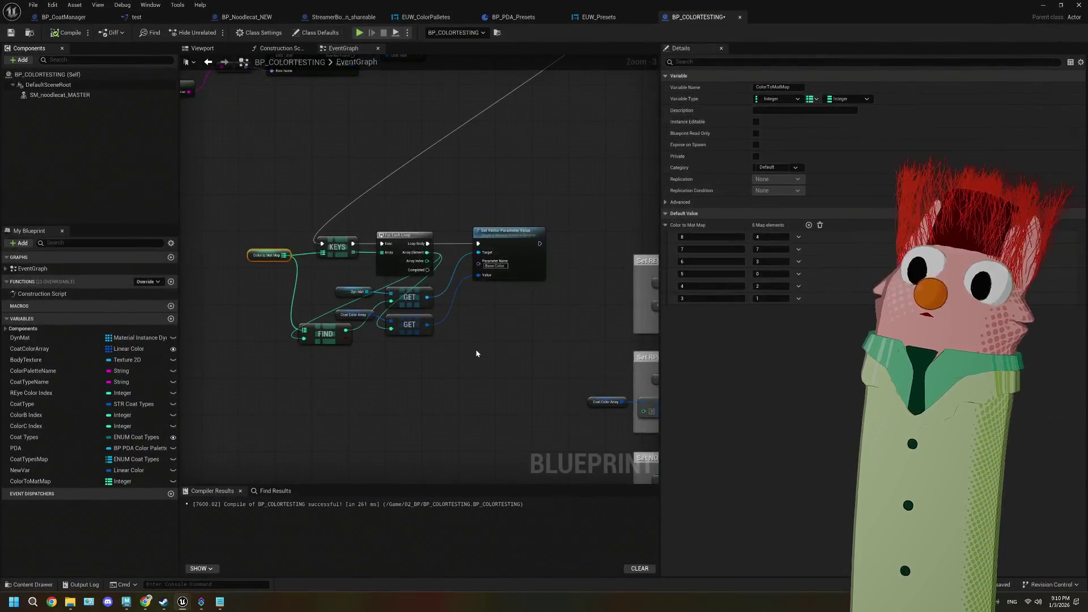
mouse_move(471, 366)
mouse_down()
mouse_move(351, 314)
mouse_move(357, 262)
mouse_move(343, 295)
mouse_move(351, 306)
mouse_move(339, 312)
mouse_move(340, 283)
mouse_move(317, 266)
mouse_move(374, 281)
mouse_move(399, 300)
mouse_move(401, 340)
mouse_up()
scroll(386, 340, down, 2)
scroll(378, 310, up, 1)
scroll(477, 375, up, 1)
scroll(477, 375, down, 1)
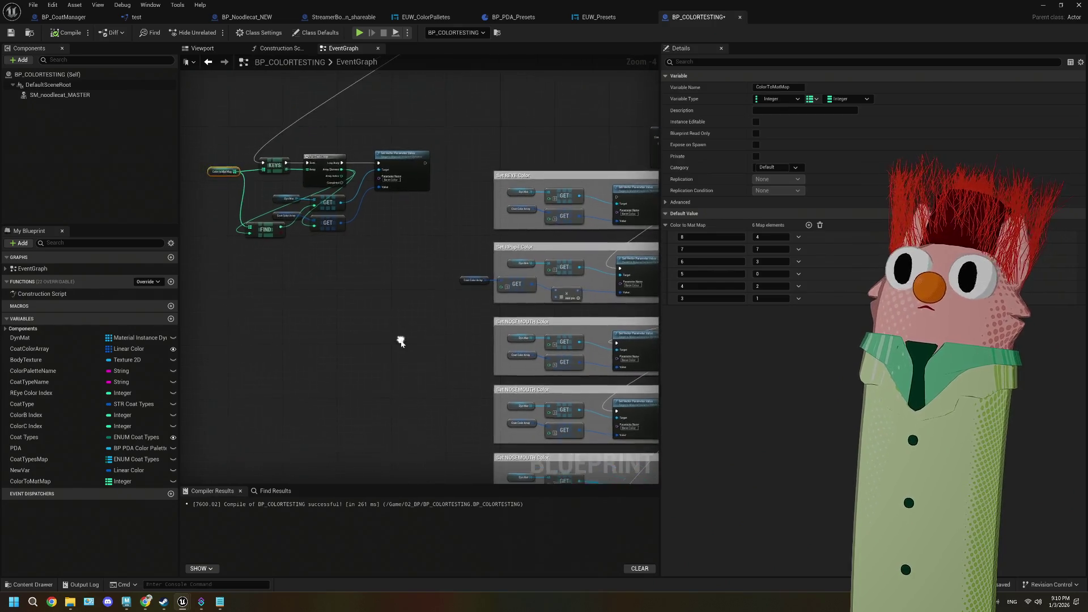
scroll(391, 299, up, 1)
mouse_move(321, 130)
mouse_down()
mouse_move(259, 275)
mouse_move(236, 285)
mouse_up()
scroll(374, 348, down, 3)
scroll(383, 327, up, 2)
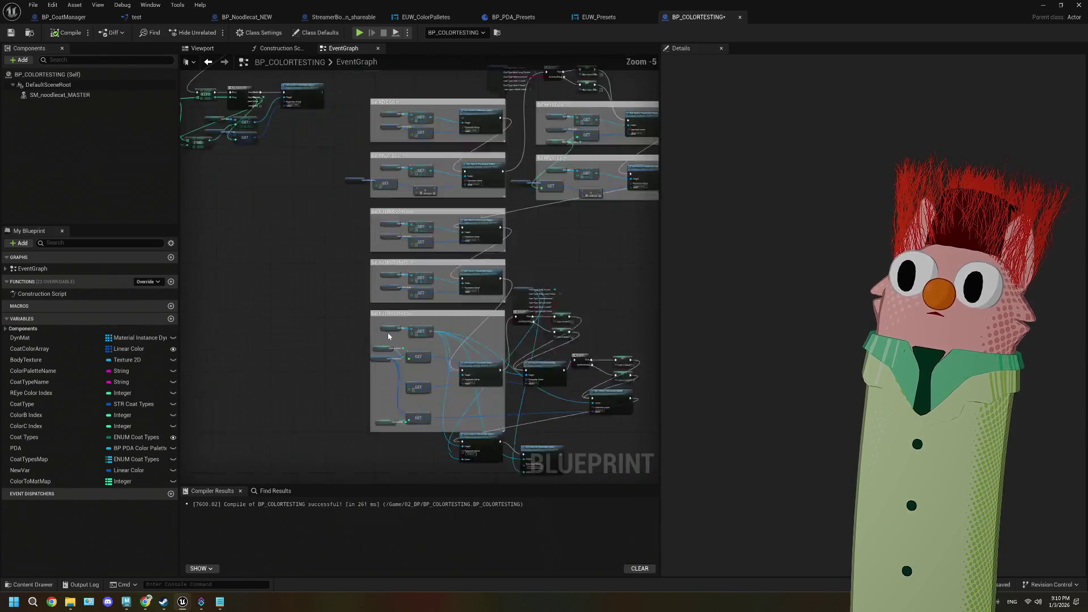
Centre the KEYS, FIND and loop nodes in view and add a new Blueprint variable
drag(383, 327, 484, 406)
scroll(406, 300, up, 1)
mouse_move(407, 298)
mouse_down()
mouse_move(396, 286)
mouse_move(410, 280)
mouse_up()
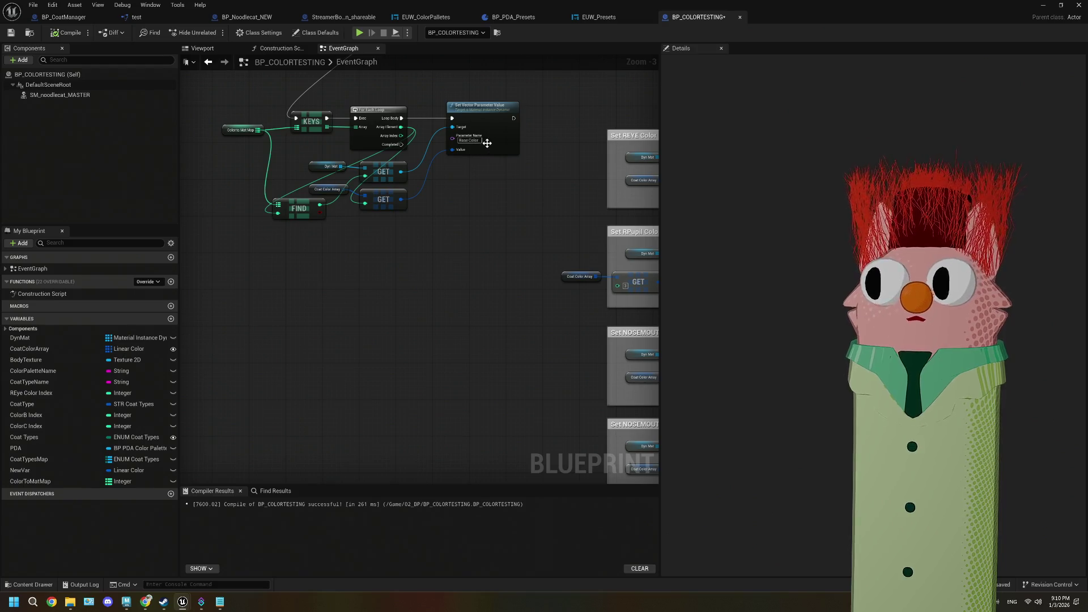
drag(350, 319, 339, 332)
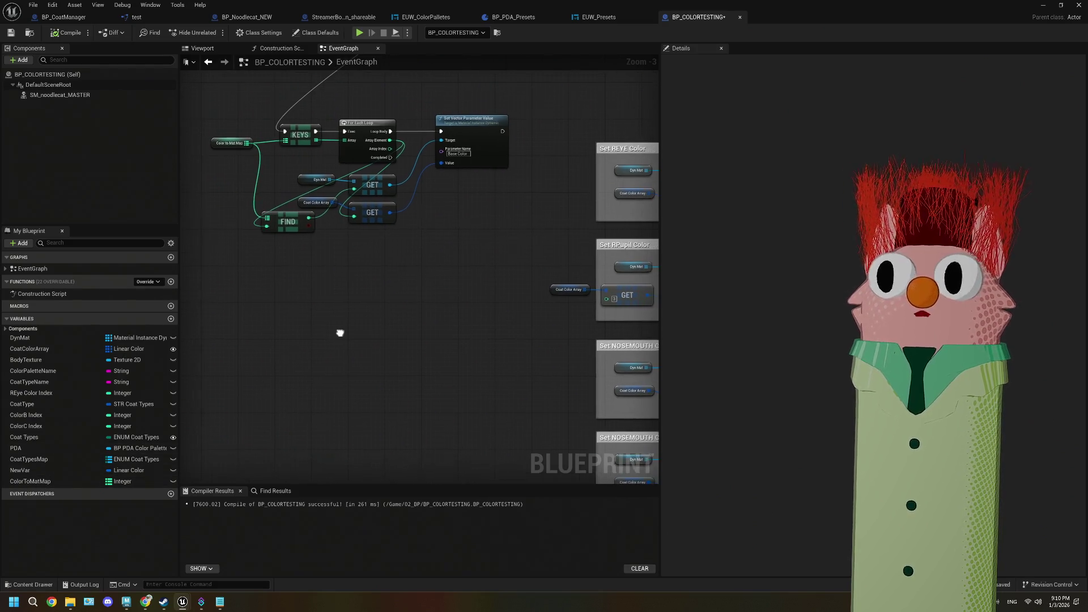
mouse_move(427, 230)
mouse_down()
mouse_move(424, 239)
mouse_move(436, 233)
mouse_up()
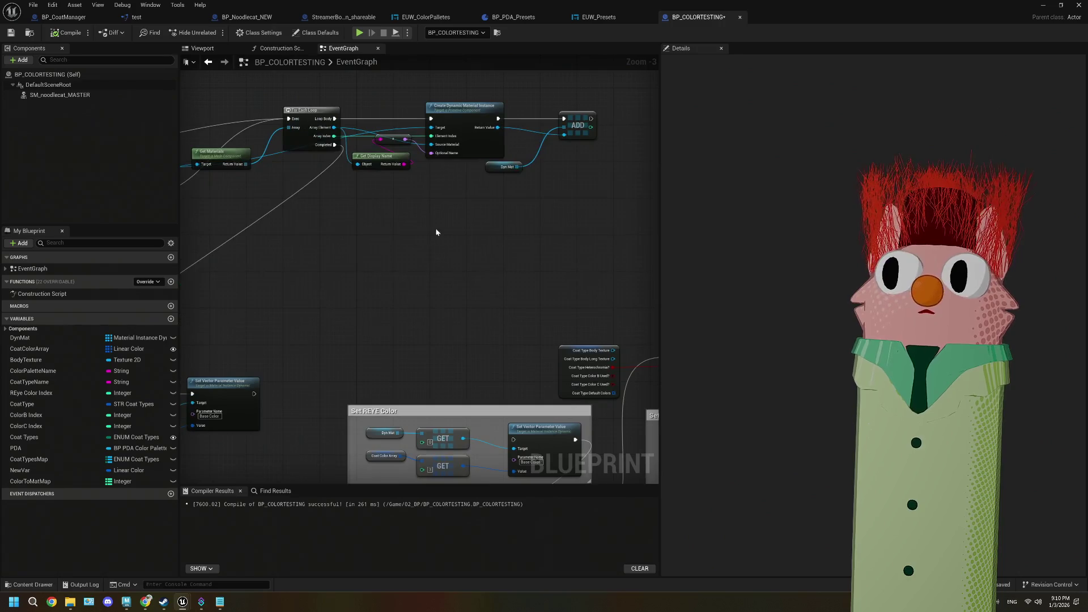
mouse_move(369, 290)
mouse_down()
mouse_move(401, 272)
mouse_move(377, 311)
mouse_move(446, 278)
mouse_up()
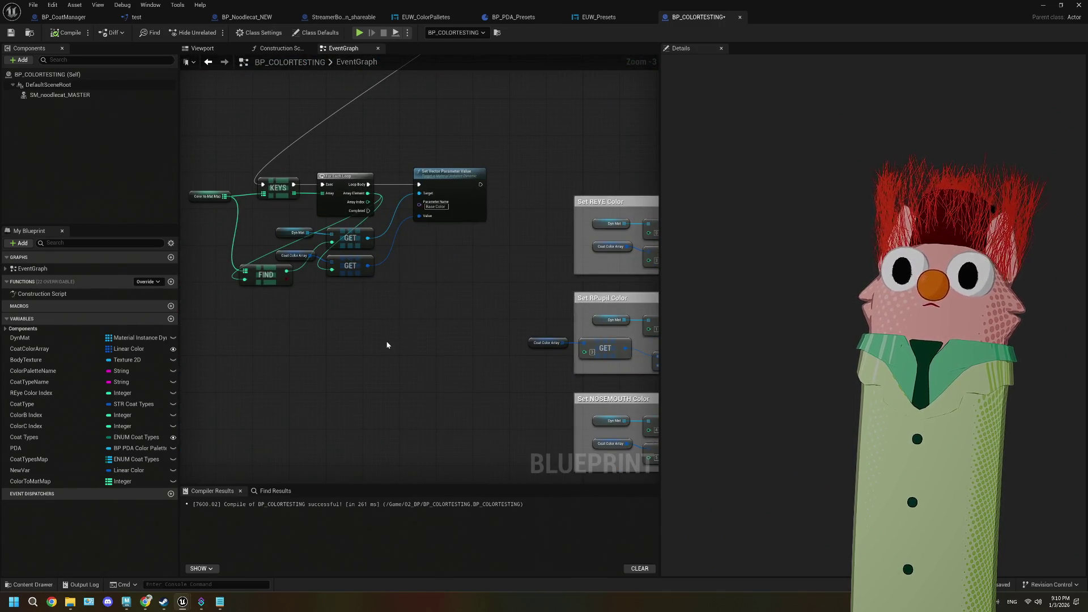
drag(263, 352, 336, 307)
scroll(357, 308, up, 1)
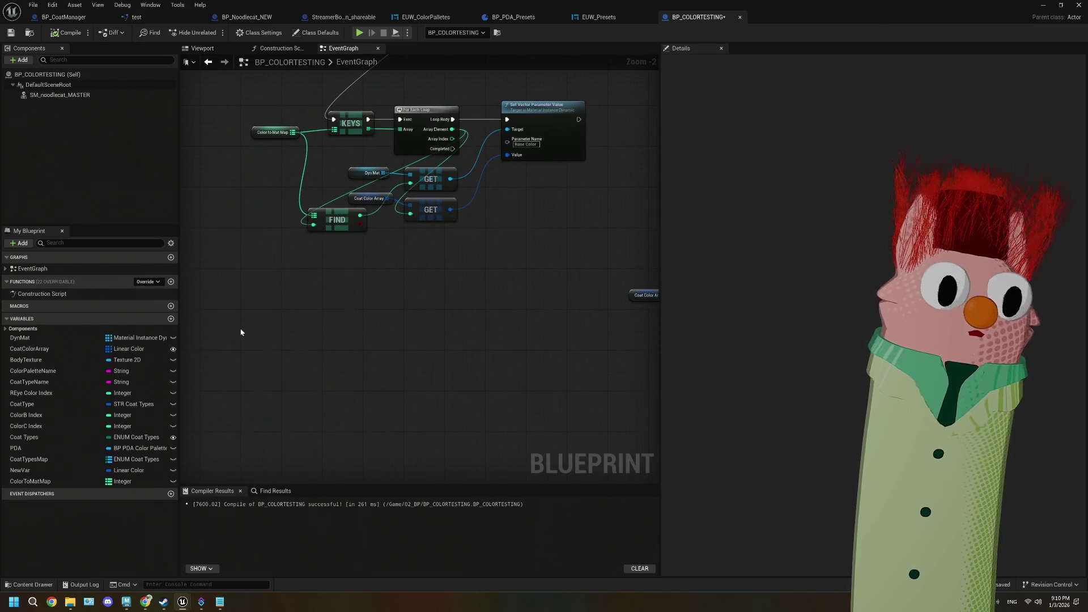
click(170, 318)
text(BodyColoToParamMap)
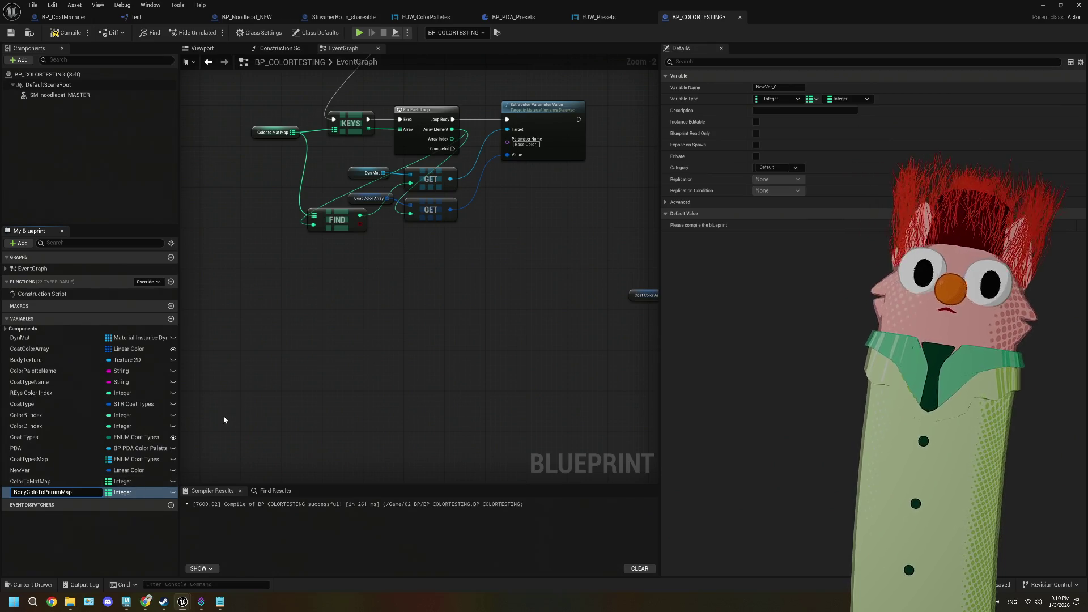
Confirm the BodyColoToParamMap variable, make its map values Name type, then compile and save
key(Return)
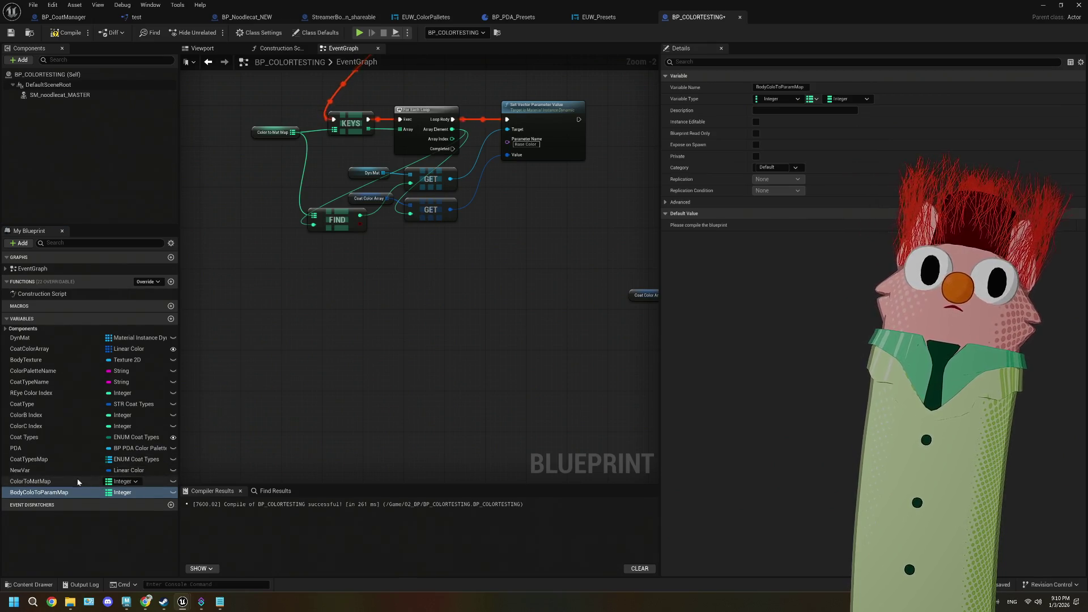
click(847, 99)
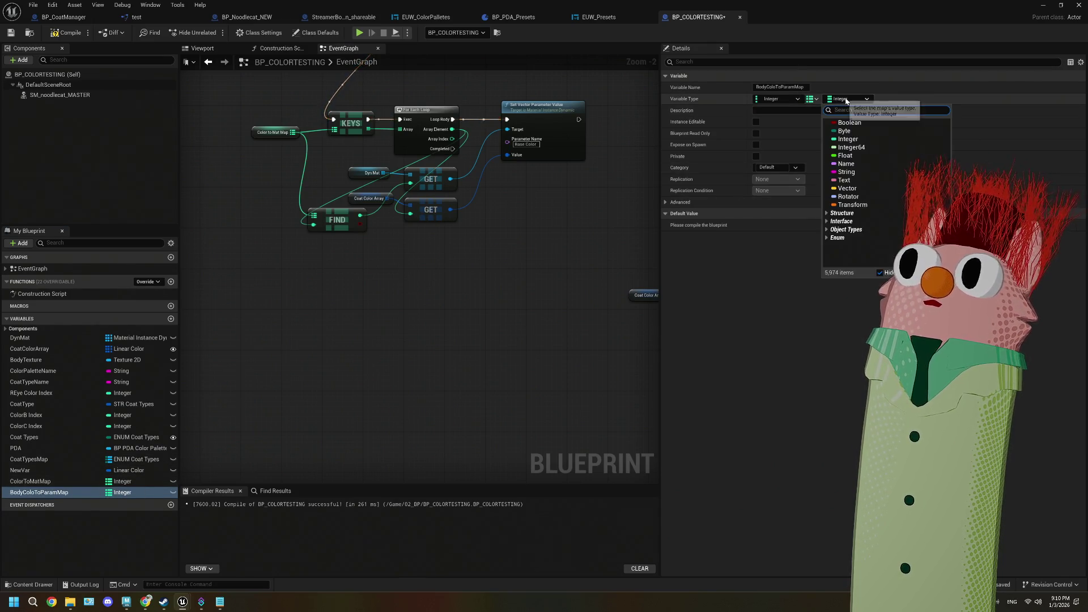
click(846, 164)
mouse_move(464, 295)
mouse_down()
mouse_move(396, 328)
mouse_move(389, 352)
mouse_up()
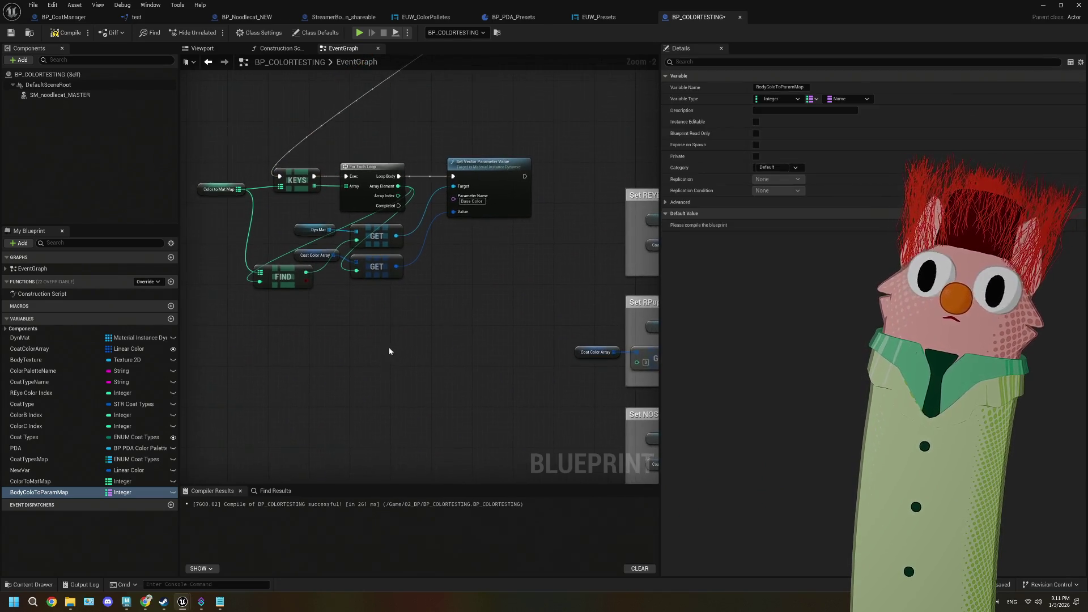
click(66, 33)
click(11, 33)
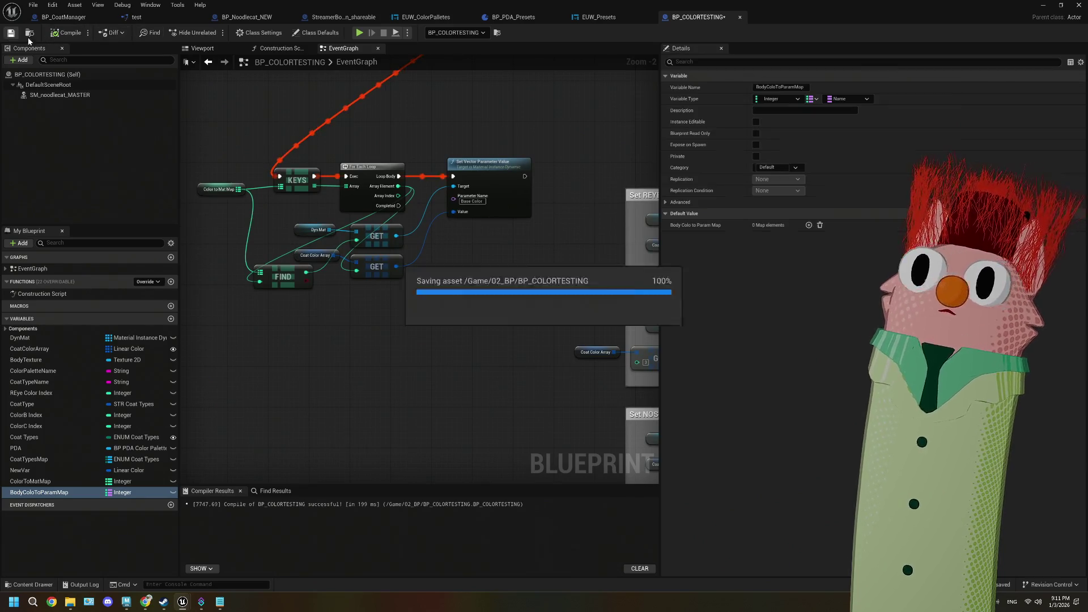
Add three map defaults: 2→ColorC, 1→ColorB, 0→ColorA
click(808, 225)
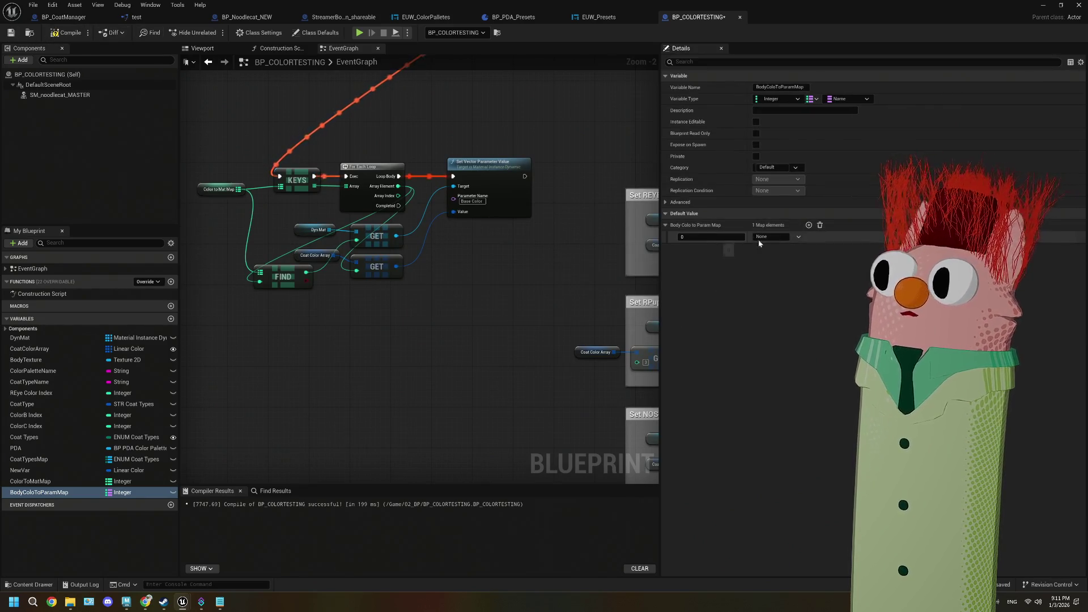
click(712, 237)
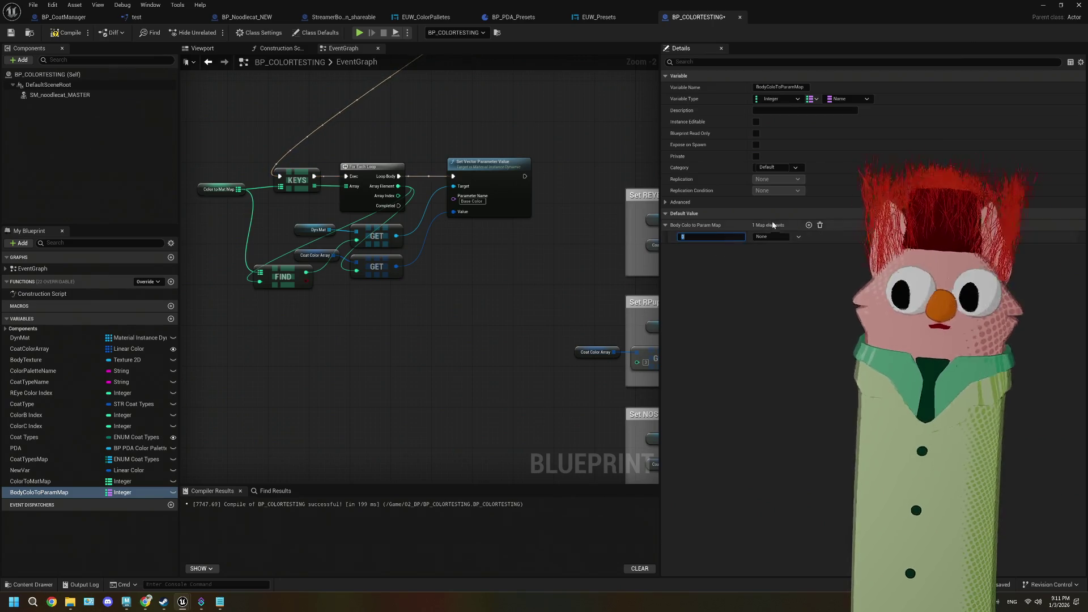
click(809, 225)
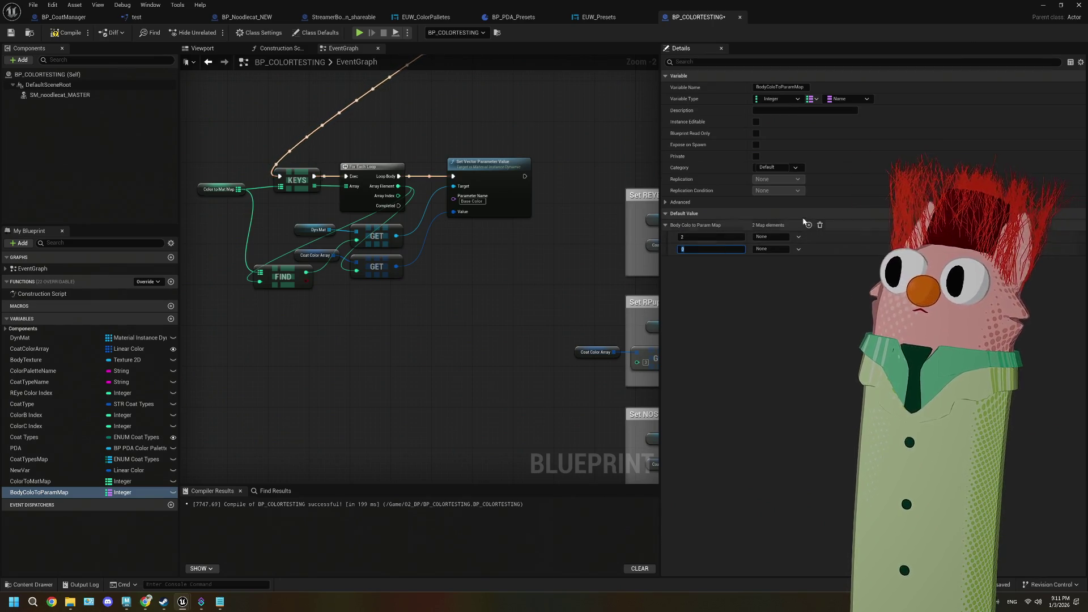
key(Tab)
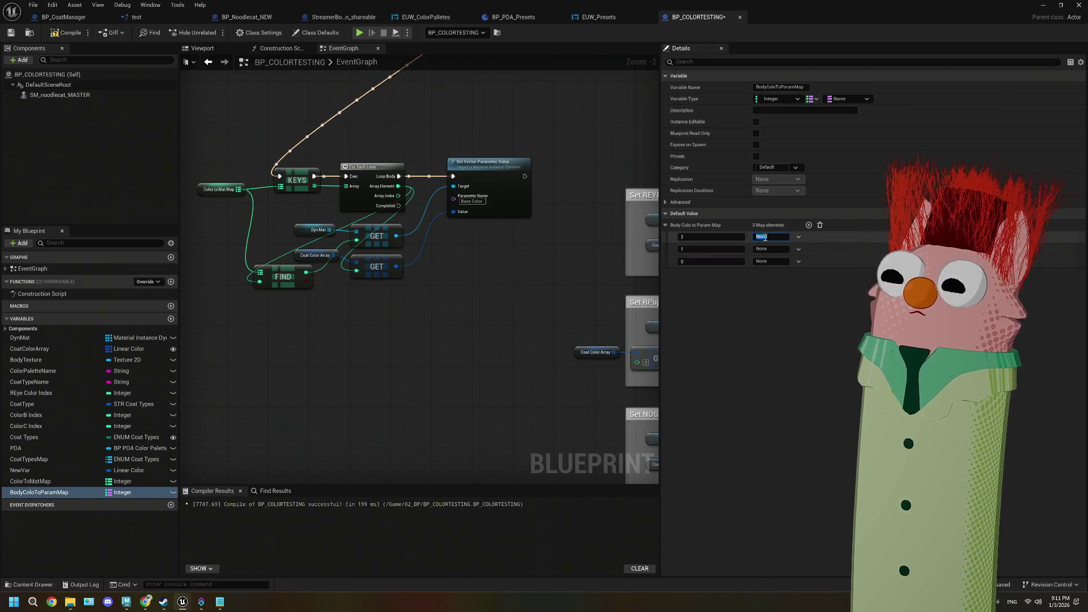
click(764, 261)
text(Default)
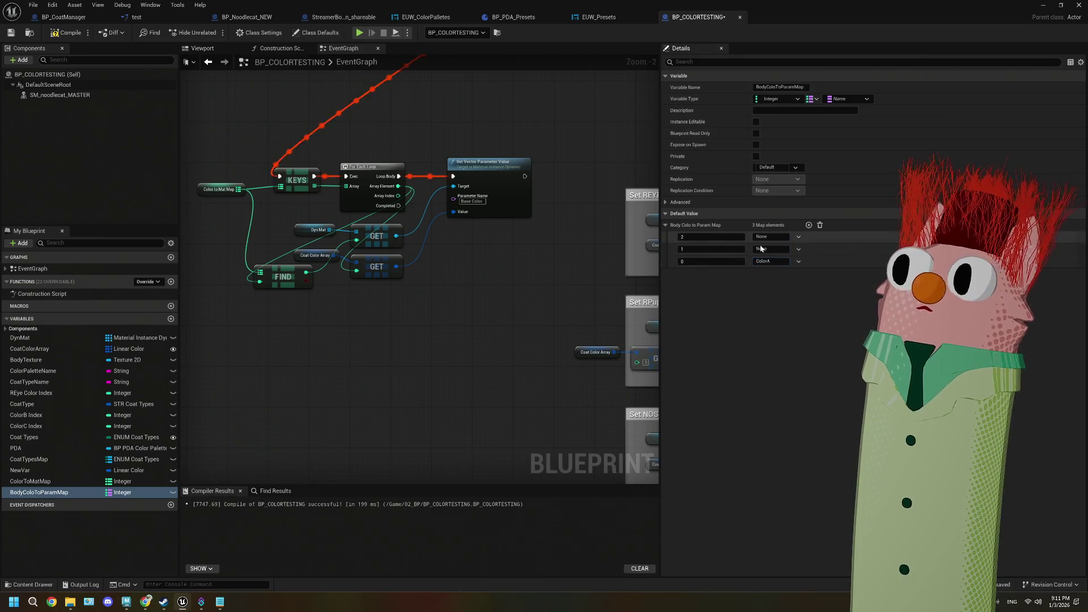
click(761, 250)
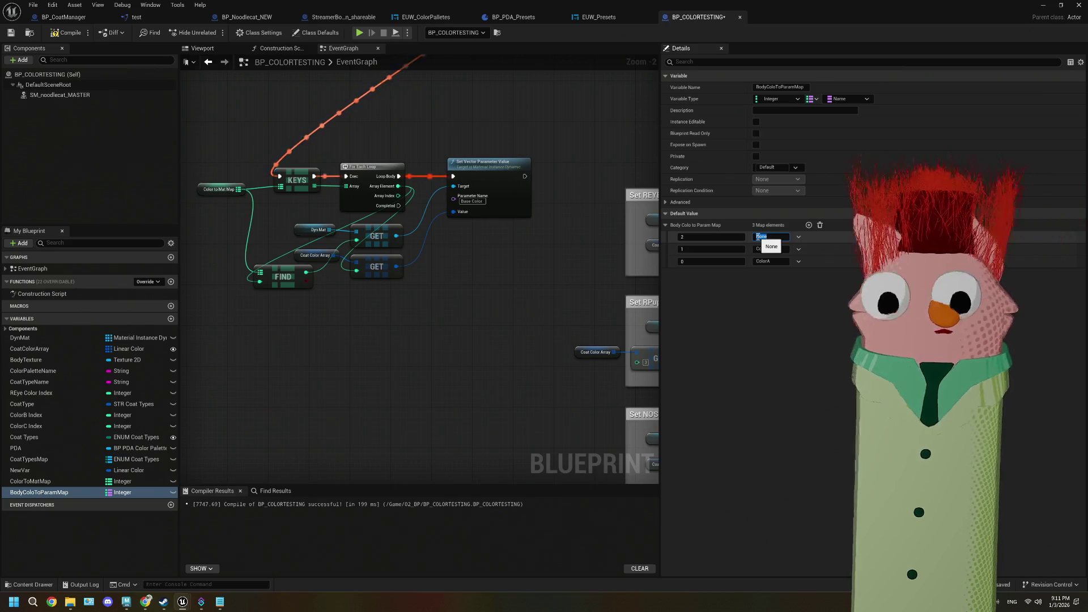
text(ColorC)
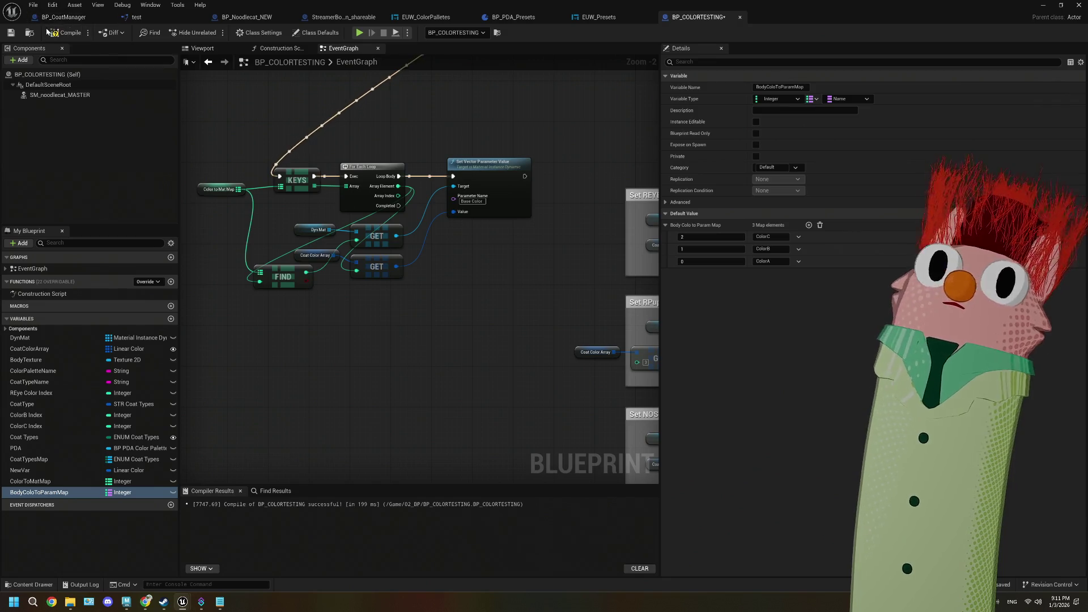
Compile and save, then place a BodyColoToParamMap getter in the EventGraph
click(10, 34)
mouse_move(39, 492)
mouse_down()
mouse_move(281, 356)
mouse_move(245, 384)
mouse_move(340, 367)
mouse_move(306, 363)
mouse_up()
click(245, 386)
Add a Keys node on the Body Colo To Param Map getter
text(get)
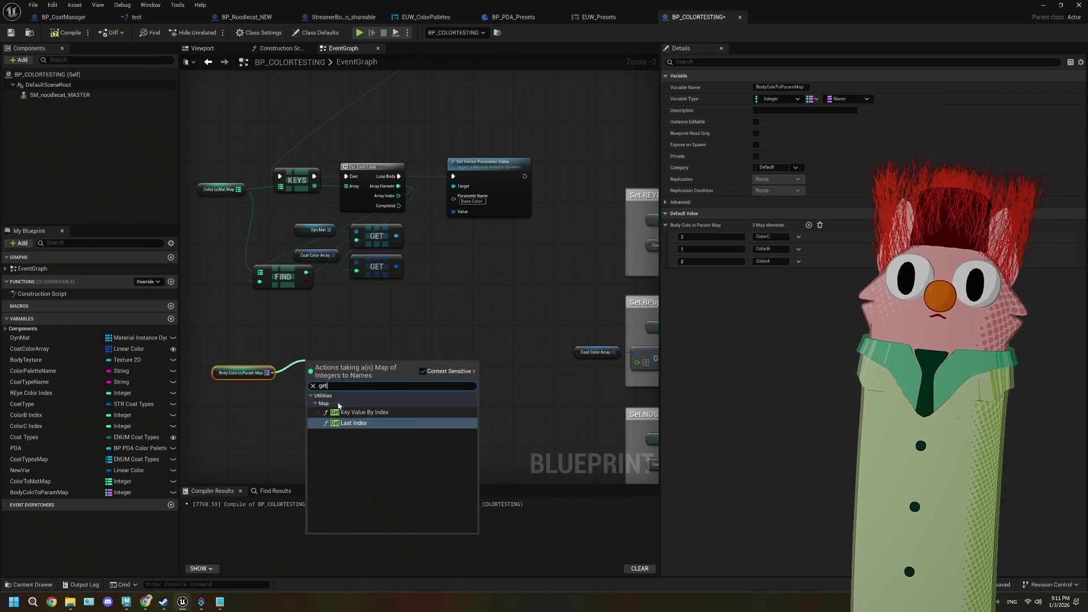
key(BackSpace)
key(BackSpace)
key(BackSpace)
text(keys)
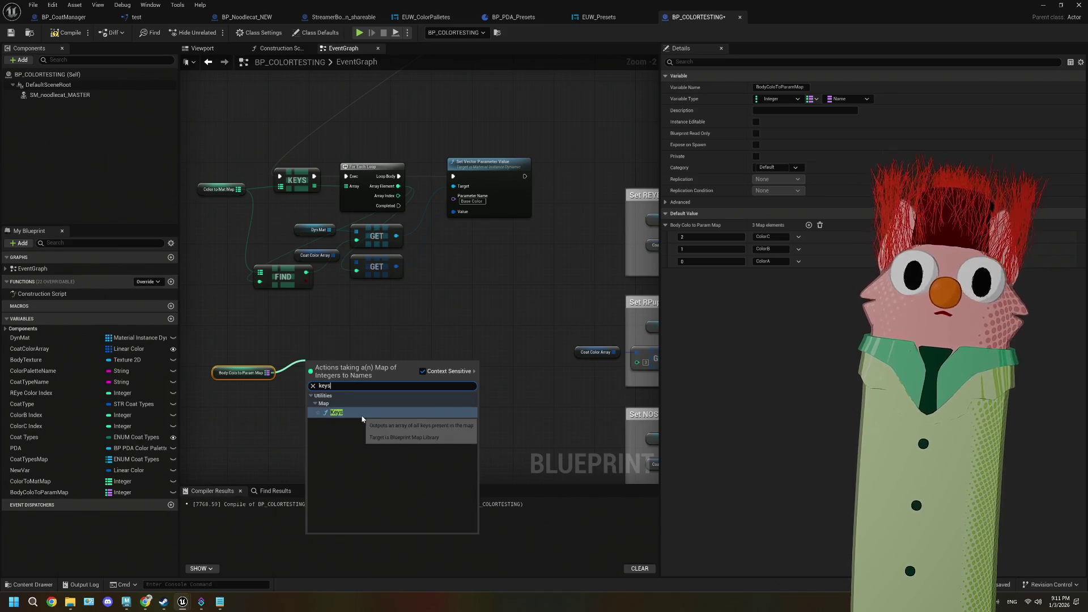
click(340, 423)
Create a For Each Loop over the keys that runs after the first loop completes
mouse_move(398, 206)
mouse_down()
mouse_move(320, 361)
mouse_move(305, 356)
mouse_move(385, 376)
mouse_up()
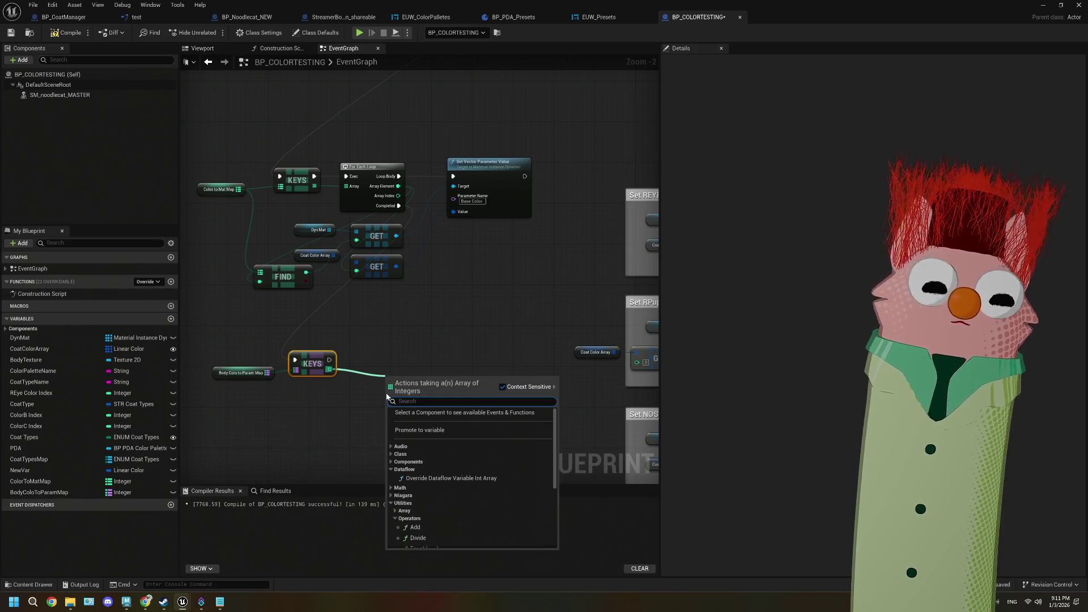
text(fore)
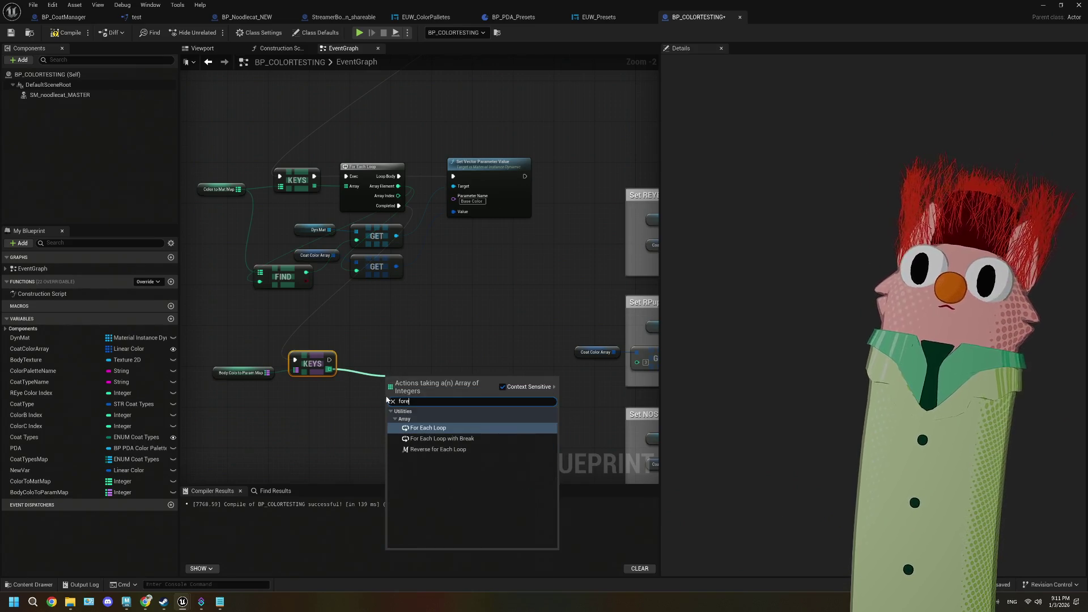
click(426, 429)
drag(412, 391, 382, 361)
scroll(382, 417, up, 1)
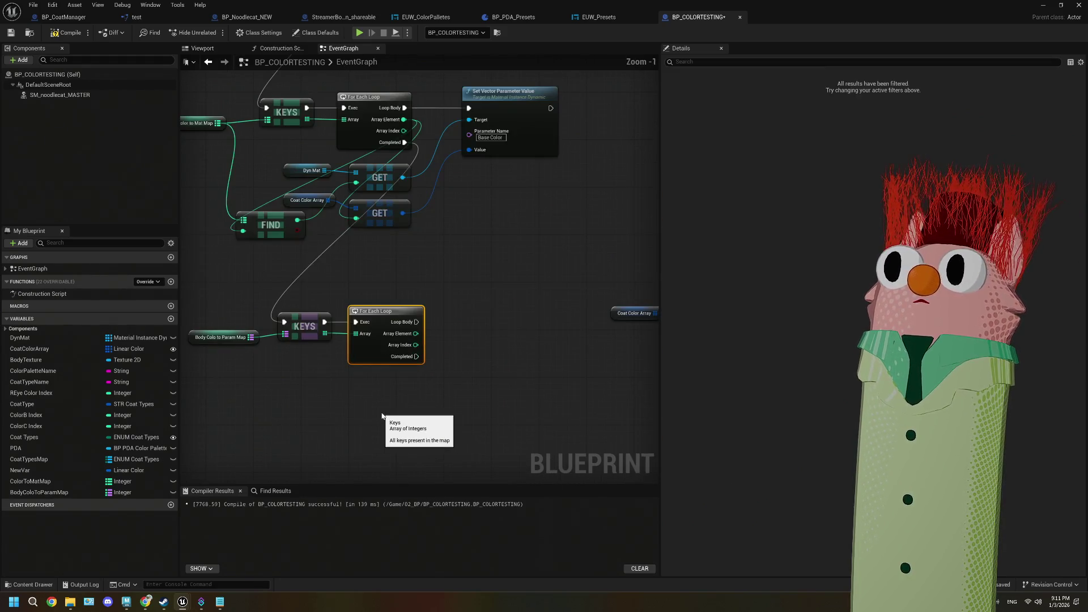
scroll(378, 417, down, 3)
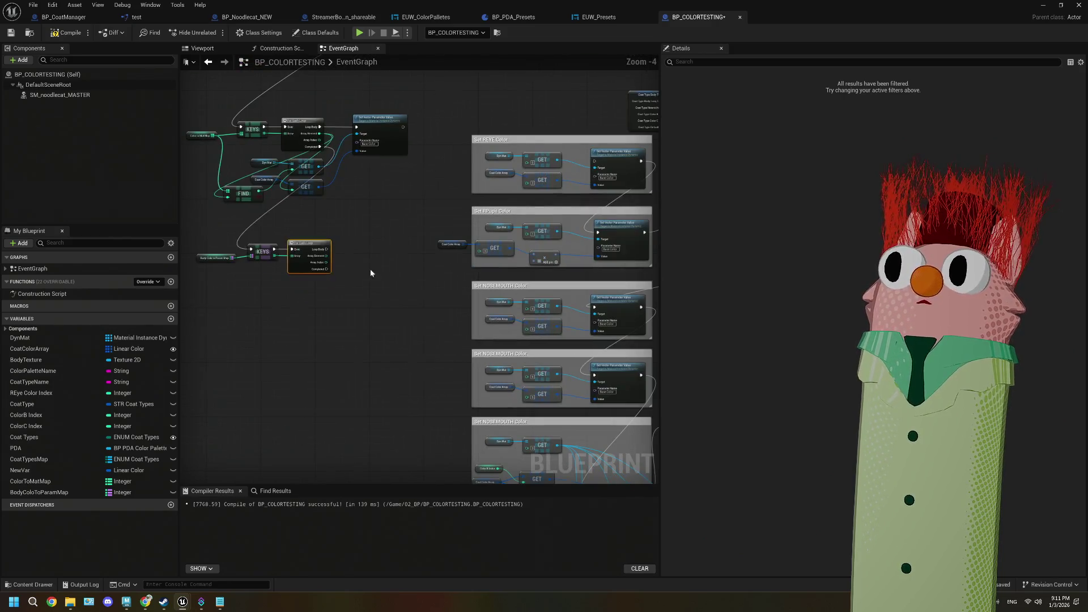
scroll(436, 363, up, 1)
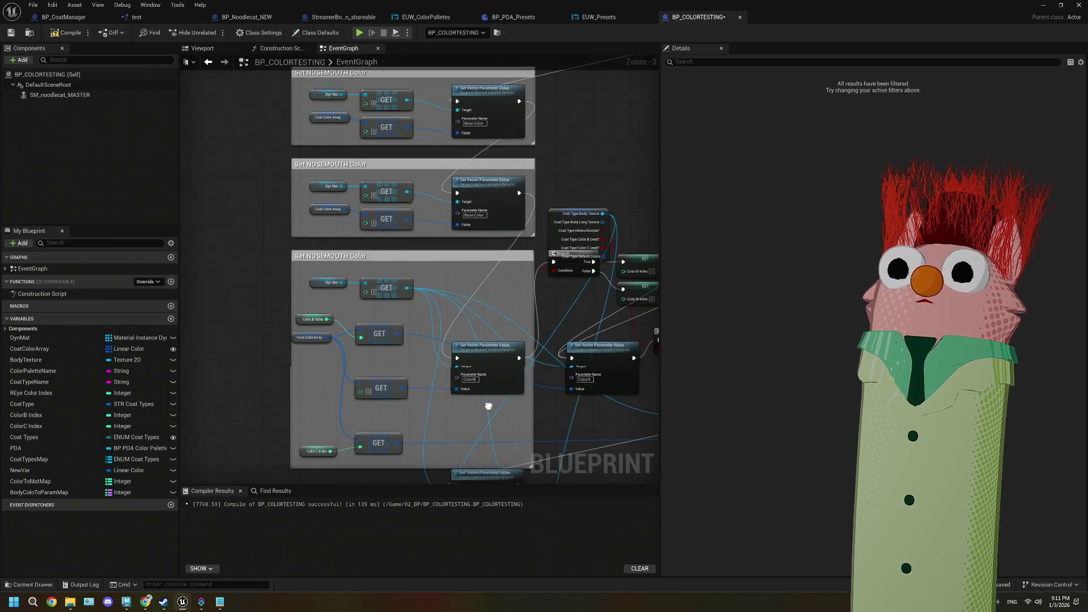
click(495, 365)
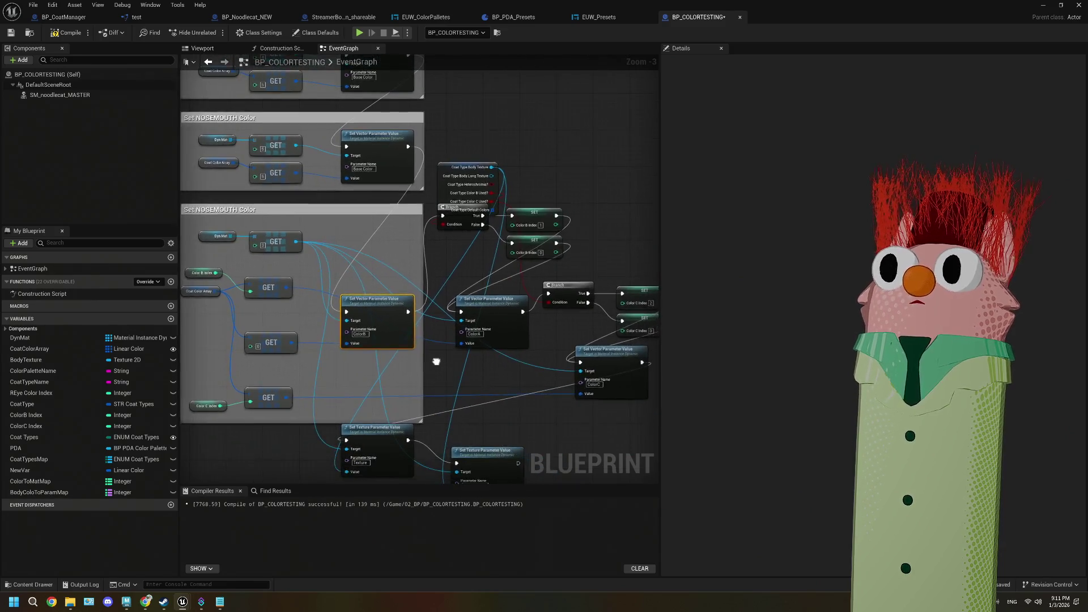
click(482, 298)
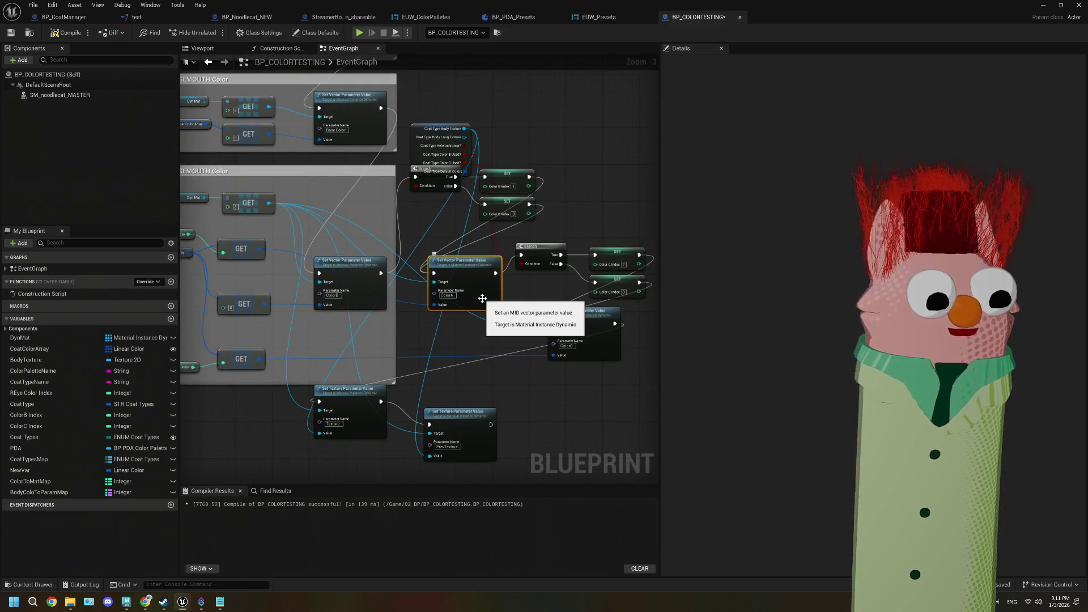
scroll(357, 249, down, 2)
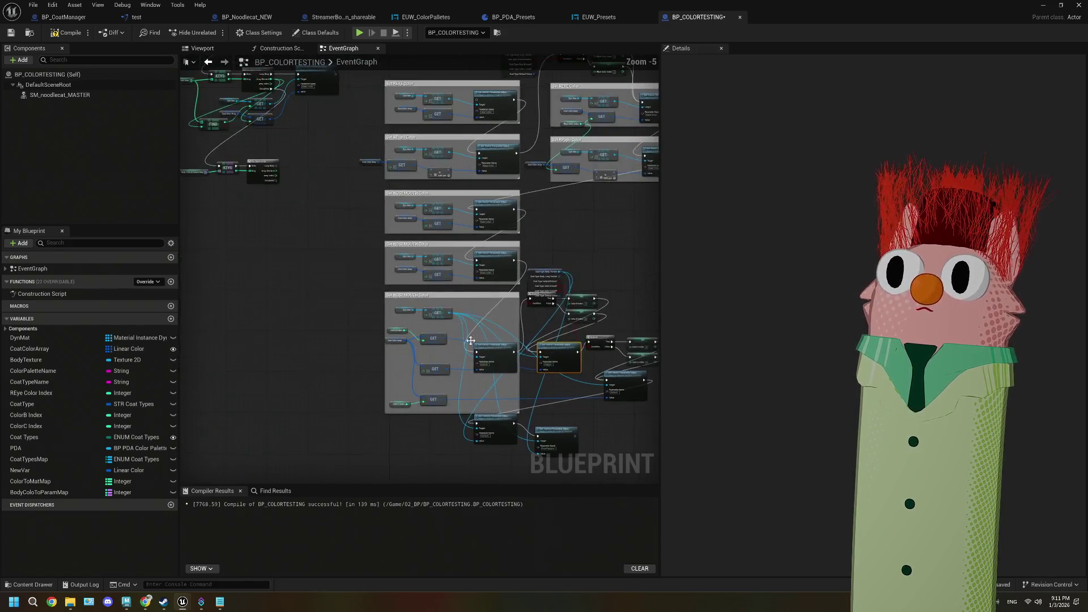
scroll(366, 264, up, 3)
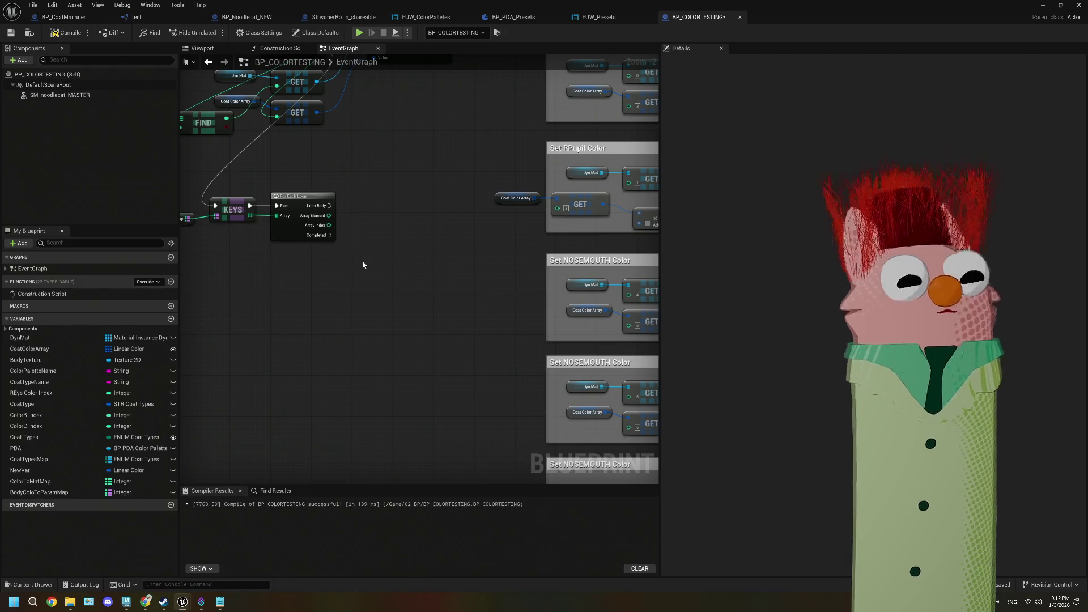
Add a Find node on the map and feed each loop key into it
scroll(279, 369, up, 2)
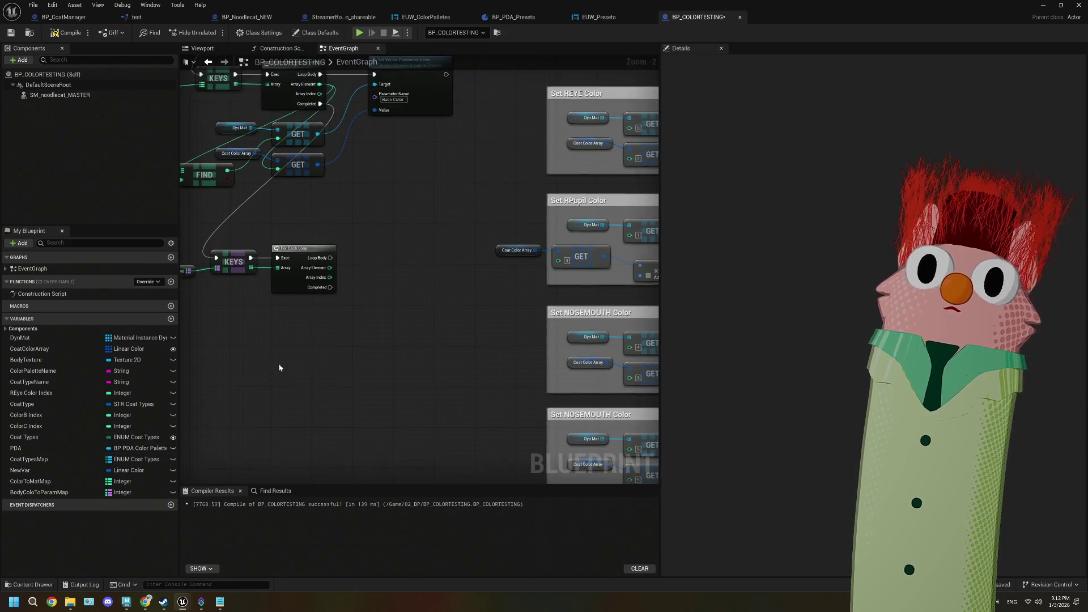
mouse_move(226, 254)
mouse_down()
mouse_move(298, 363)
mouse_move(425, 344)
mouse_up()
text(f)
key(Return)
mouse_move(416, 250)
mouse_down()
mouse_move(383, 364)
mouse_move(468, 306)
mouse_up()
Paste a Set Vector Parameter Value node and run it on every loop iteration
drag(438, 355, 376, 372)
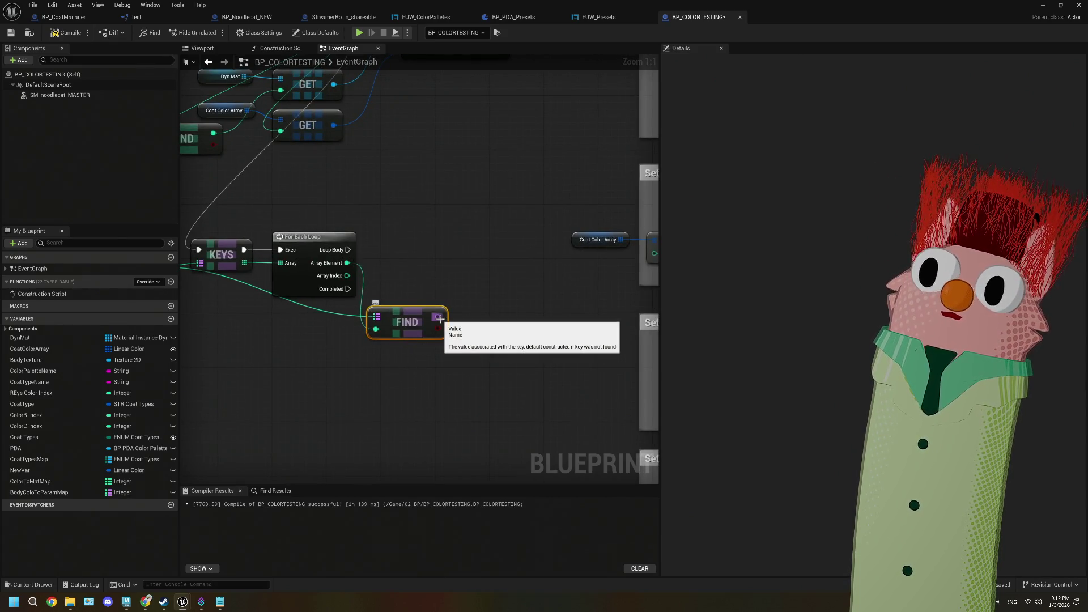
scroll(448, 340, down, 1)
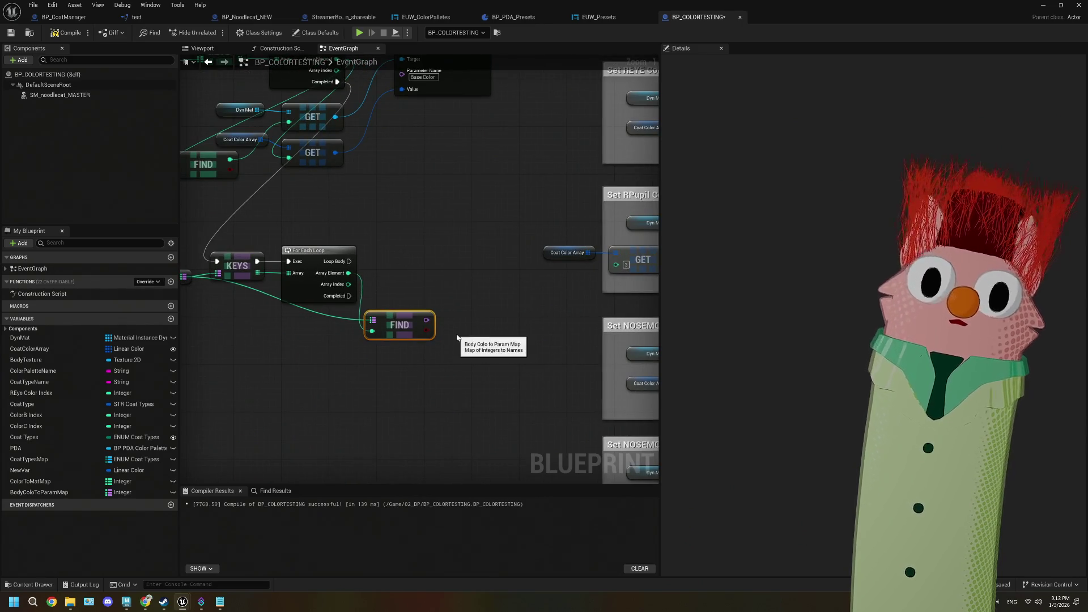
key(ctrl+v)
drag(466, 339, 460, 253)
scroll(487, 263, up, 1)
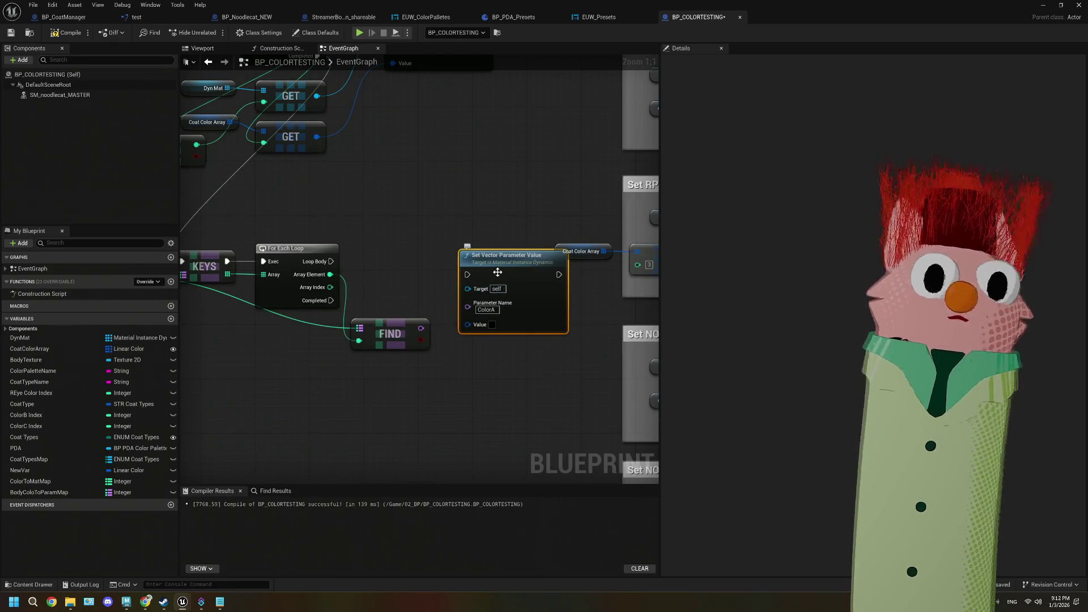
drag(492, 266, 485, 272)
drag(331, 261, 460, 275)
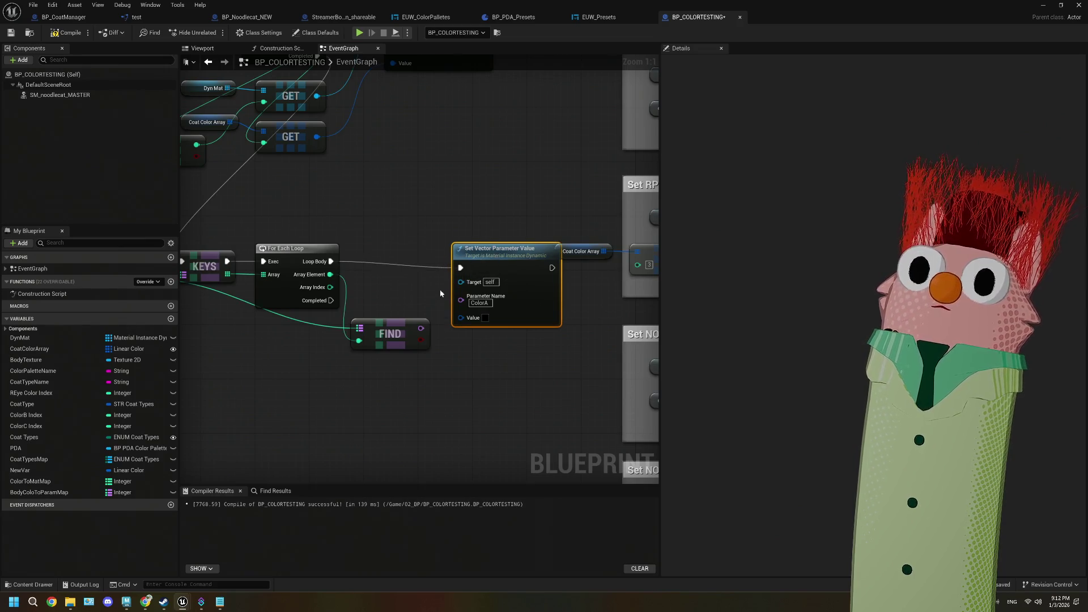
mouse_move(243, 87)
mouse_down()
mouse_move(318, 156)
mouse_move(283, 162)
mouse_move(363, 176)
mouse_up()
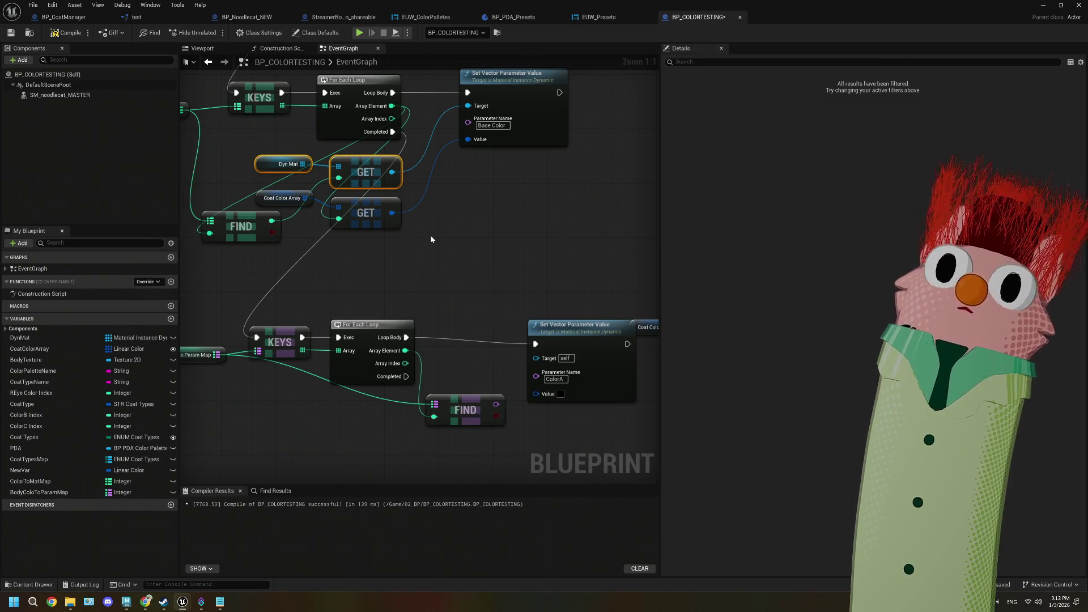
Paste a Dyn Mat and GET copy, then rearrange the lower nodes and parameter setter
key(ctrl+v)
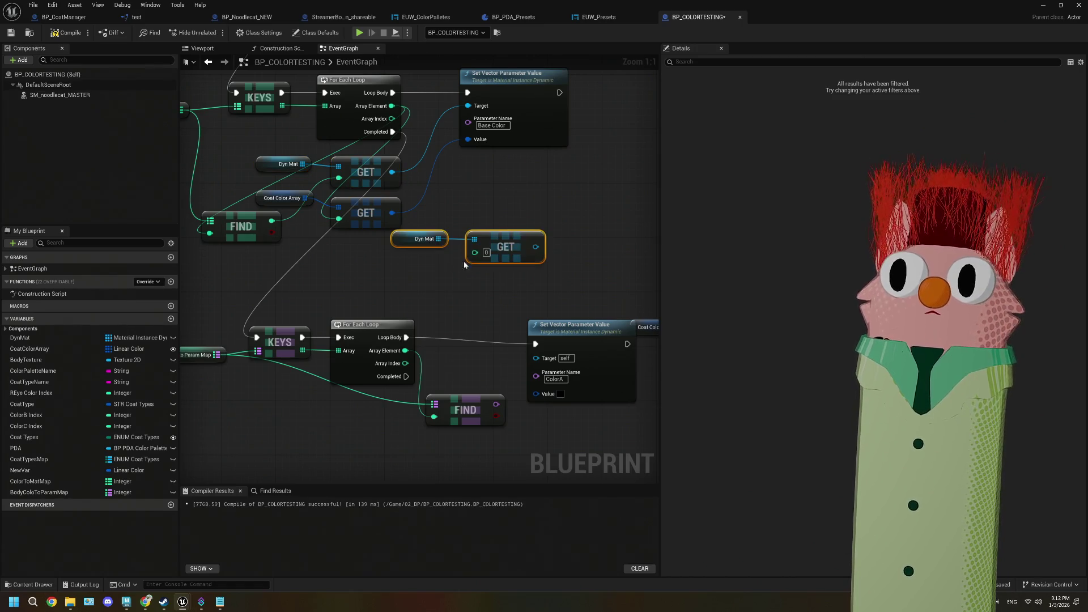
mouse_move(493, 246)
mouse_down()
mouse_move(457, 292)
mouse_move(535, 356)
mouse_up()
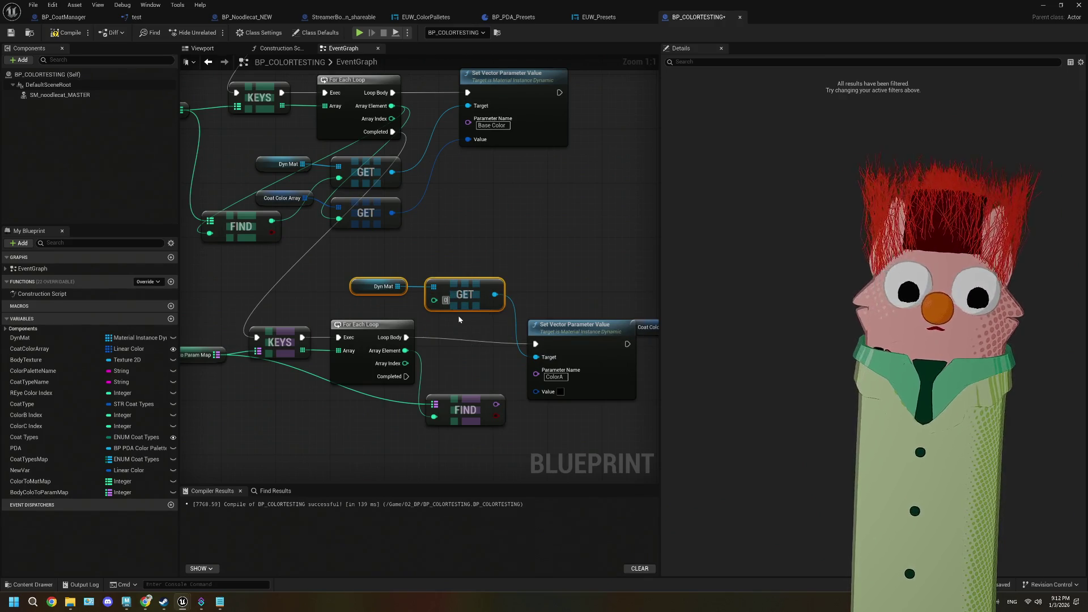
click(459, 354)
scroll(459, 353, down, 2)
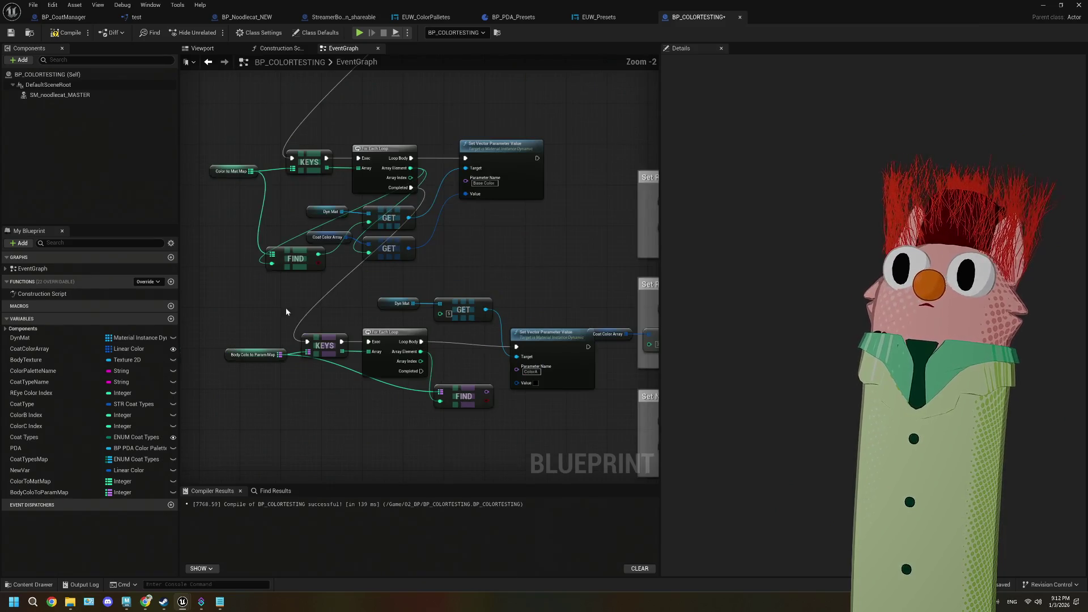
drag(242, 301, 612, 449)
mouse_move(571, 385)
mouse_down()
mouse_move(412, 396)
mouse_move(529, 357)
mouse_up()
click(412, 408)
scroll(411, 408, up, 2)
click(511, 276)
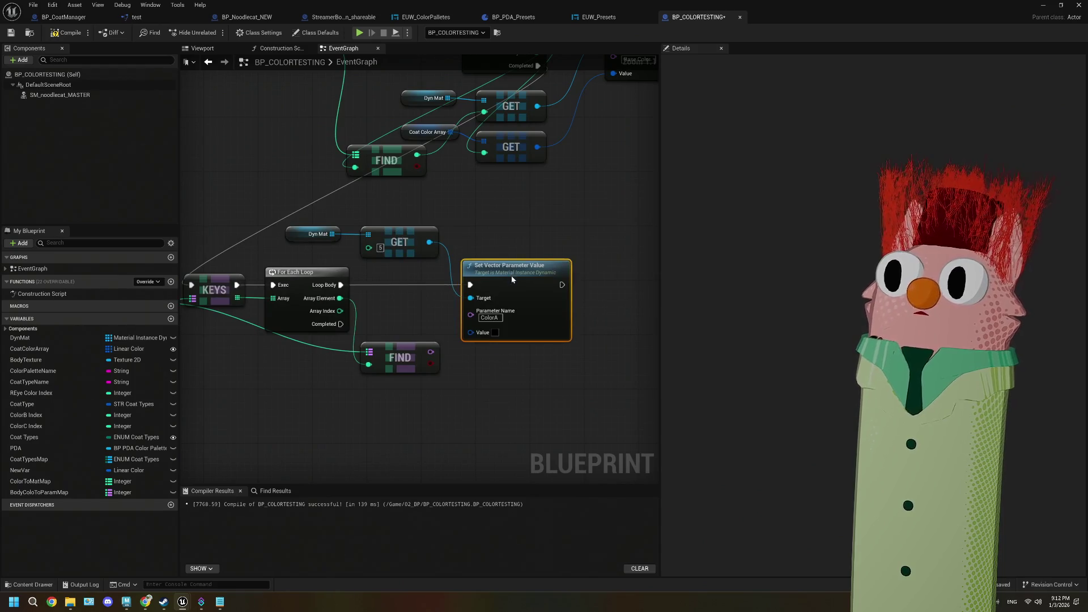
drag(517, 278, 592, 279)
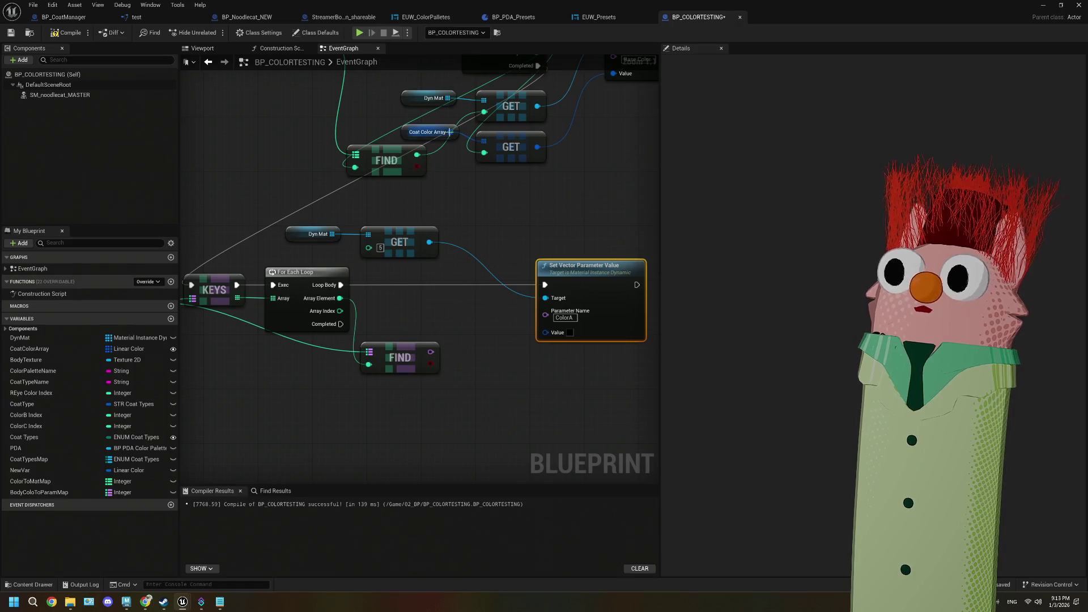
Use the Find node's result as the parameter setter's name
drag(512, 217, 502, 215)
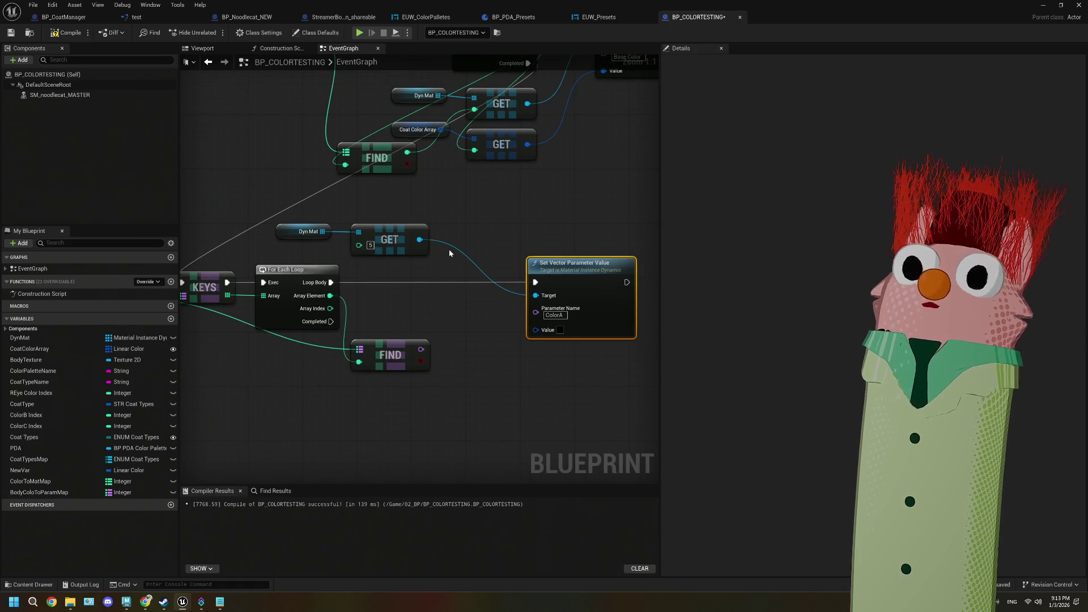
drag(462, 290, 430, 288)
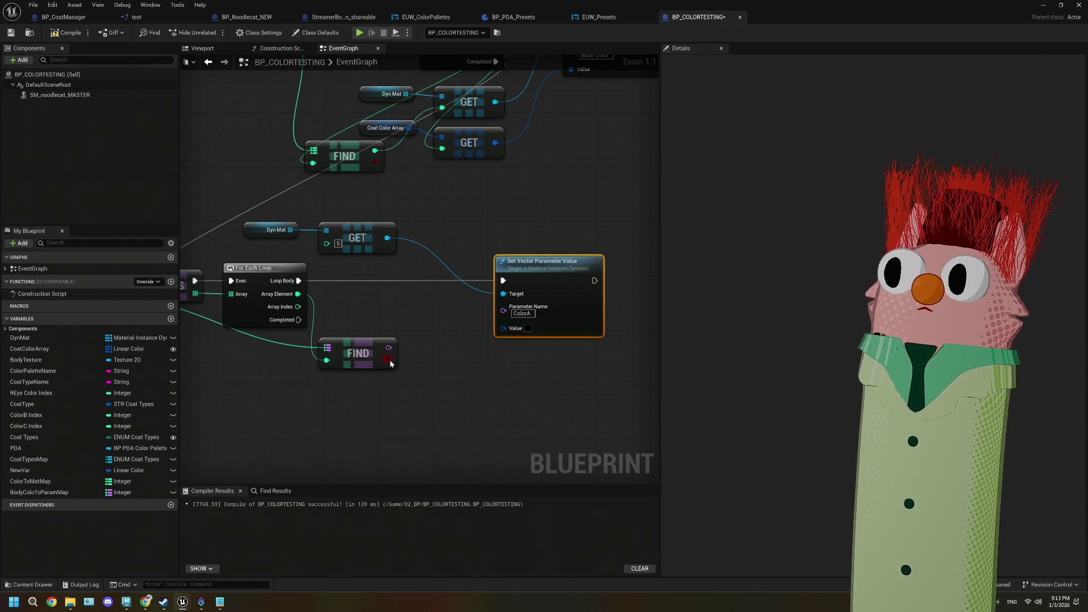
drag(388, 350, 505, 311)
drag(454, 367, 483, 374)
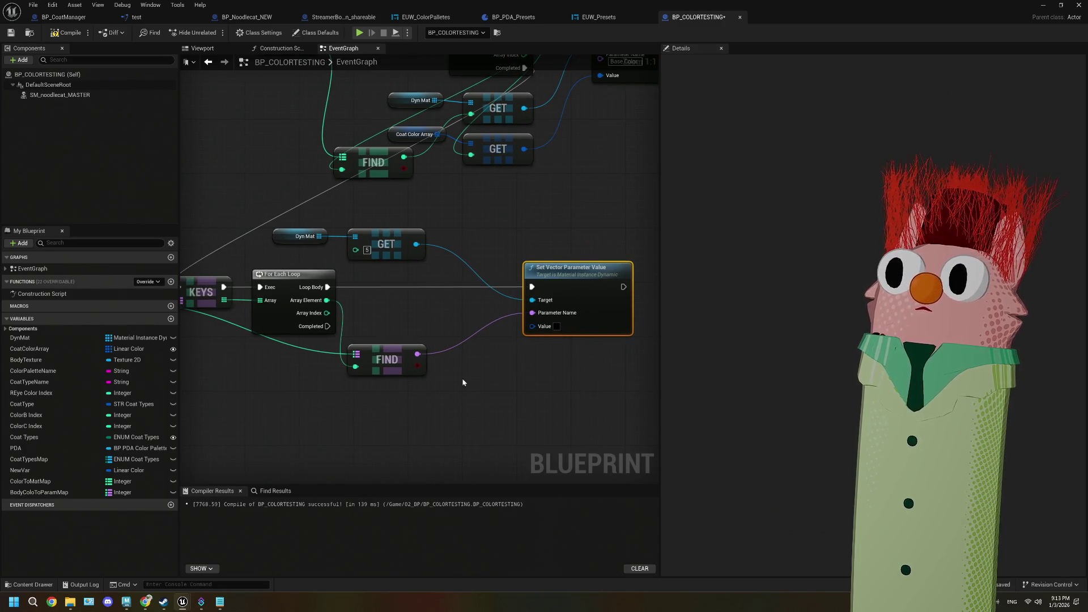
Place a Coat Color Array and GET pair by the loop, indexed by Array Element
drag(413, 136, 406, 136)
ctrl+click(476, 143)
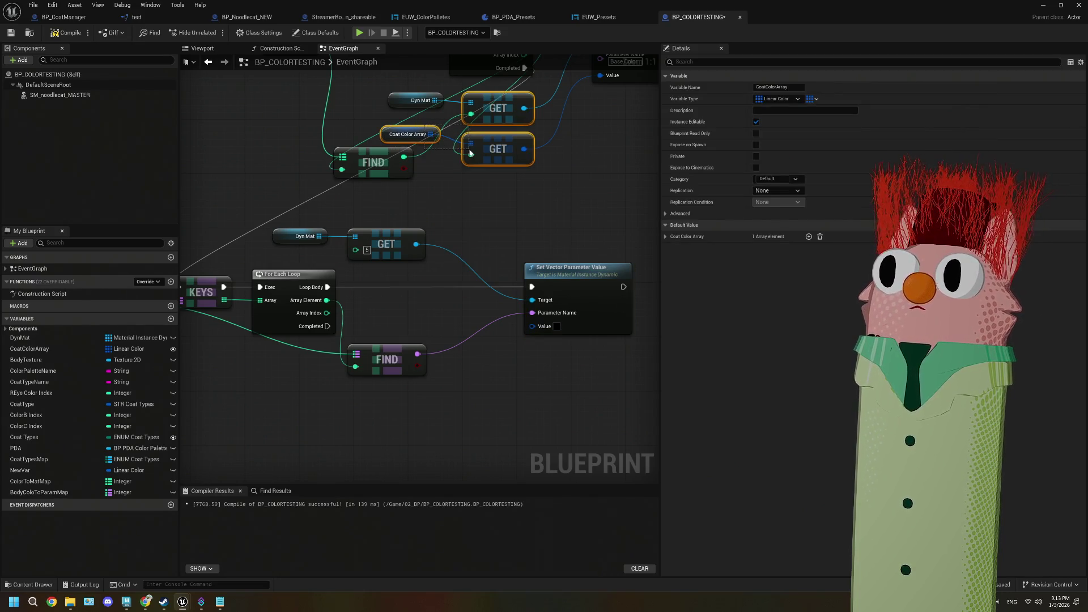
key(ctrl+v)
click(442, 283)
key(Delete)
click(508, 277)
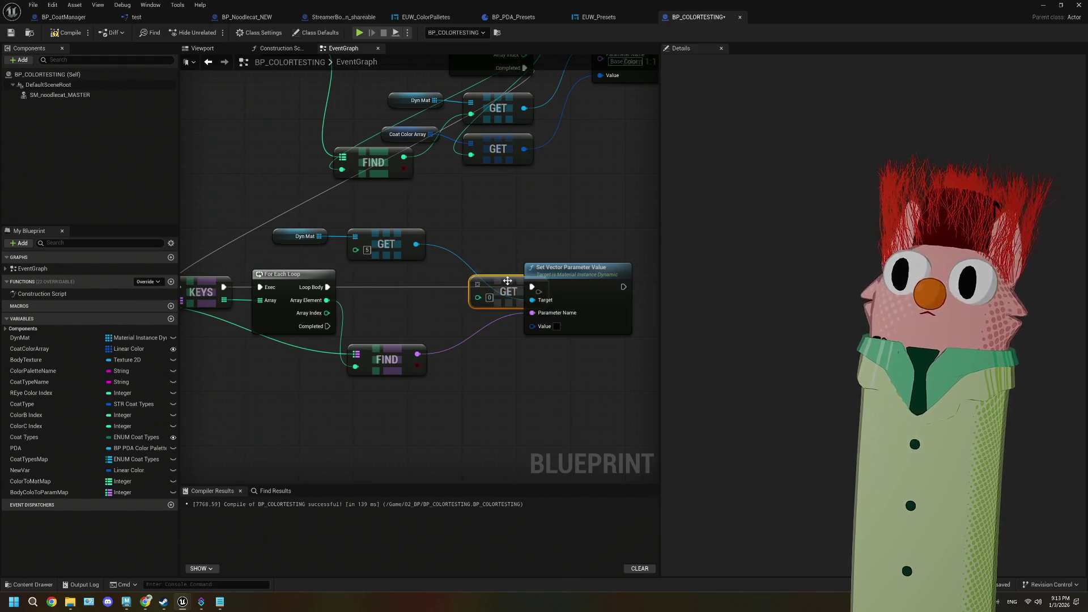
key(Delete)
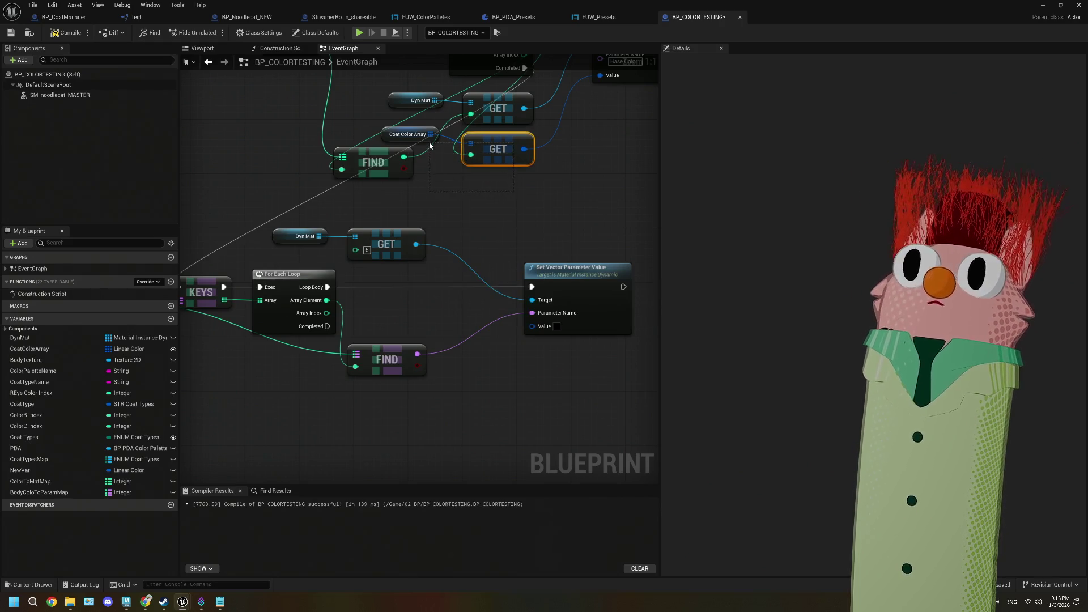
key(ctrl+c)
key(ctrl+v)
drag(473, 288, 532, 326)
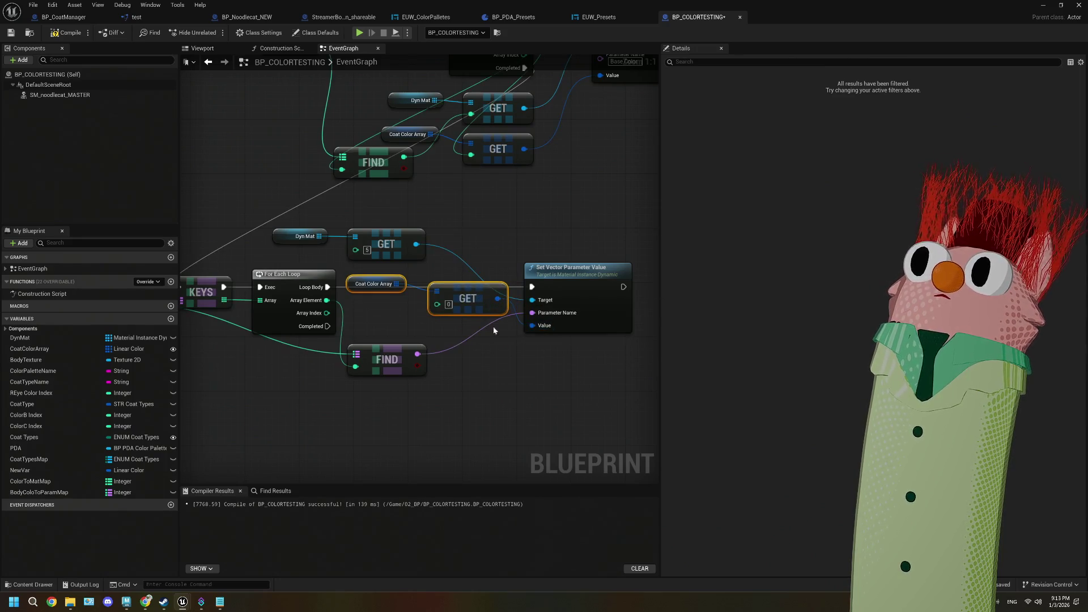
mouse_move(327, 300)
mouse_down()
mouse_move(448, 312)
mouse_move(438, 304)
mouse_move(454, 296)
mouse_move(455, 307)
mouse_up()
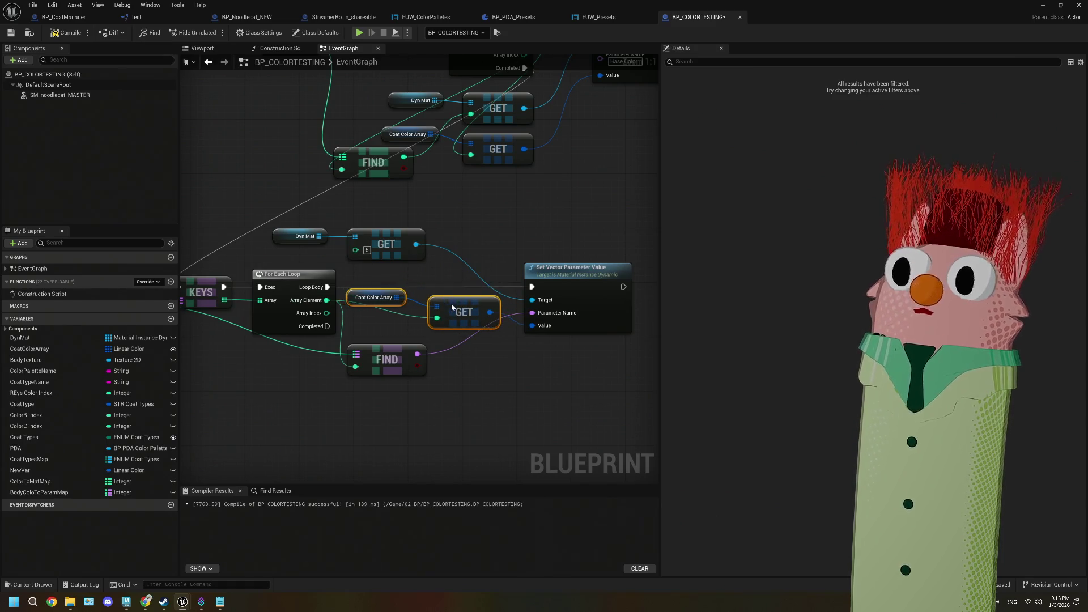
click(512, 358)
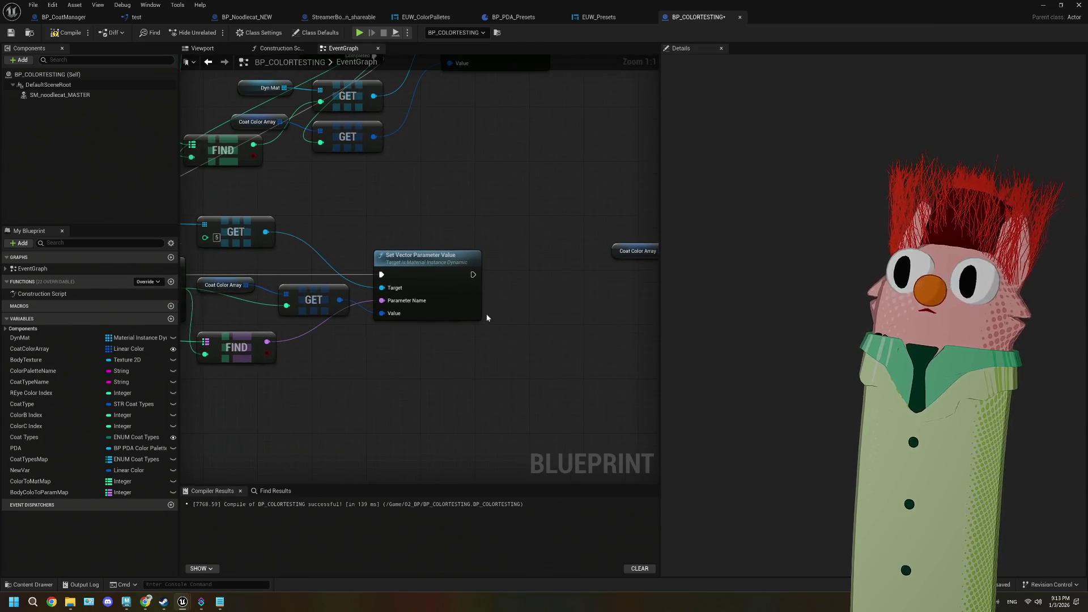
Duplicate the second-loop node chain and place the copy below the original
drag(221, 214, 405, 246)
click(488, 402)
scroll(487, 400, down, 1)
drag(488, 402, 436, 399)
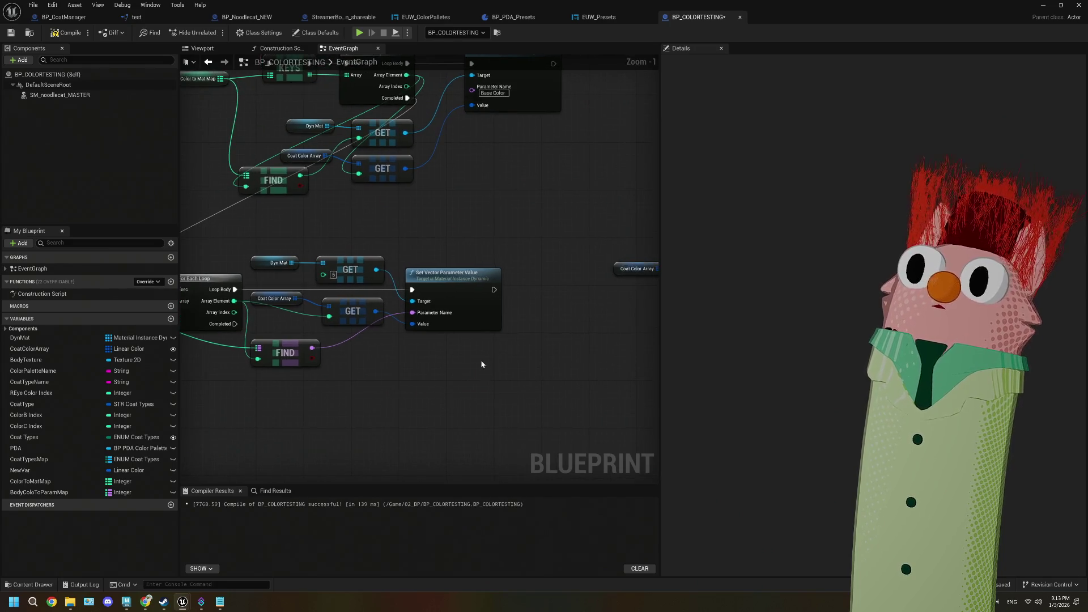
drag(413, 337, 288, 273)
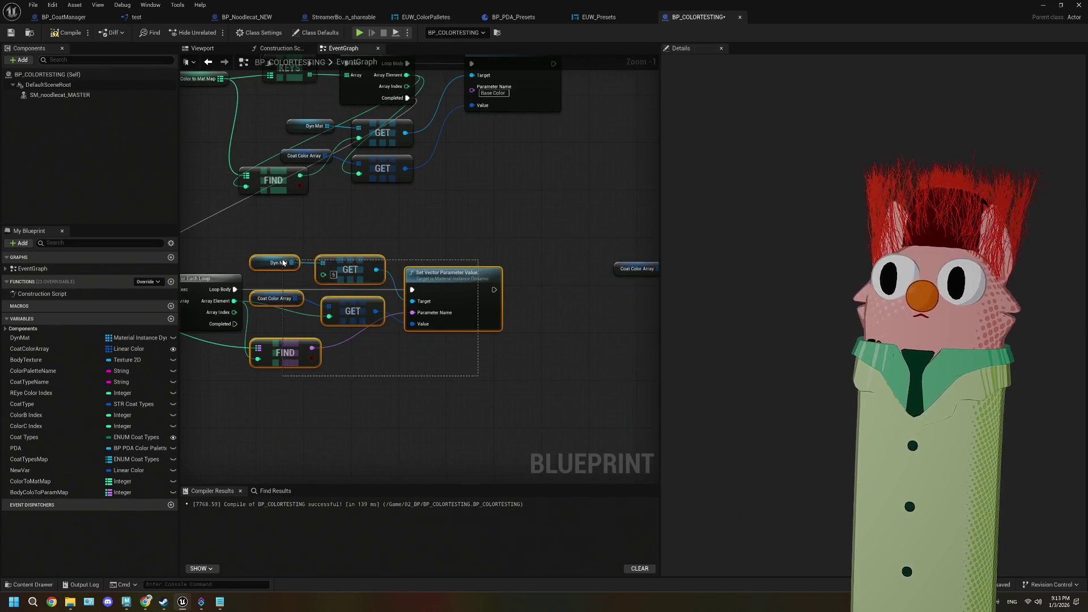
key(ctrl+c)
key(ctrl+v)
drag(603, 373, 549, 386)
Chain the duplicate Set node after the original, wire its FIND, set GET index 6, compile
drag(494, 289, 519, 390)
drag(459, 464, 512, 446)
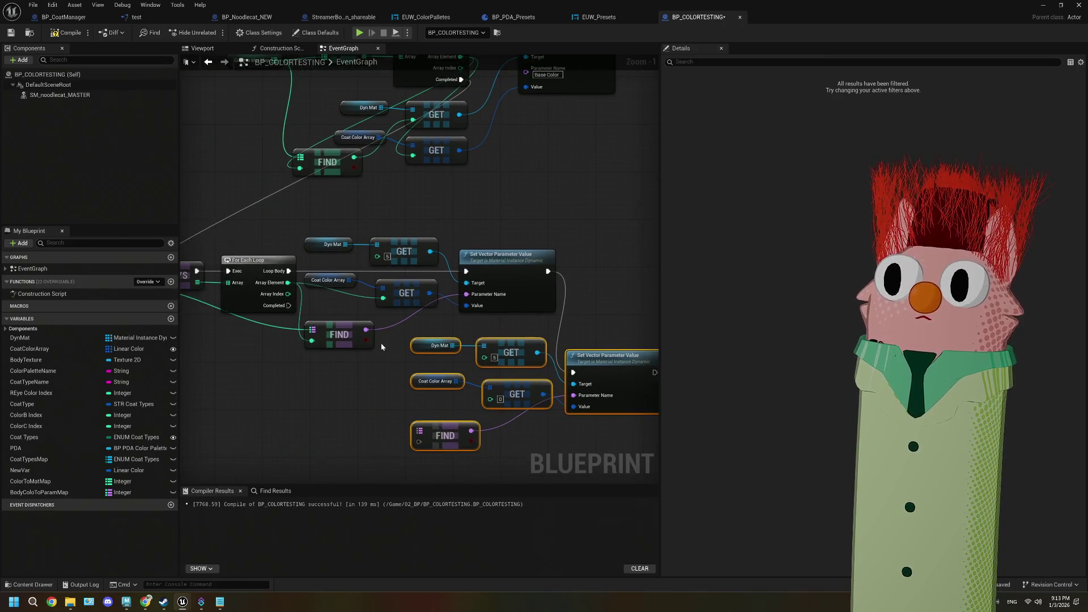
drag(365, 330, 419, 441)
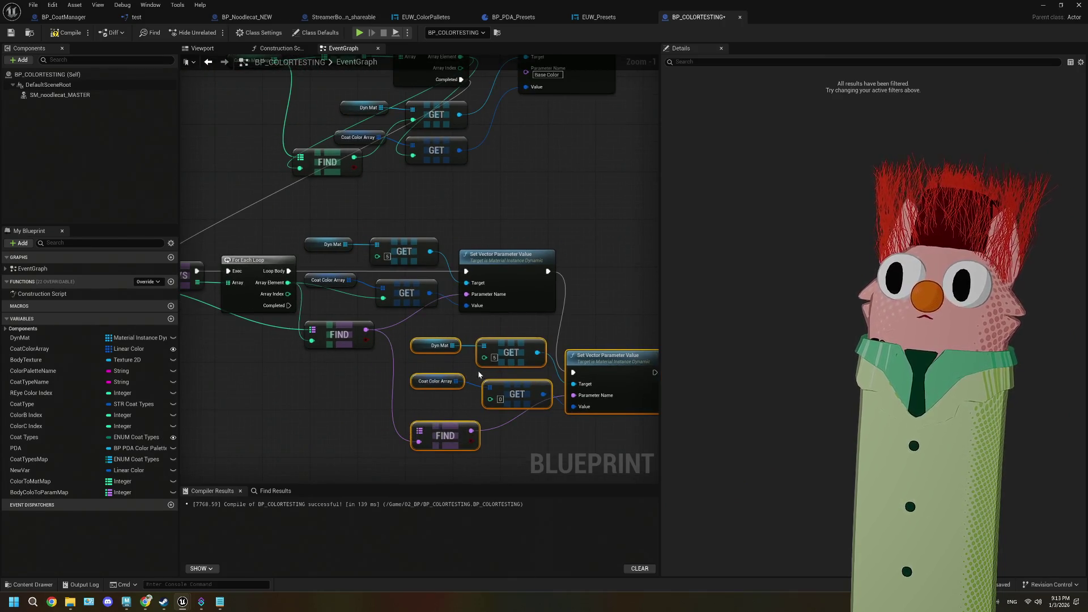
click(494, 359)
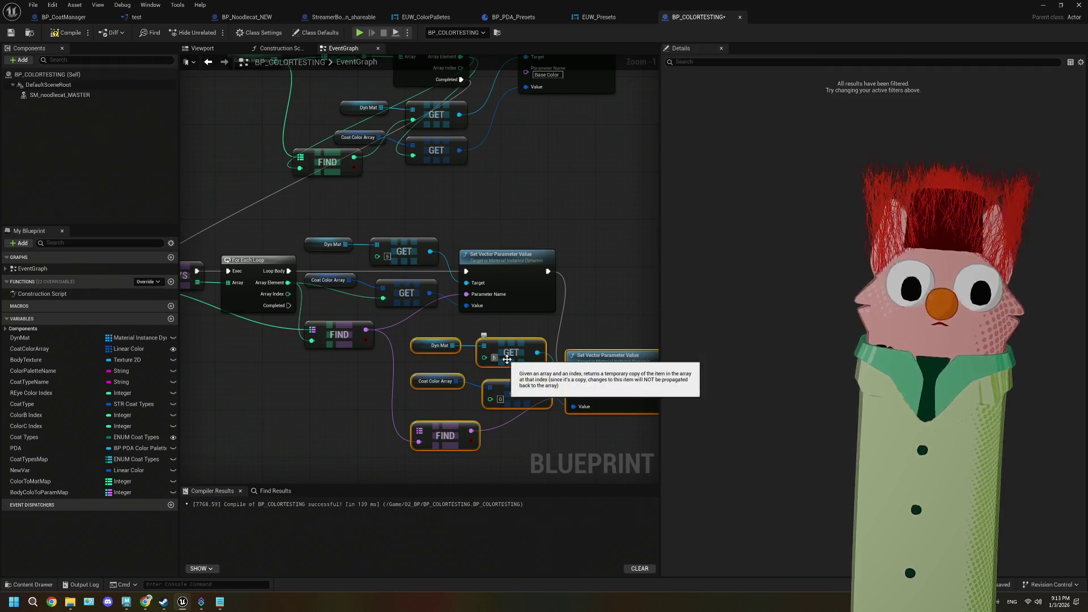
text(6)
key(Return)
click(578, 289)
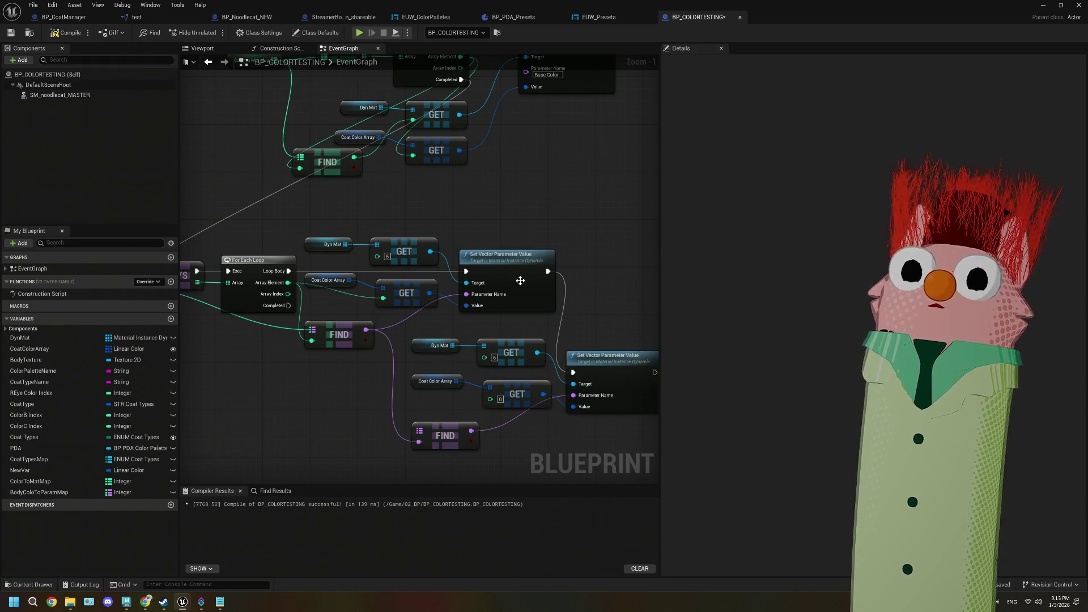
click(14, 35)
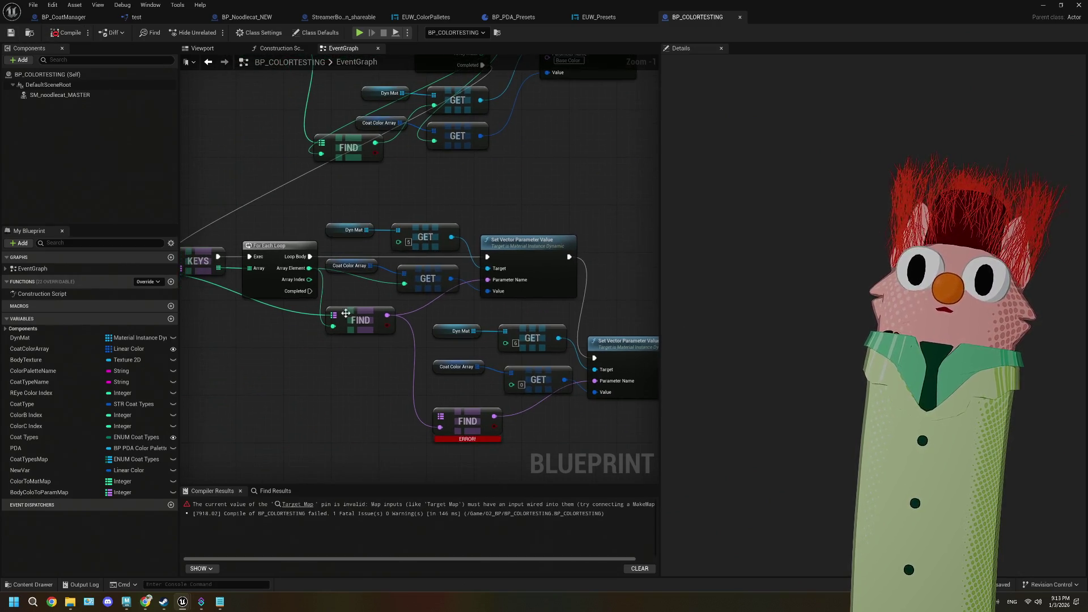
Delete the erroring FIND node
mouse_move(237, 276)
mouse_down()
mouse_move(457, 413)
mouse_move(541, 426)
mouse_move(530, 424)
mouse_up()
click(522, 442)
click(558, 426)
key(Delete)
Add a Map Find on BodyColoToParamMap fed by Array Element, then recompile
drag(237, 277, 514, 448)
text(find)
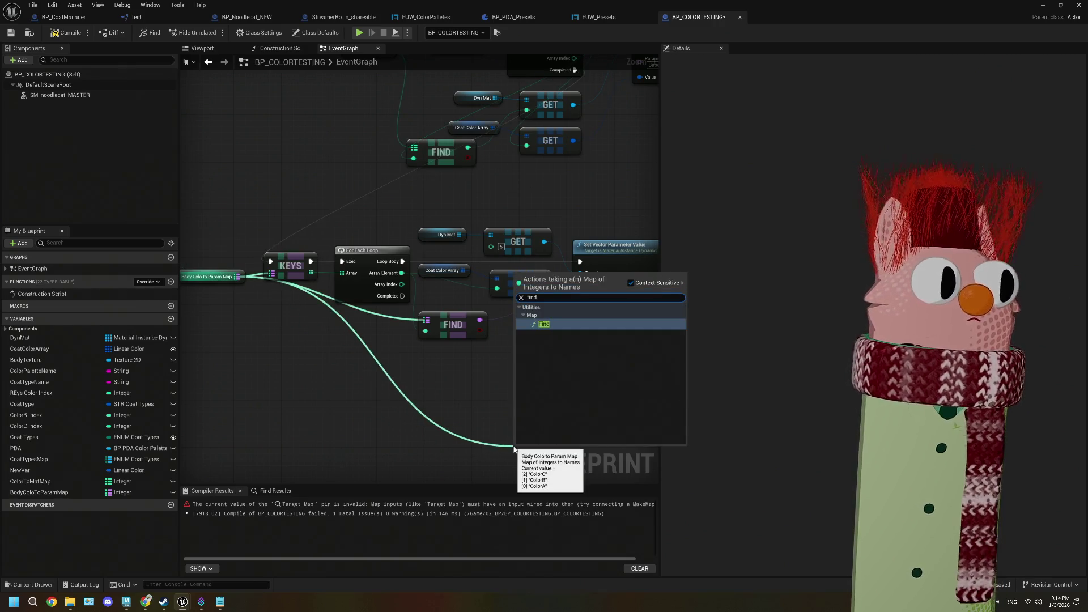
key(Return)
mouse_move(561, 438)
mouse_down()
mouse_move(557, 415)
mouse_move(488, 403)
mouse_move(574, 373)
mouse_up()
drag(289, 258, 396, 419)
click(68, 33)
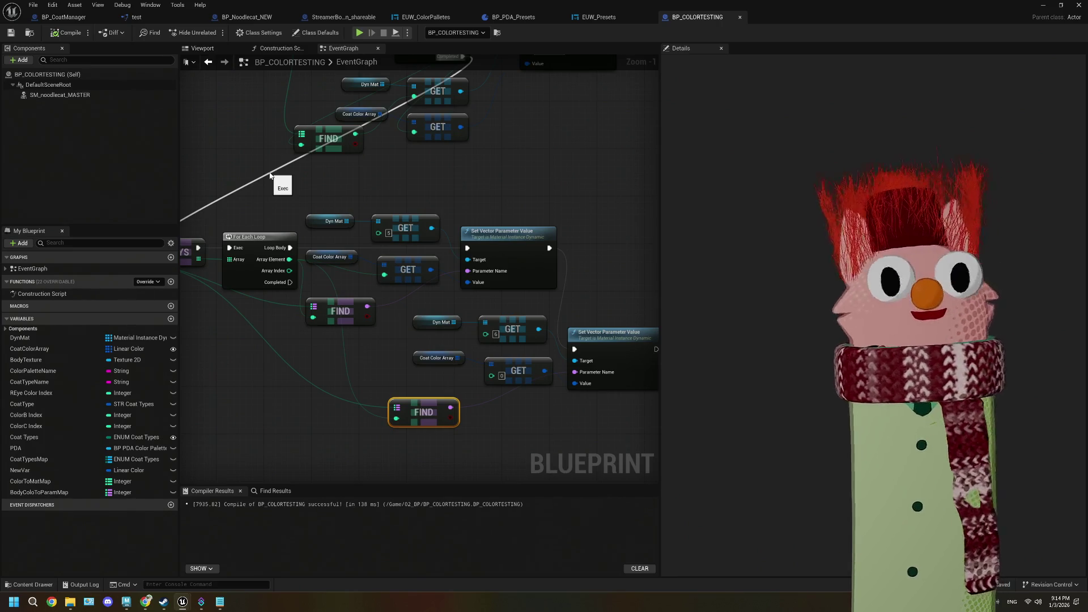
mouse_move(427, 395)
mouse_down()
mouse_move(513, 391)
mouse_move(491, 396)
mouse_up()
click(409, 373)
scroll(363, 379, down, 2)
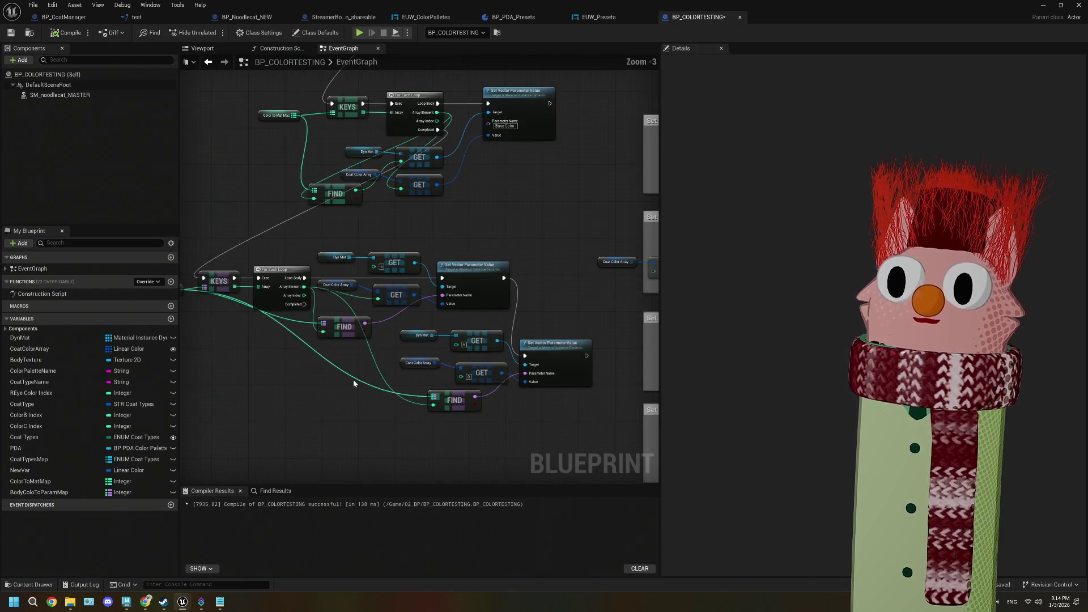
Save the blueprint and pop its editor out into a maximized floating window
key(ctrl+s)
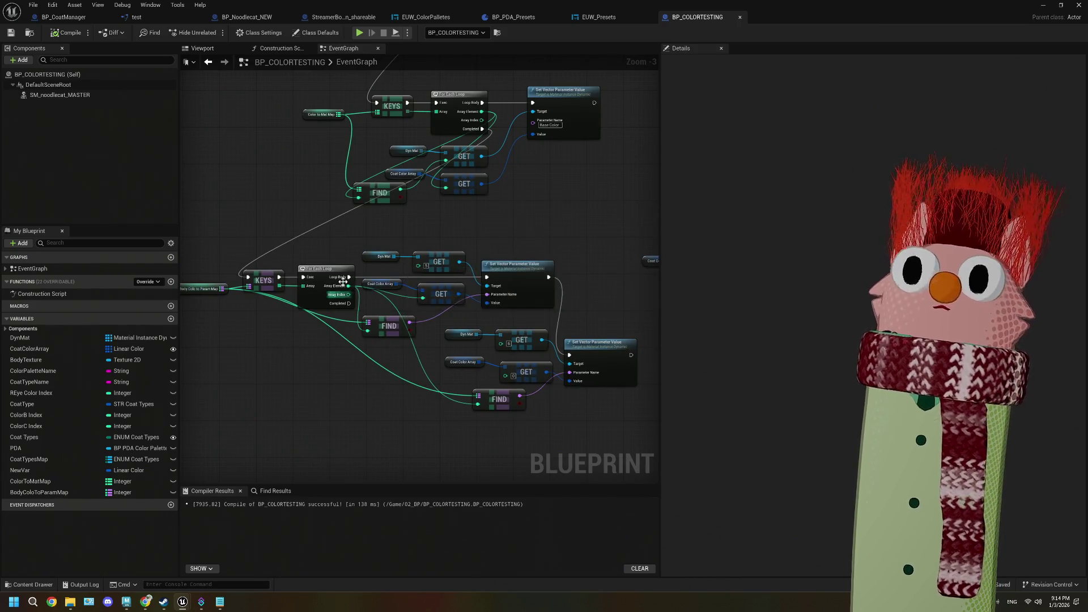
scroll(518, 270, down, 1)
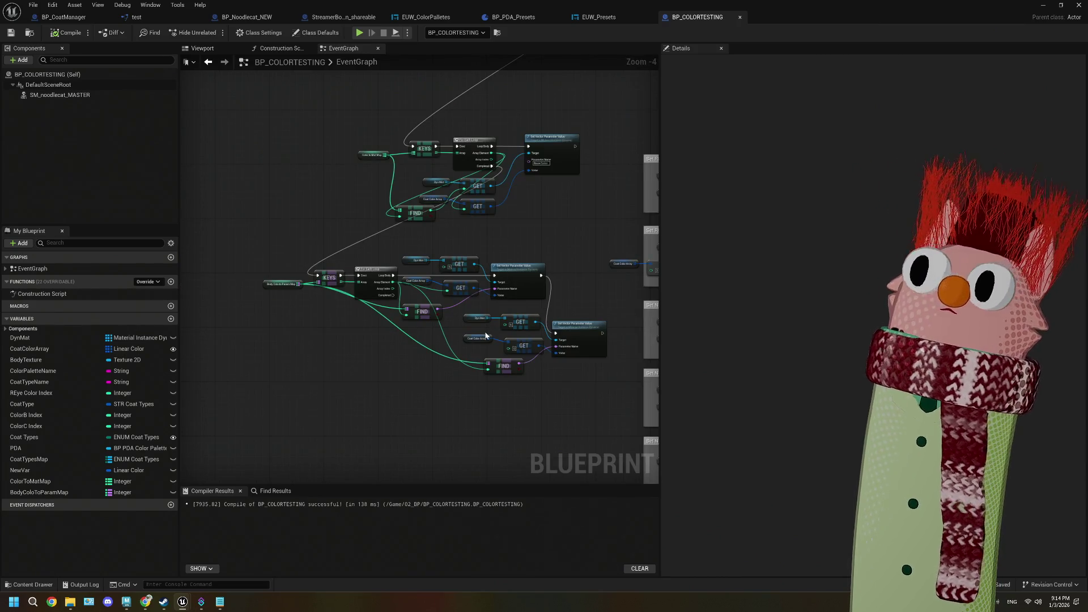
scroll(492, 324, up, 1)
mouse_move(697, 17)
mouse_down()
mouse_move(939, 131)
mouse_move(760, 412)
mouse_move(574, 440)
mouse_move(568, 418)
mouse_move(595, 373)
mouse_up()
double_click(595, 373)
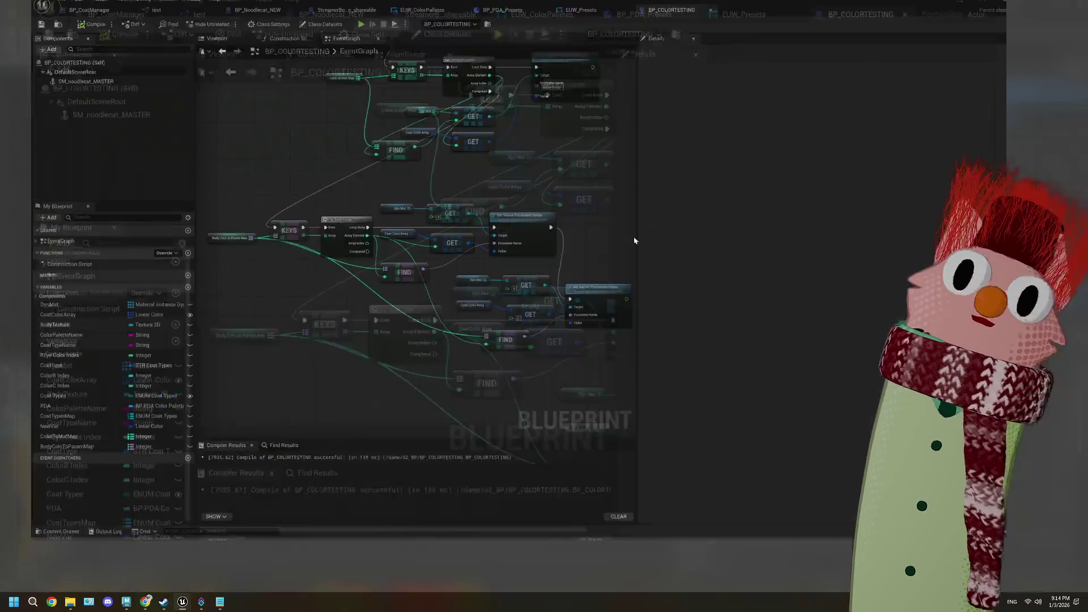
Move the lower color loop group up, then shrink the window to reveal the level
scroll(434, 340, down, 2)
drag(427, 361, 187, 229)
drag(499, 310, 510, 317)
drag(505, 366, 244, 242)
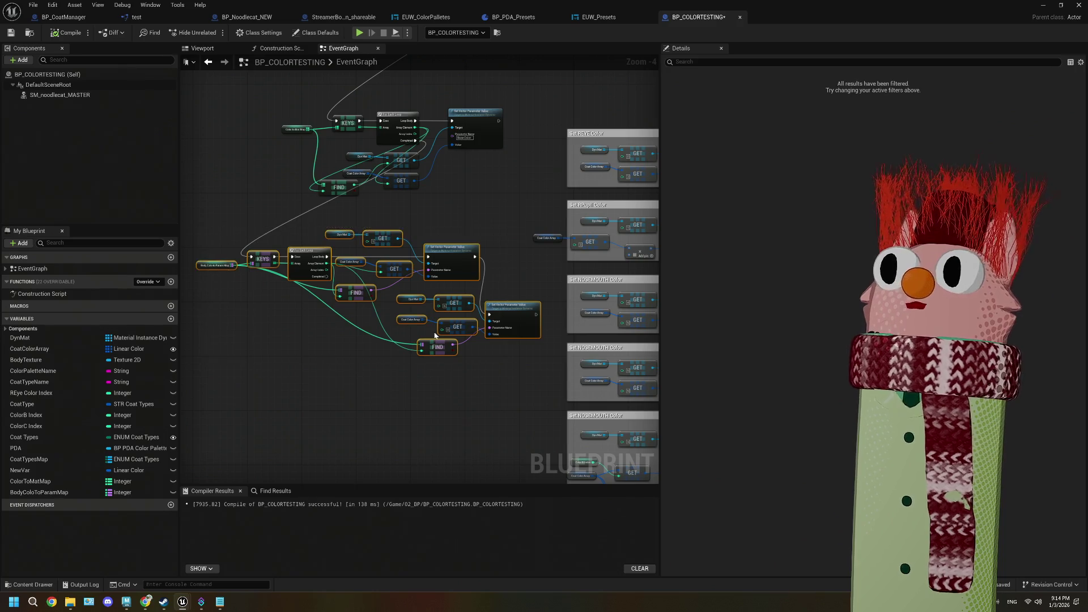
drag(515, 315, 519, 290)
mouse_move(884, 15)
mouse_down()
mouse_move(638, 493)
mouse_move(513, 444)
mouse_up()
click(671, 407)
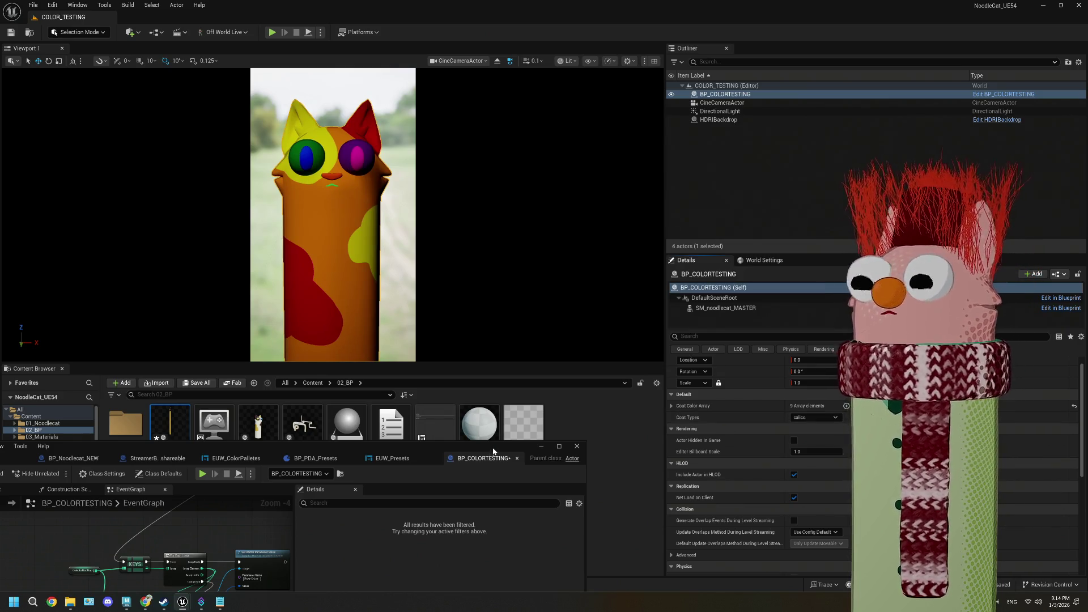
Restore the blueprint window down and focus the BP_COLORTESTING actor's own properties
drag(493, 451, 651, 2)
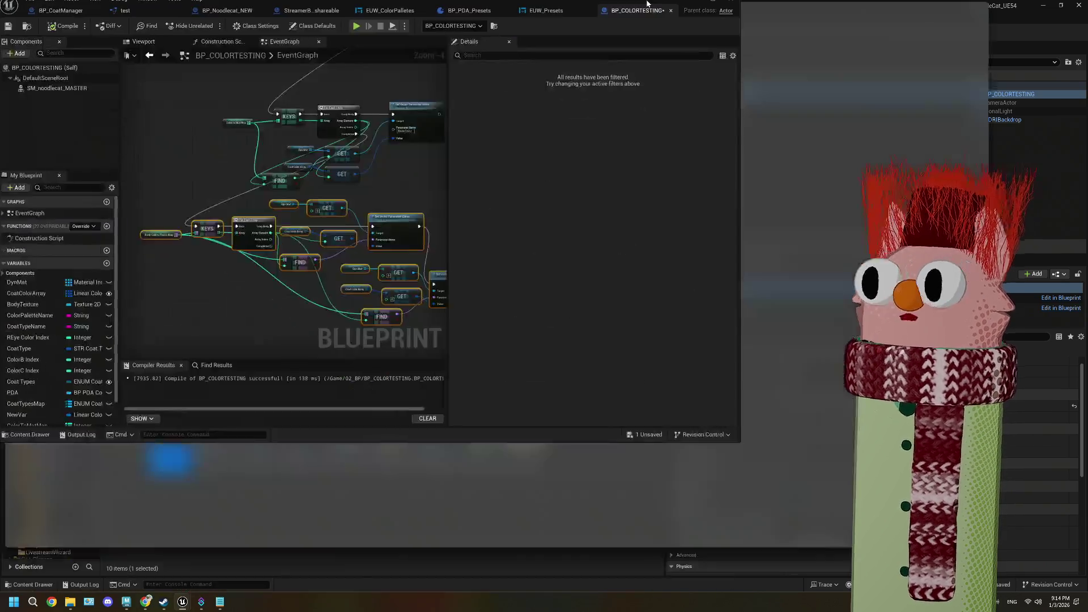
key(super+Down)
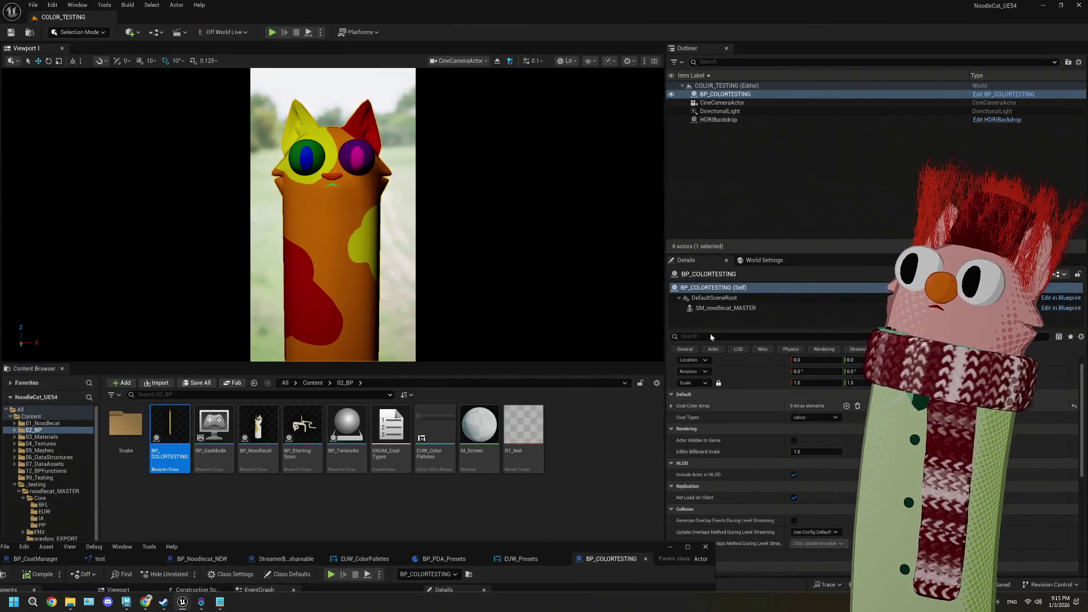
click(728, 288)
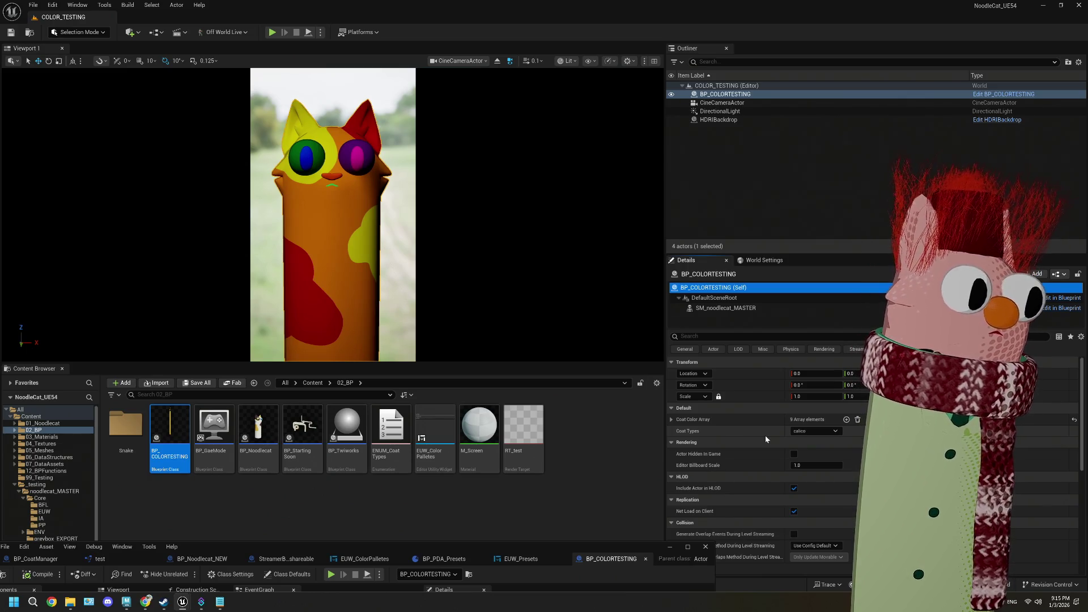
click(396, 513)
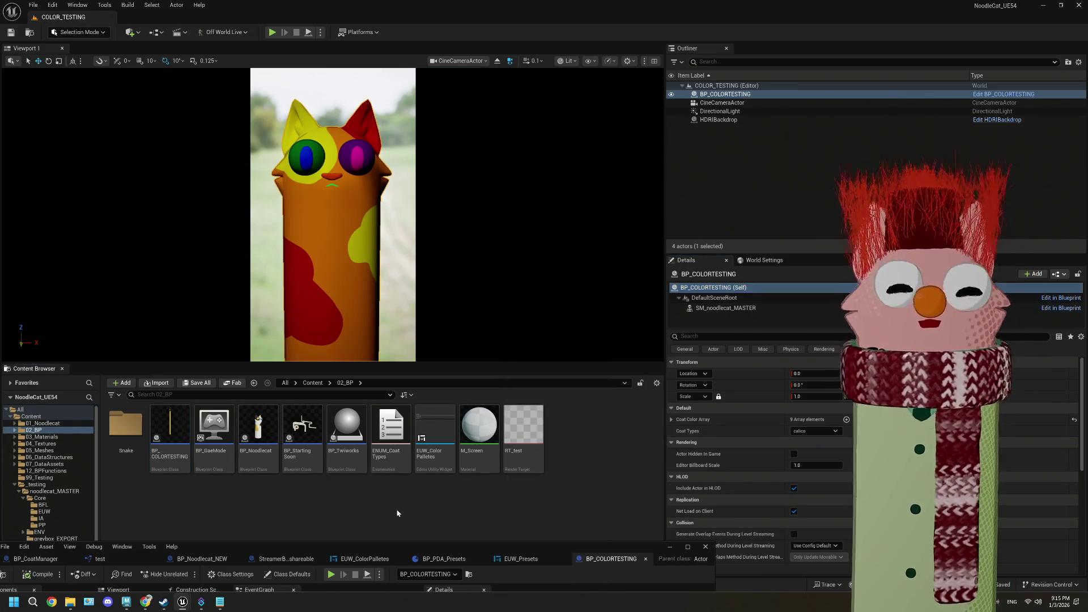
Switch the viewport to Perspective aimed at the noodle cat and inspect its components
click(447, 60)
click(454, 94)
mouse_move(334, 215)
mouse_down()
mouse_move(289, 192)
mouse_move(357, 230)
mouse_up()
click(741, 308)
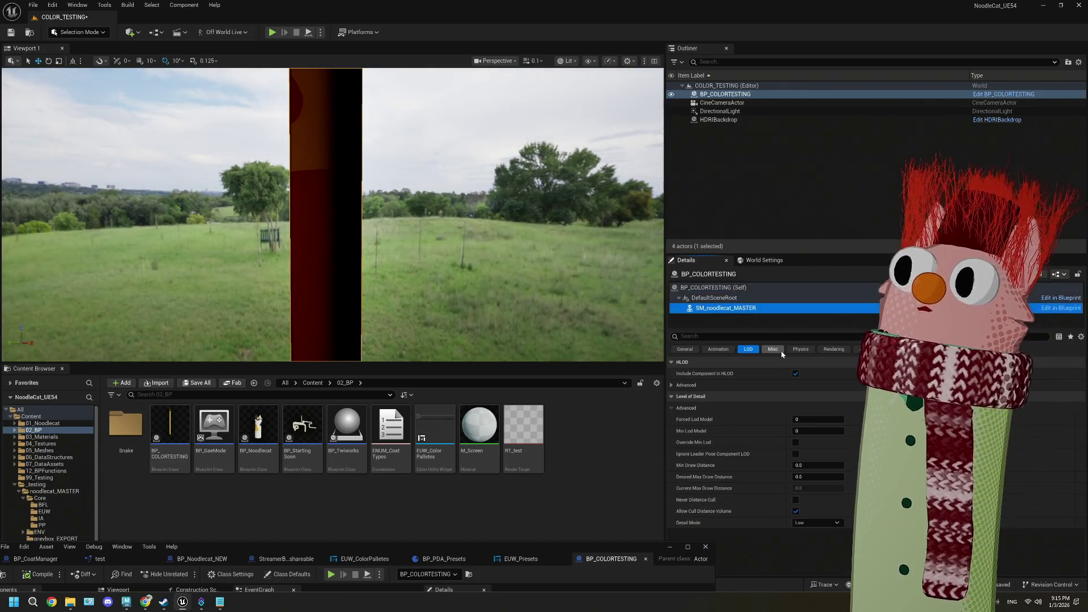
click(713, 288)
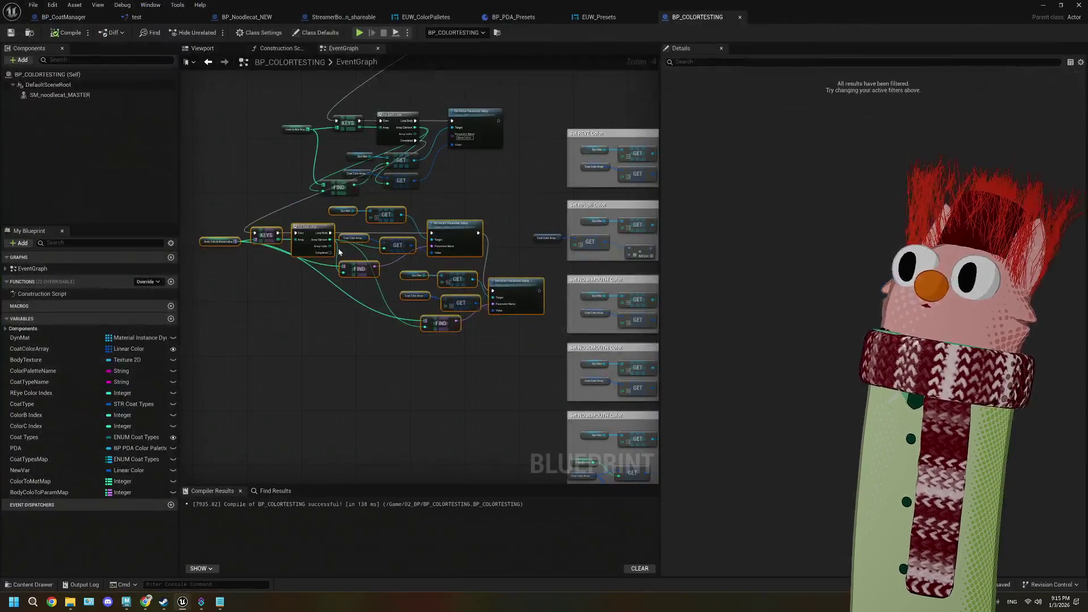
Wire For Each Loop's Array Index into the lower GET node's index
click(81, 95)
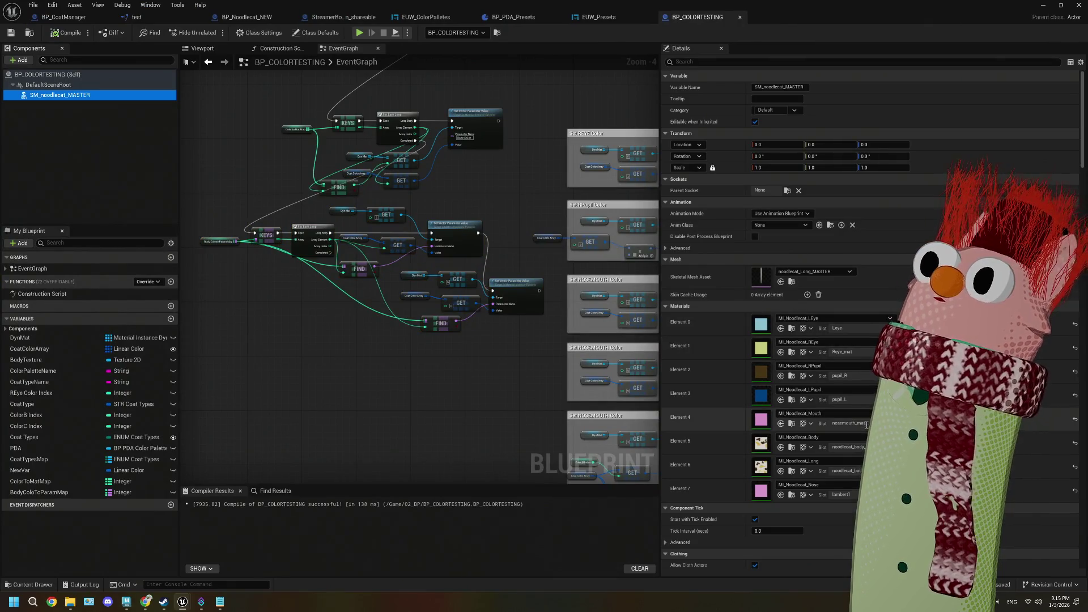
scroll(522, 333, up, 2)
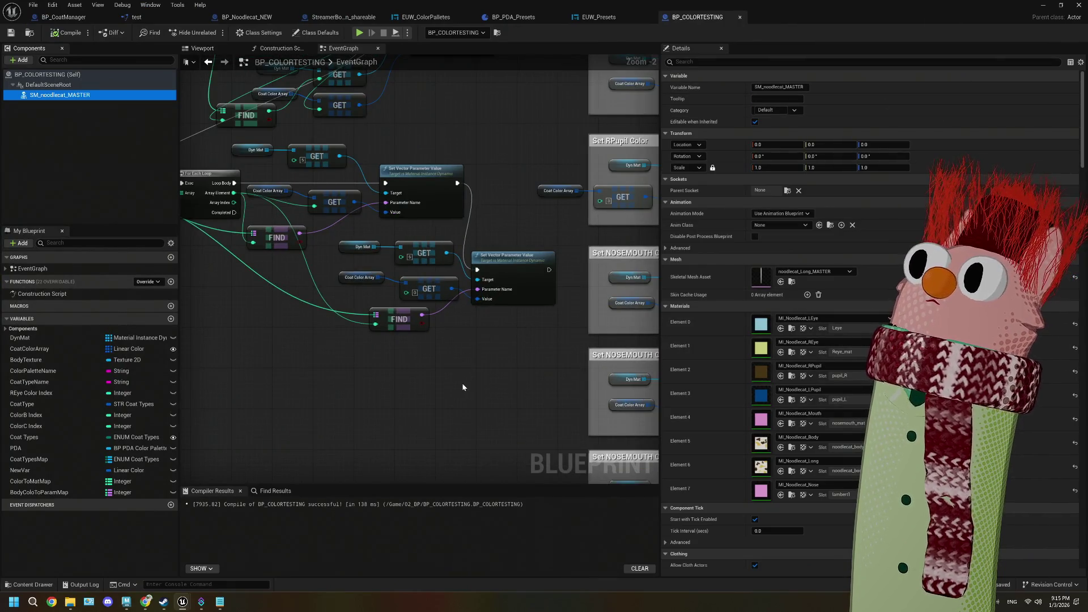
scroll(457, 389, up, 1)
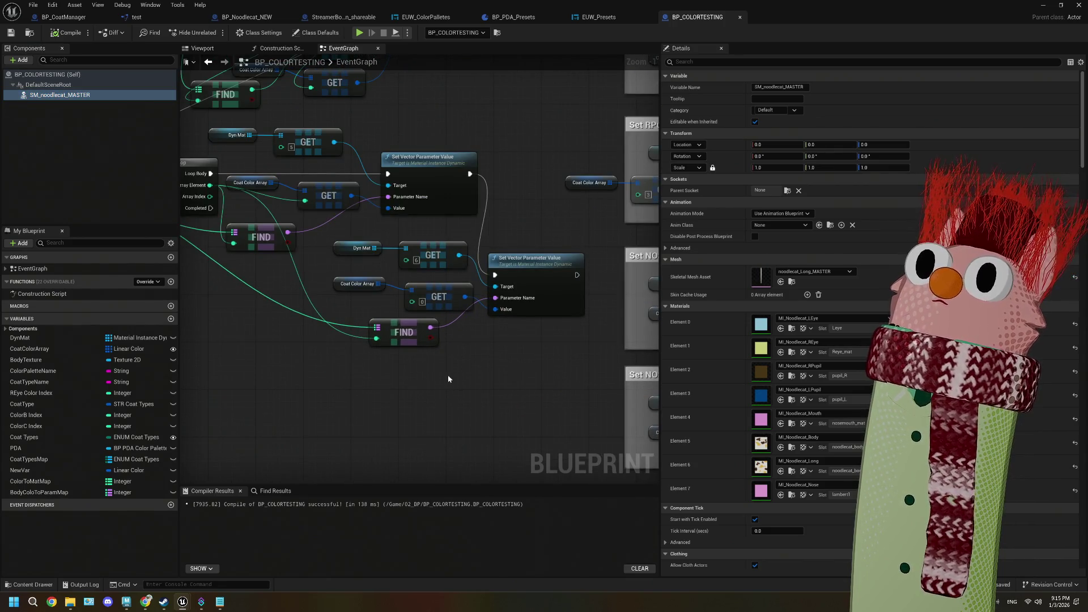
drag(448, 379, 495, 381)
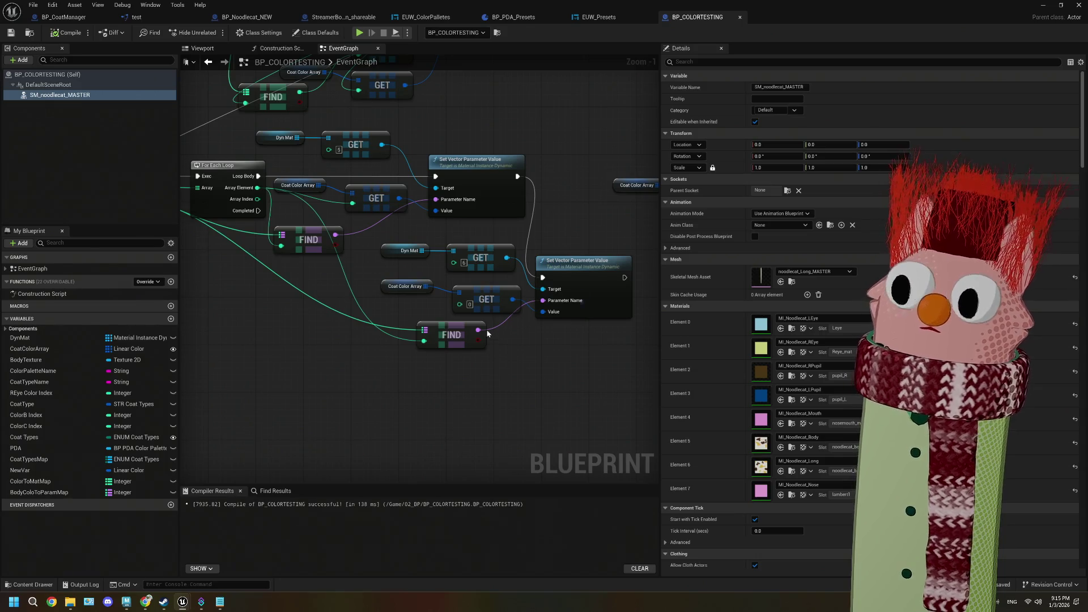
mouse_move(478, 329)
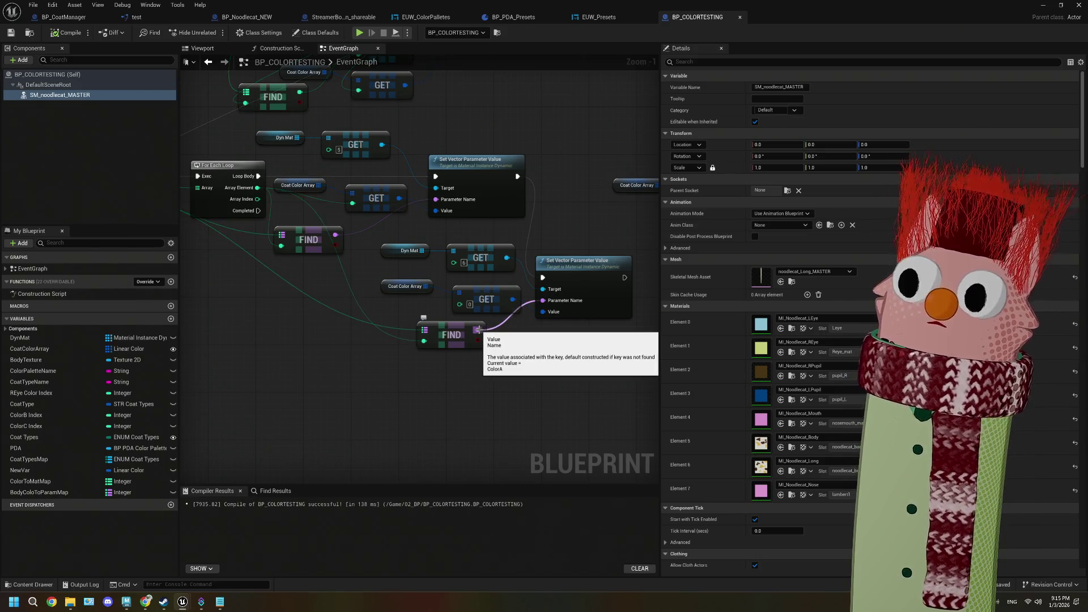
drag(416, 391, 437, 391)
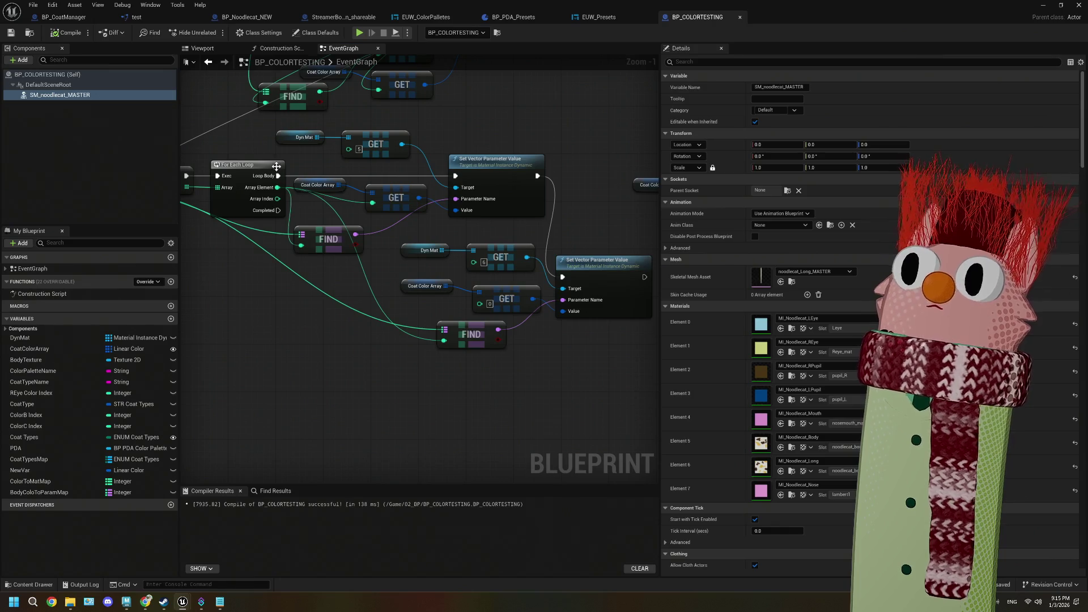
mouse_move(277, 199)
mouse_down()
mouse_move(431, 314)
mouse_move(479, 303)
mouse_up()
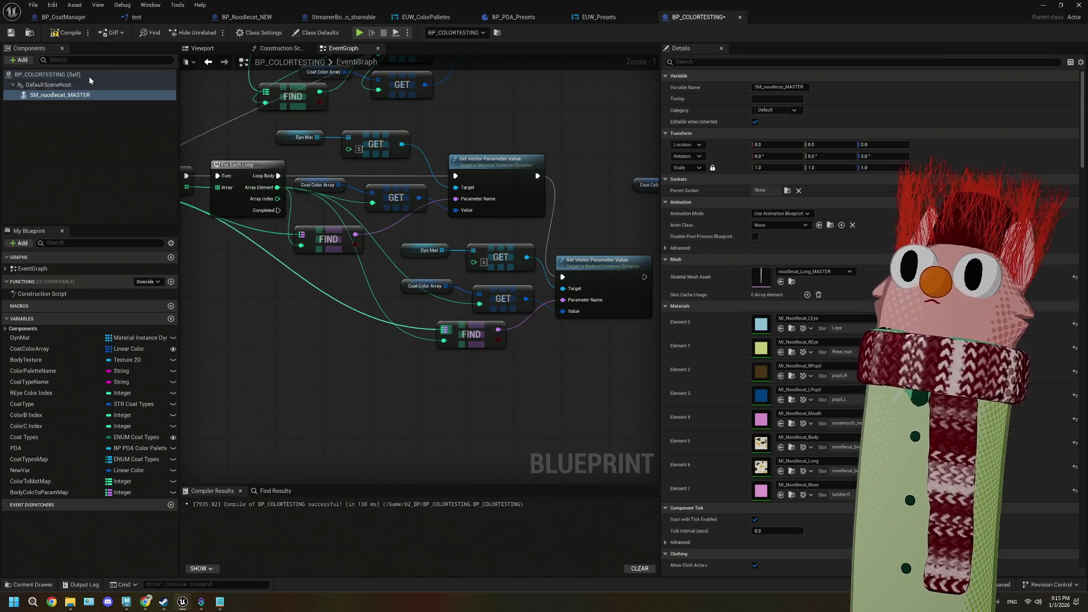
Compile the blueprint and frame the noodle cat in the level viewport
click(67, 33)
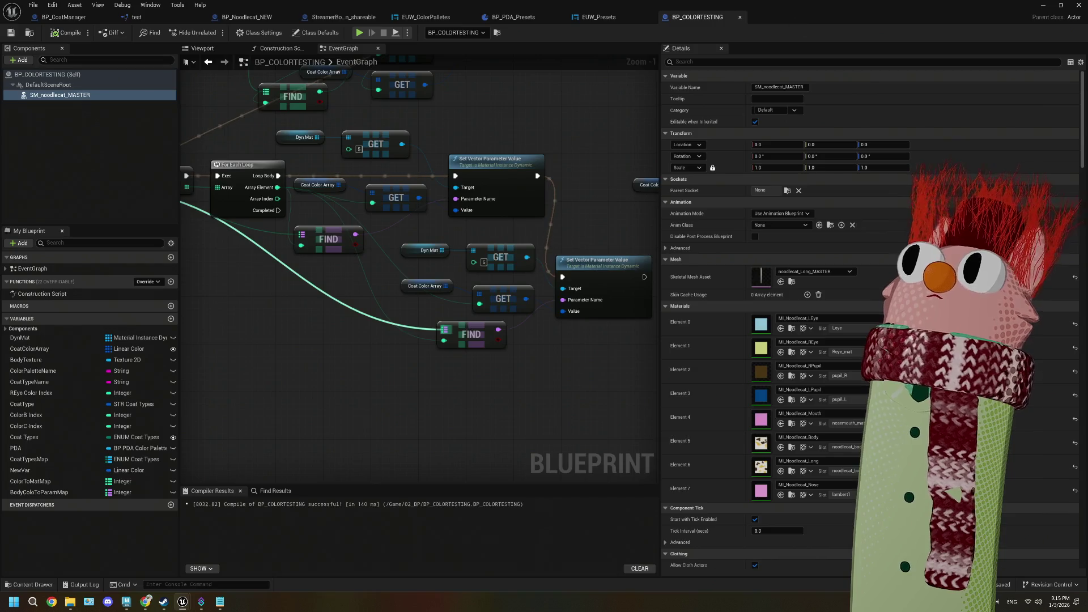
drag(623, 24, 667, 439)
key(f)
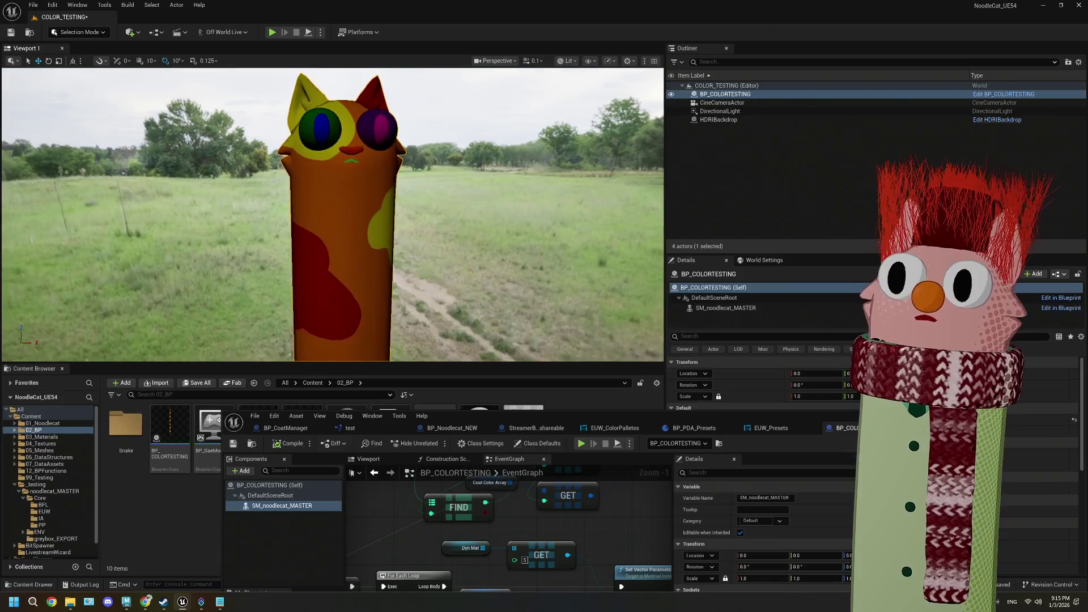
Look through the CineCameraActor at the cat, then maximize the blueprint editor again
click(498, 61)
mouse_move(510, 114)
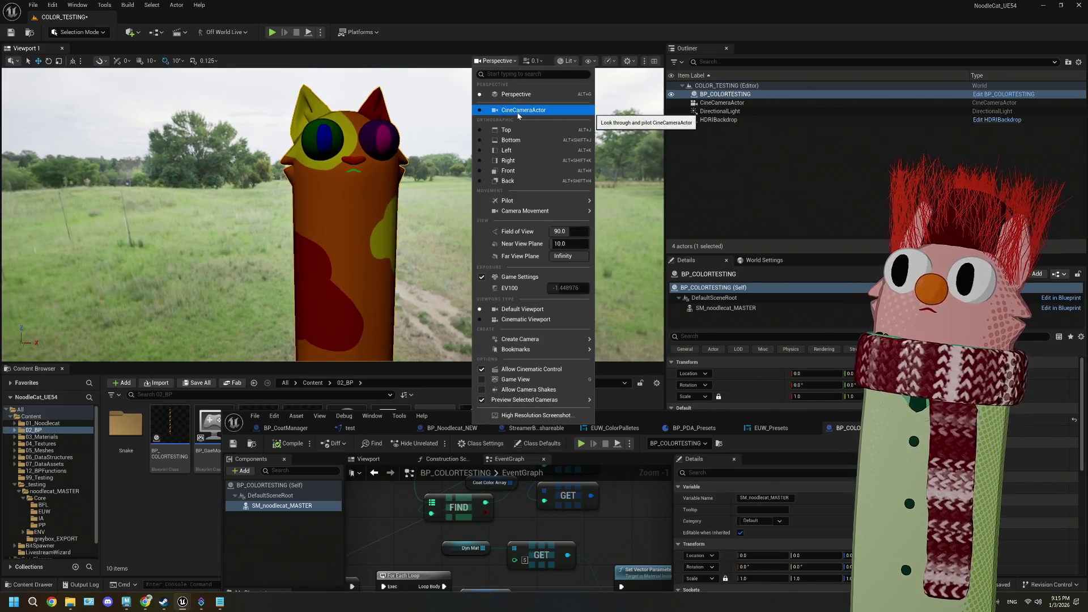
click(640, 121)
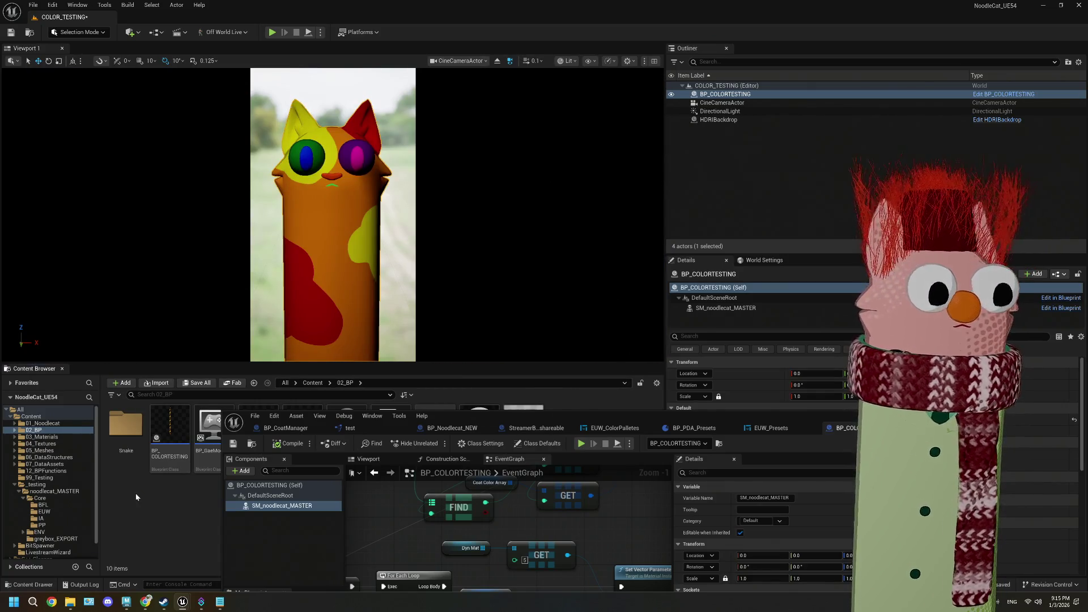
mouse_move(664, 416)
mouse_down()
mouse_move(657, 439)
mouse_move(551, 487)
mouse_move(327, 460)
mouse_up()
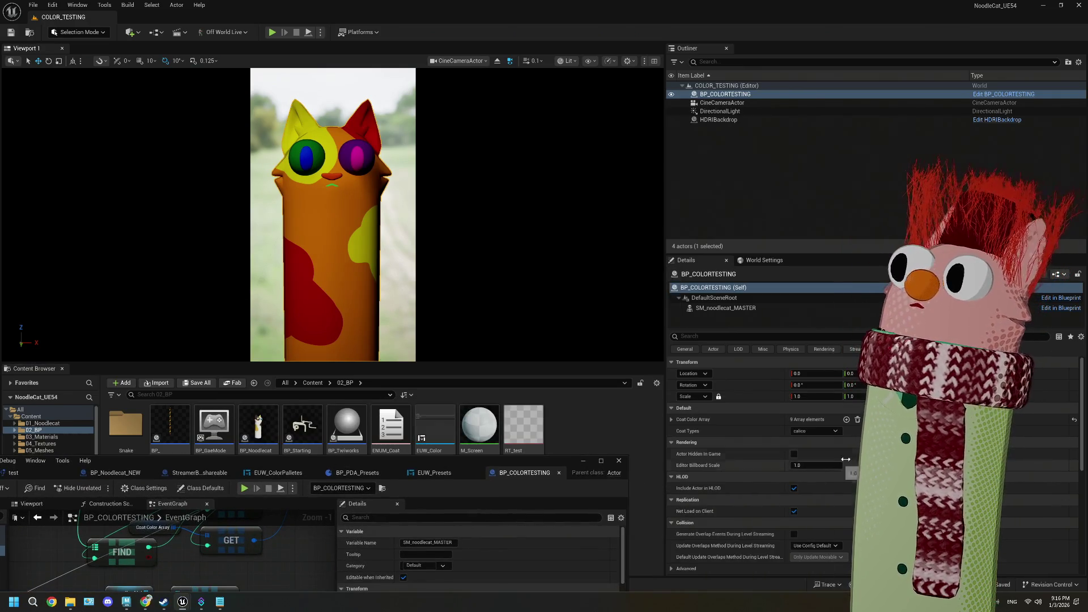
mouse_move(463, 467)
mouse_down()
mouse_move(637, 27)
mouse_move(637, 1)
mouse_up()
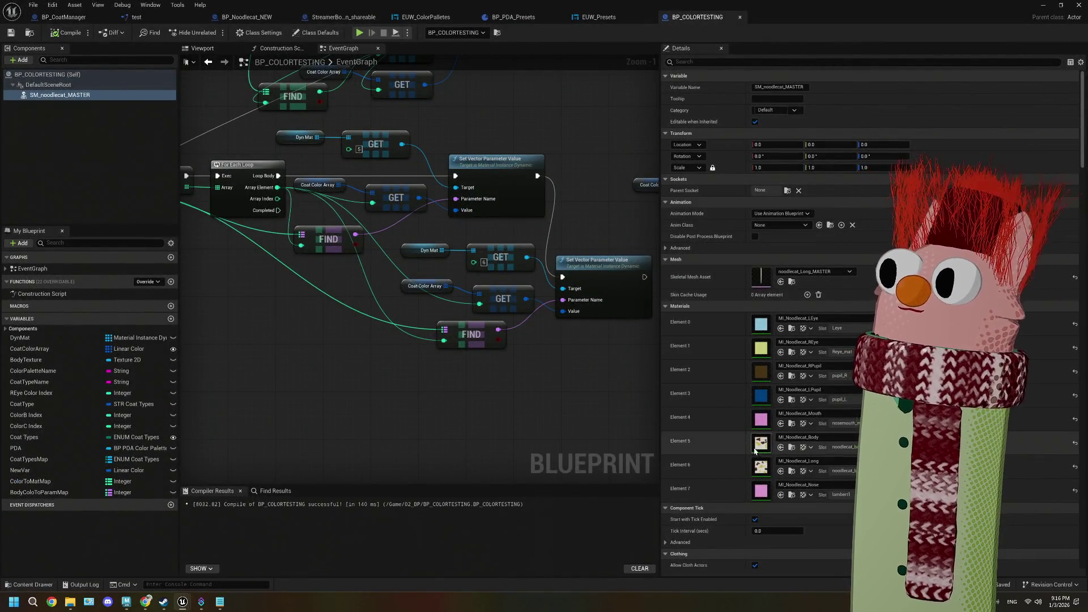
In Class Defaults, turn off instance editing for the Coat Types variable
click(48, 75)
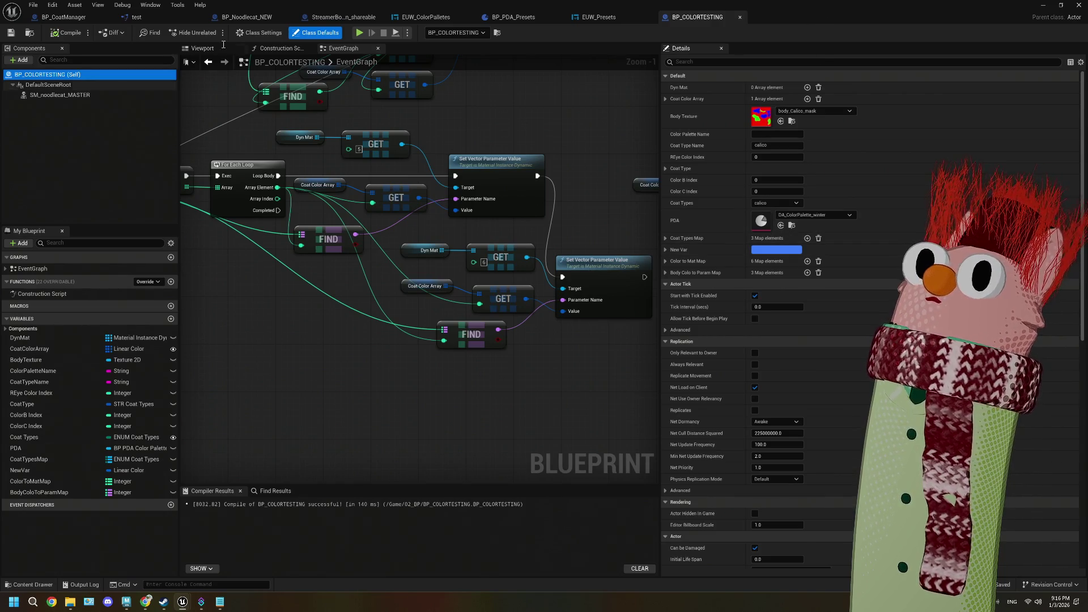
click(56, 85)
drag(62, 82, 62, 93)
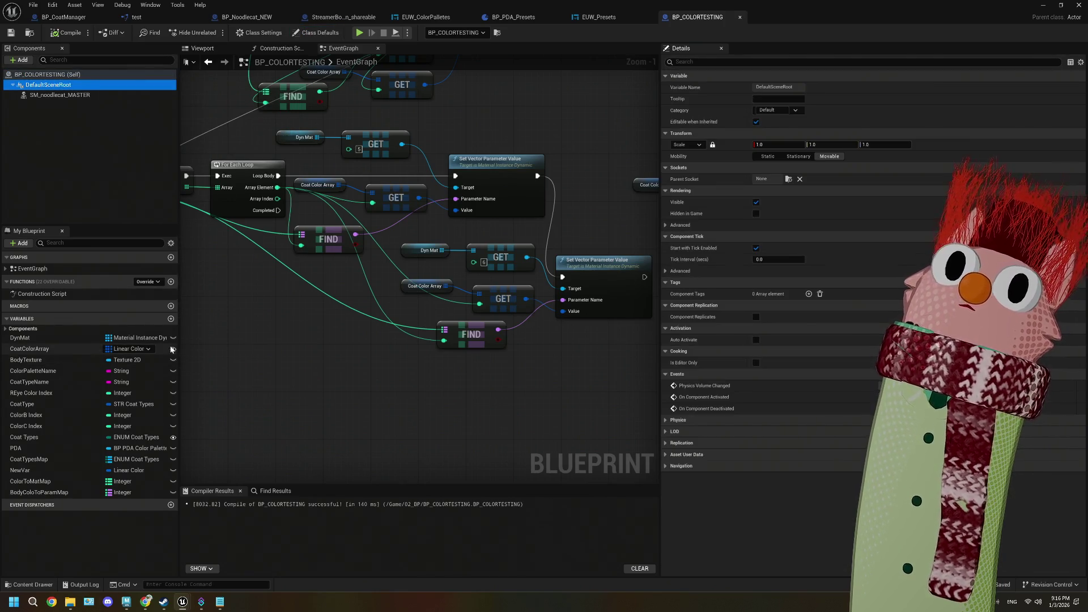
click(173, 438)
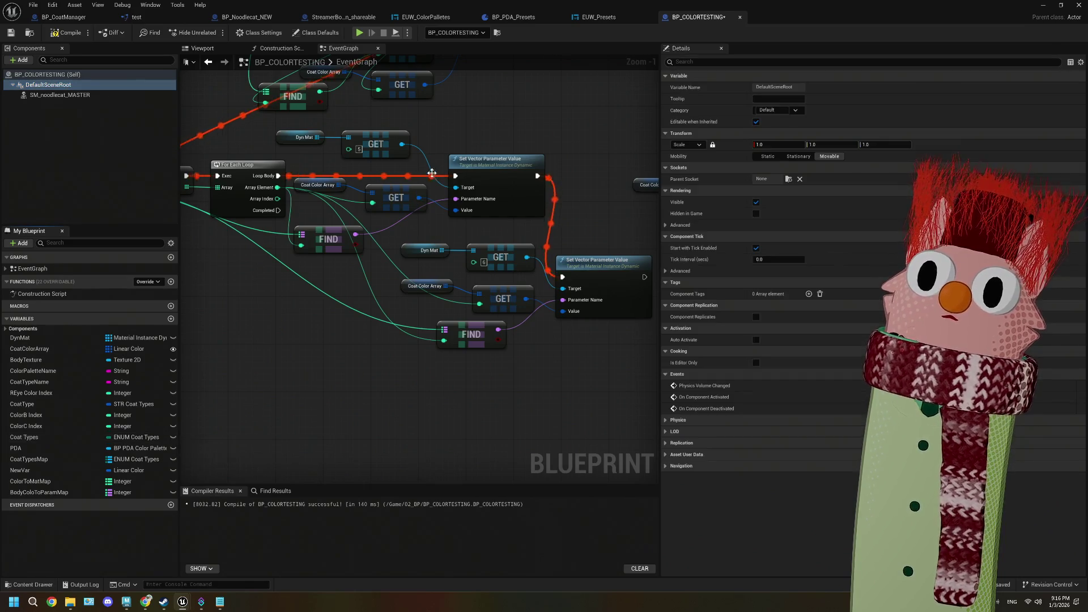
Recompile the blueprint successfully and re-maximize its editor
mouse_move(670, 6)
mouse_down()
mouse_move(538, 453)
mouse_move(542, 490)
mouse_up()
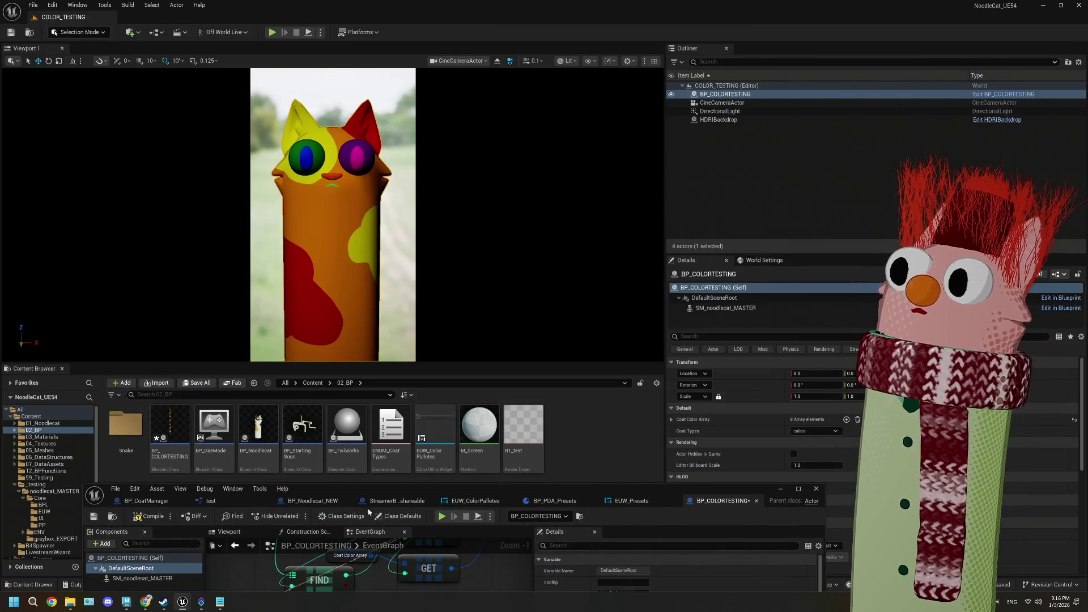
click(153, 519)
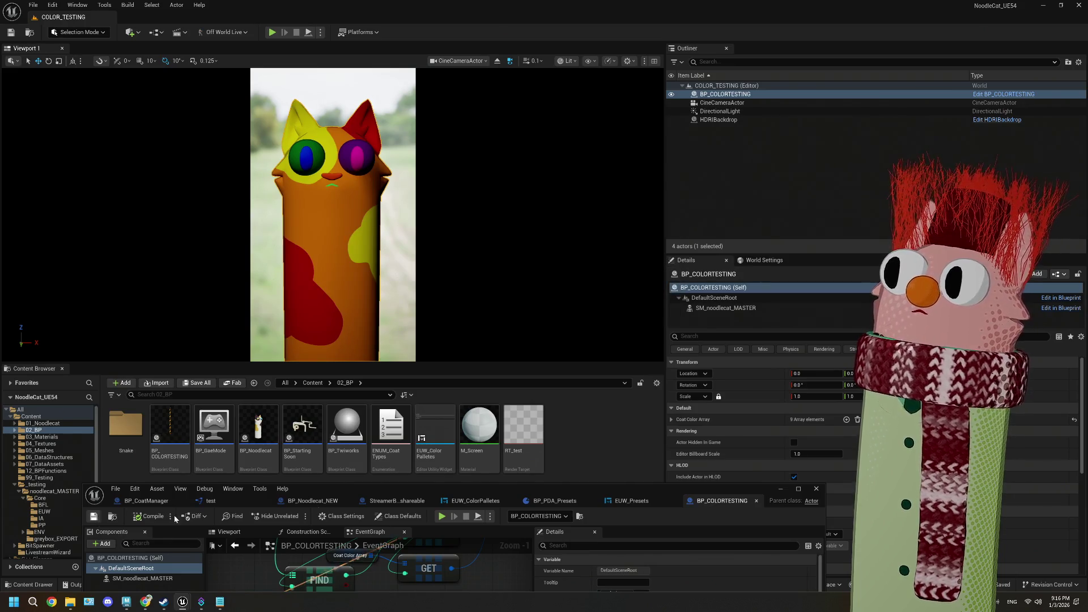
double_click(668, 488)
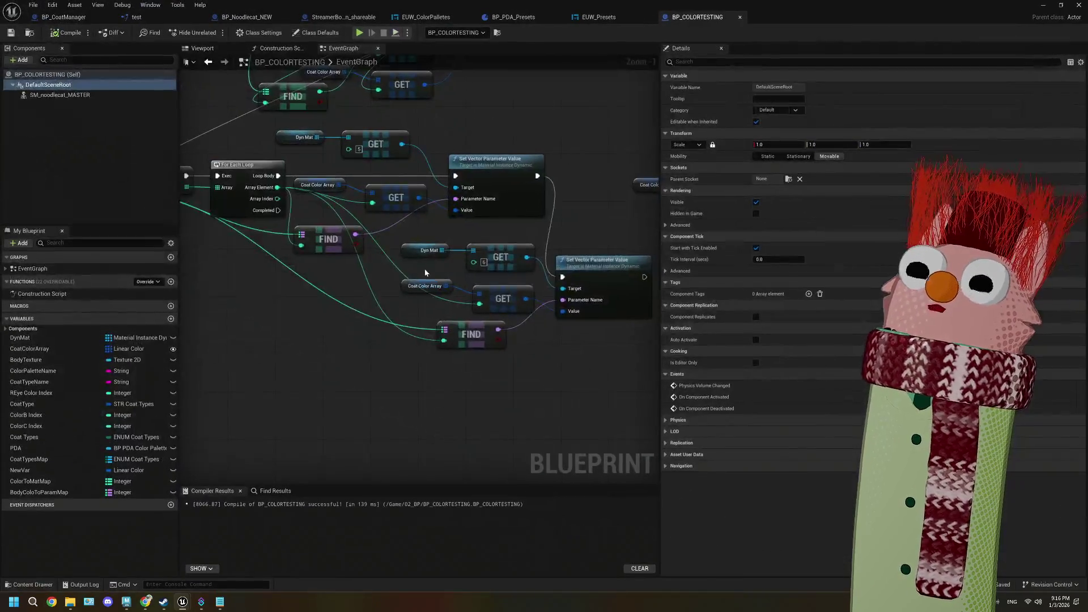
scroll(397, 313, down, 1)
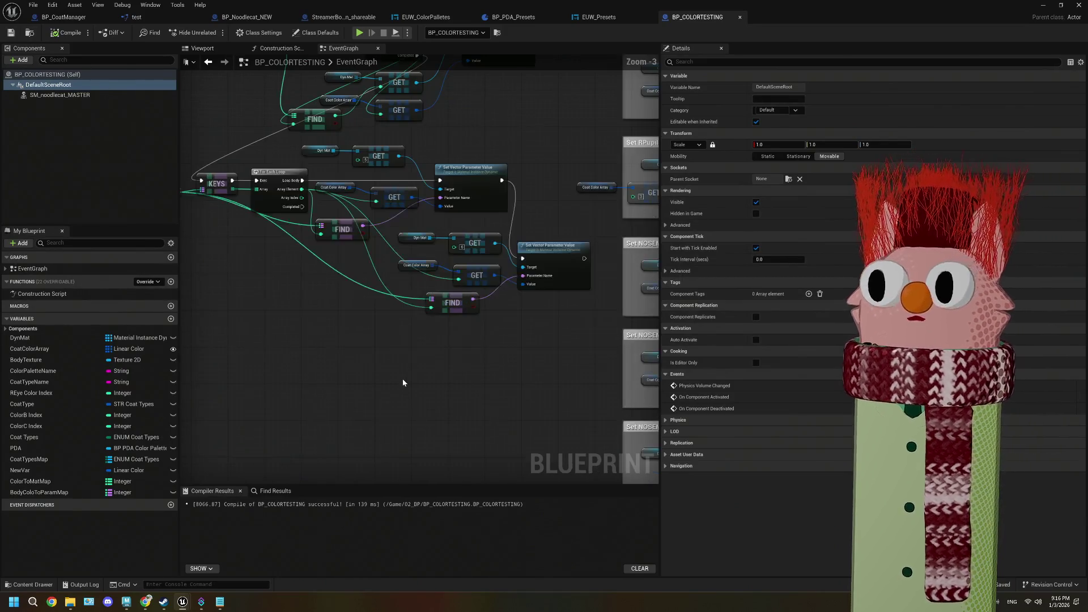
Delete the old column of nodes on the right of the EventGraph
scroll(458, 375, down, 1)
scroll(344, 363, down, 2)
mouse_move(538, 437)
mouse_down()
mouse_move(340, 317)
mouse_move(310, 143)
mouse_up()
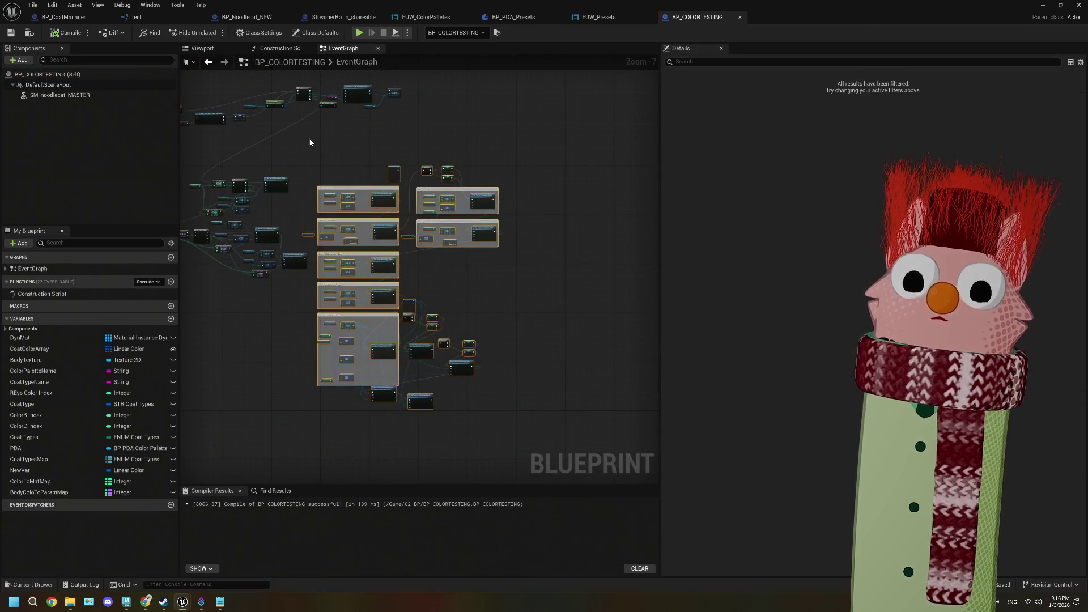
key(Delete)
Move the lower color-loop nodes up and to the right
scroll(420, 318, up, 3)
mouse_move(503, 394)
mouse_down()
mouse_move(225, 268)
mouse_move(233, 238)
mouse_up()
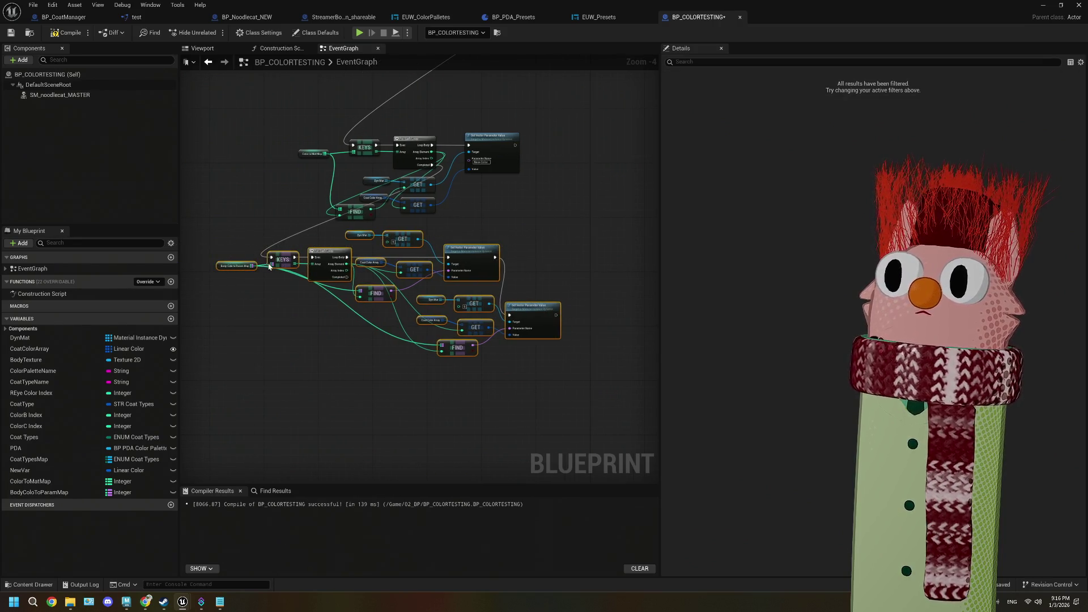
mouse_move(322, 256)
mouse_down()
mouse_move(455, 250)
mouse_move(510, 223)
mouse_up()
Wrap the whole lower color-loop node group in a new comment box
scroll(371, 309, down, 2)
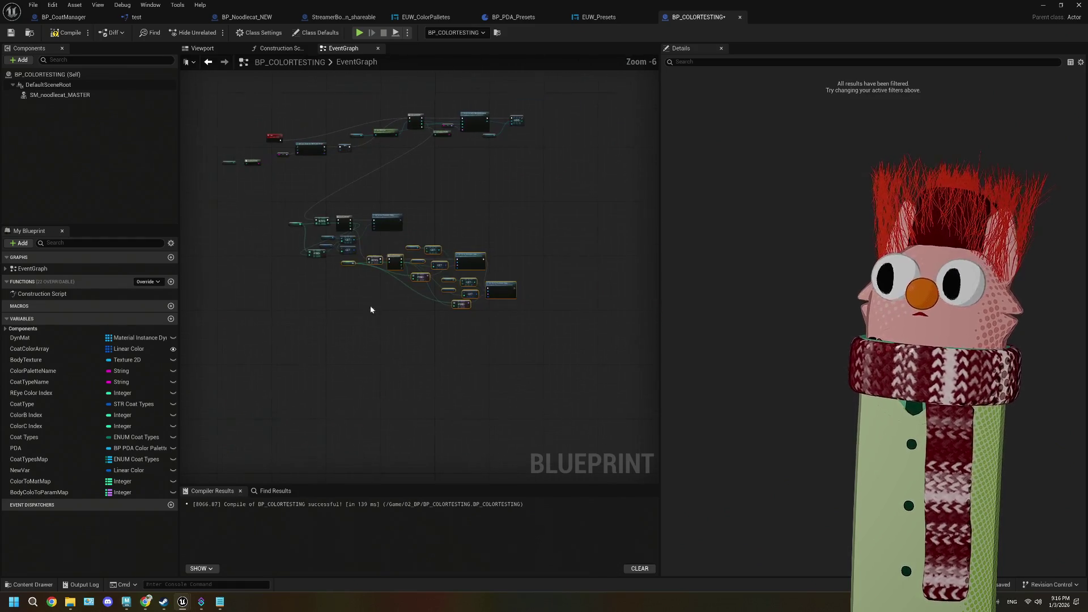
drag(525, 353, 276, 204)
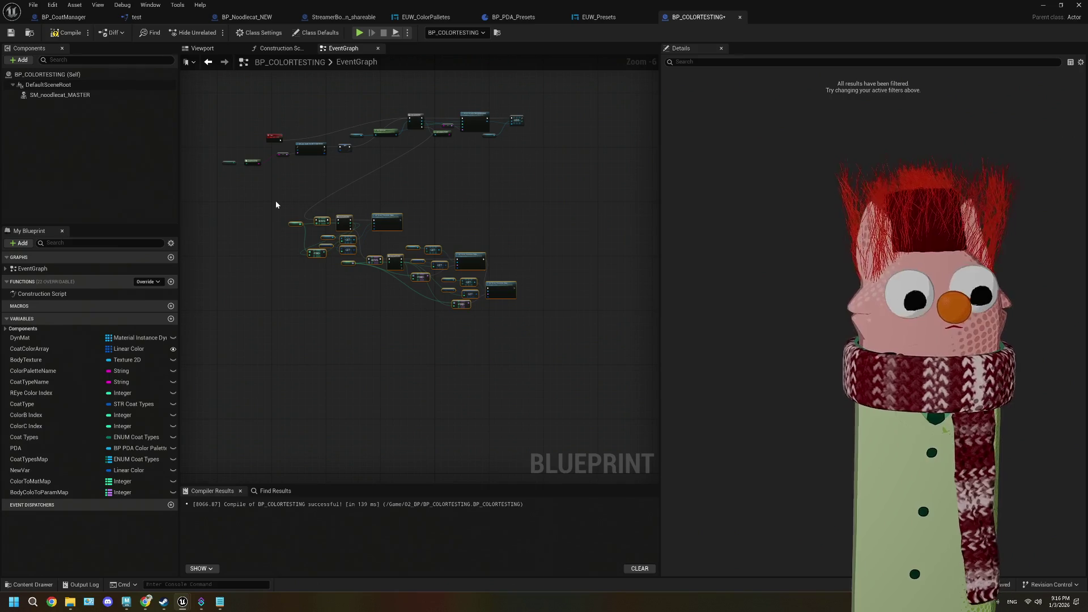
key(c)
scroll(334, 236, up, 2)
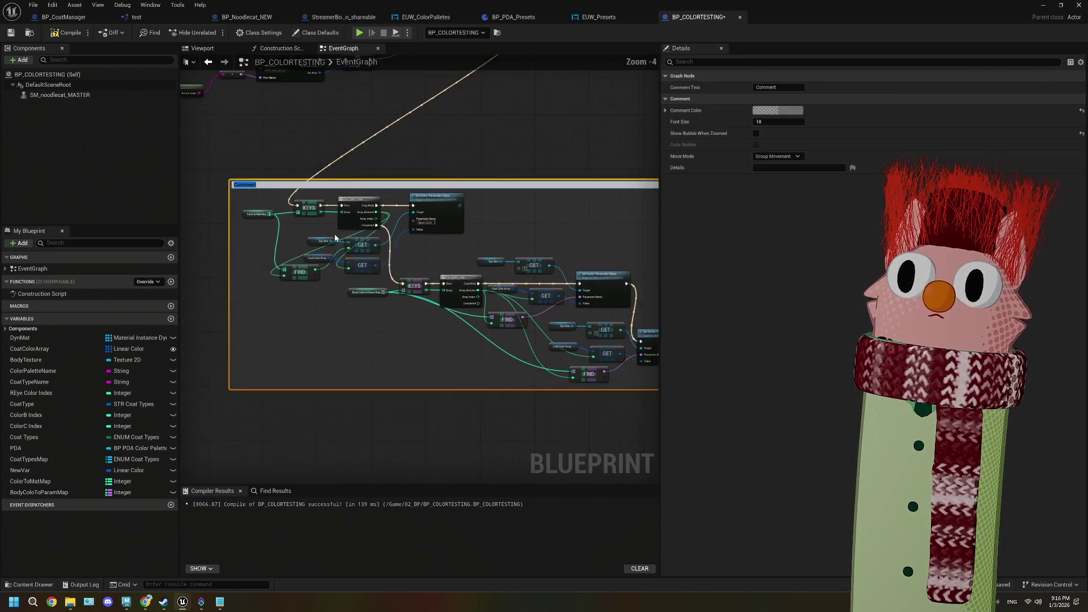
Title the new comment 'Set Colors'
scroll(335, 238, up, 1)
text(Set Colors)
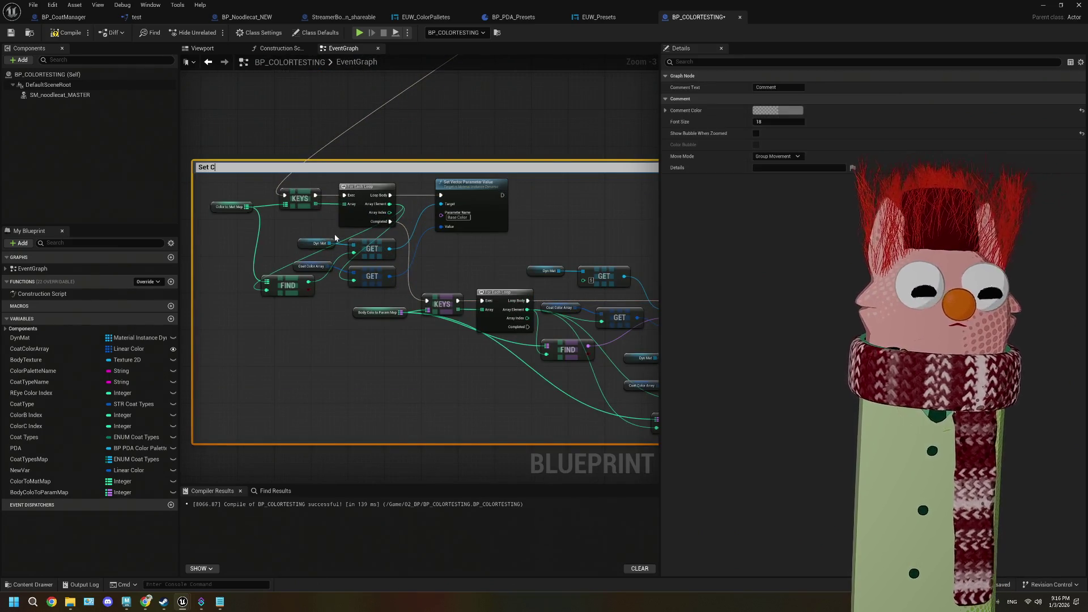
click(393, 127)
Move the Set Colors comment up and right, then bring the coat preset notes forward in Notepad
scroll(420, 165, down, 3)
drag(332, 243, 415, 182)
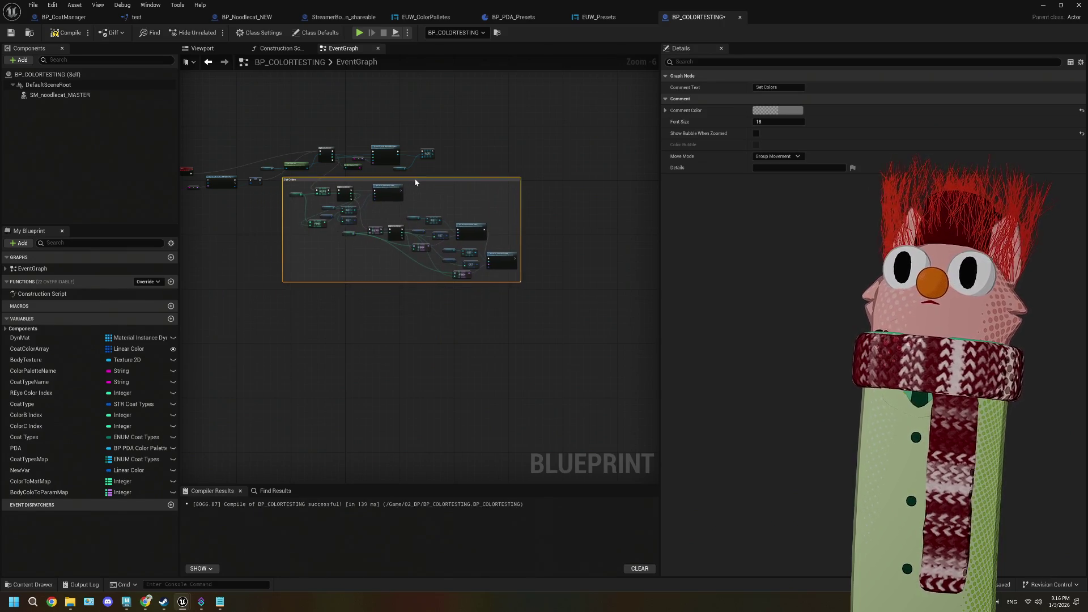
click(307, 329)
scroll(318, 329, up, 1)
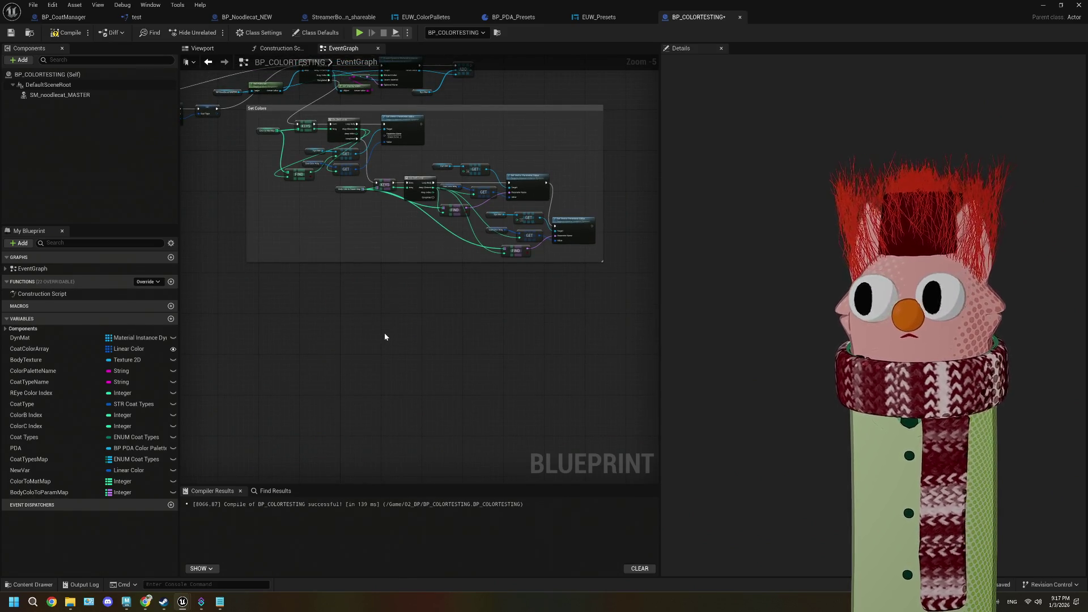
drag(385, 336, 402, 314)
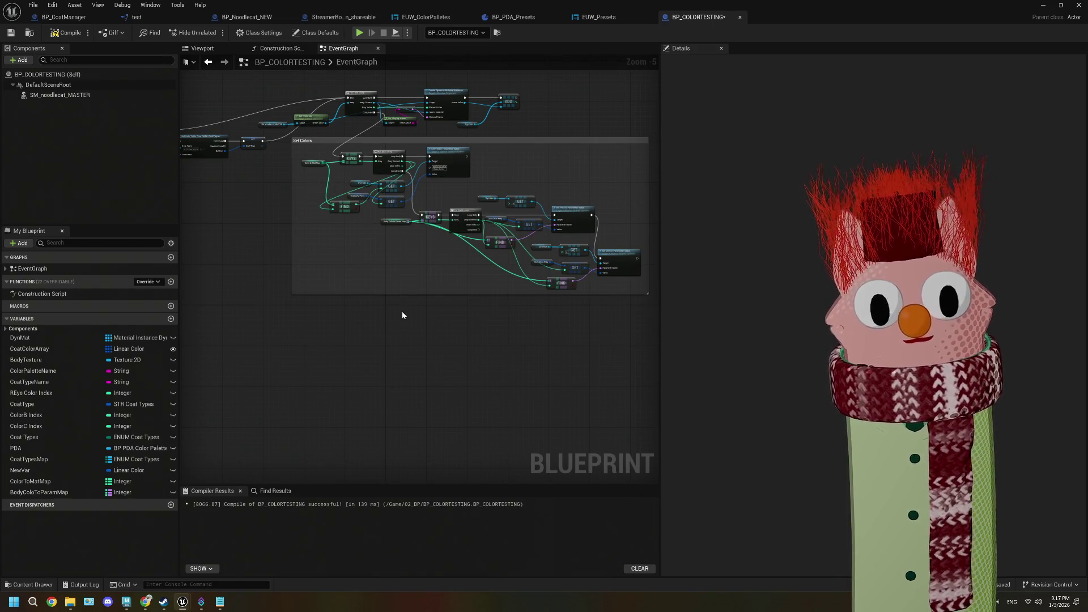
click(220, 602)
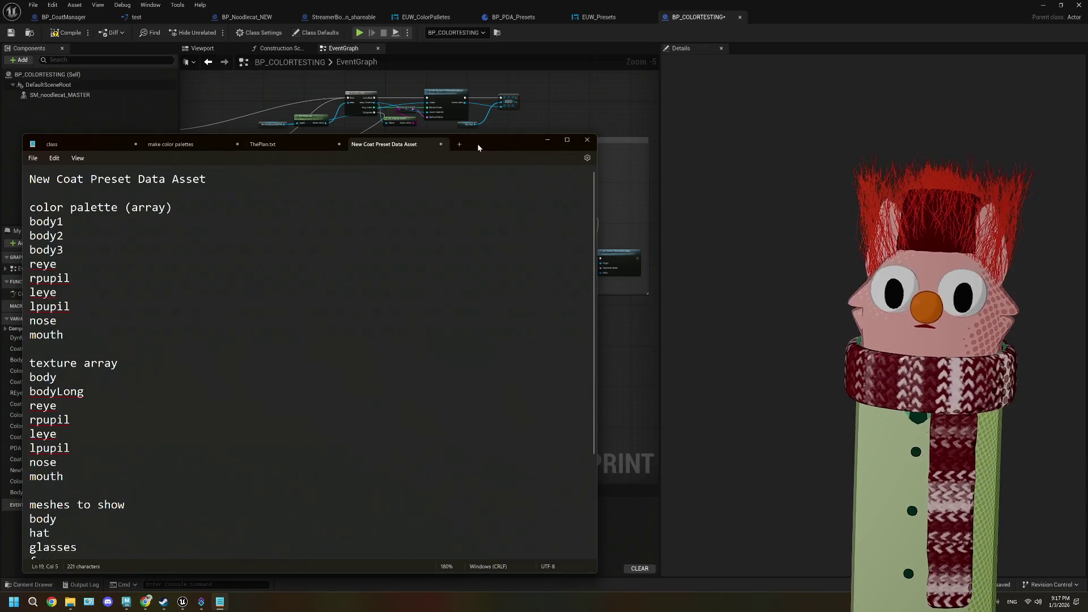
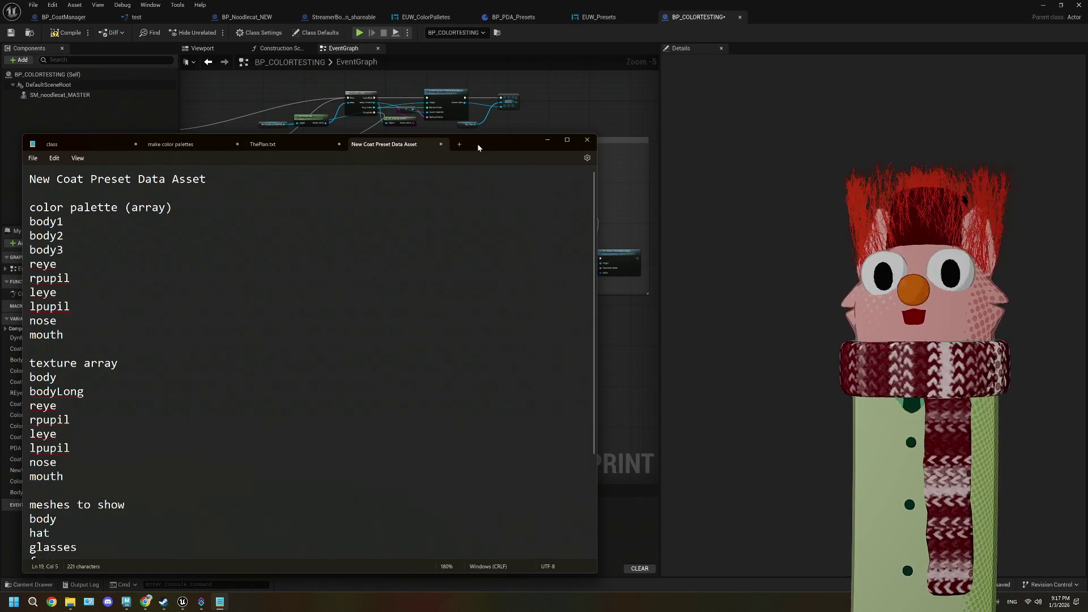
Add a TextureArray variable typed as a Texture 2D object reference array, then compile
mouse_move(477, 144)
mouse_down()
mouse_move(454, 297)
mouse_move(464, 481)
mouse_up()
click(309, 371)
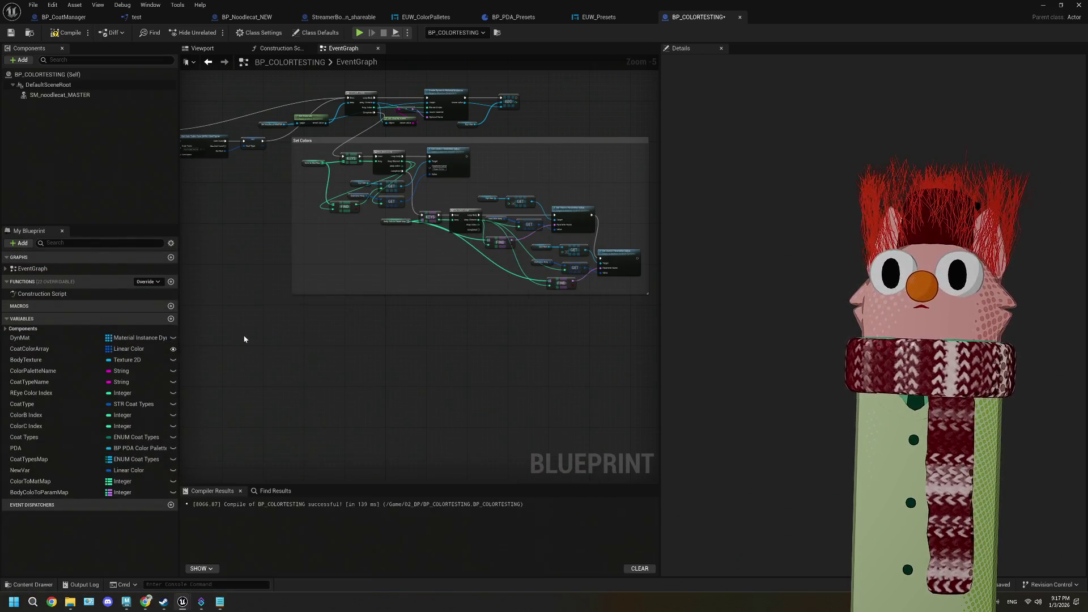
click(170, 318)
text(TextureArray)
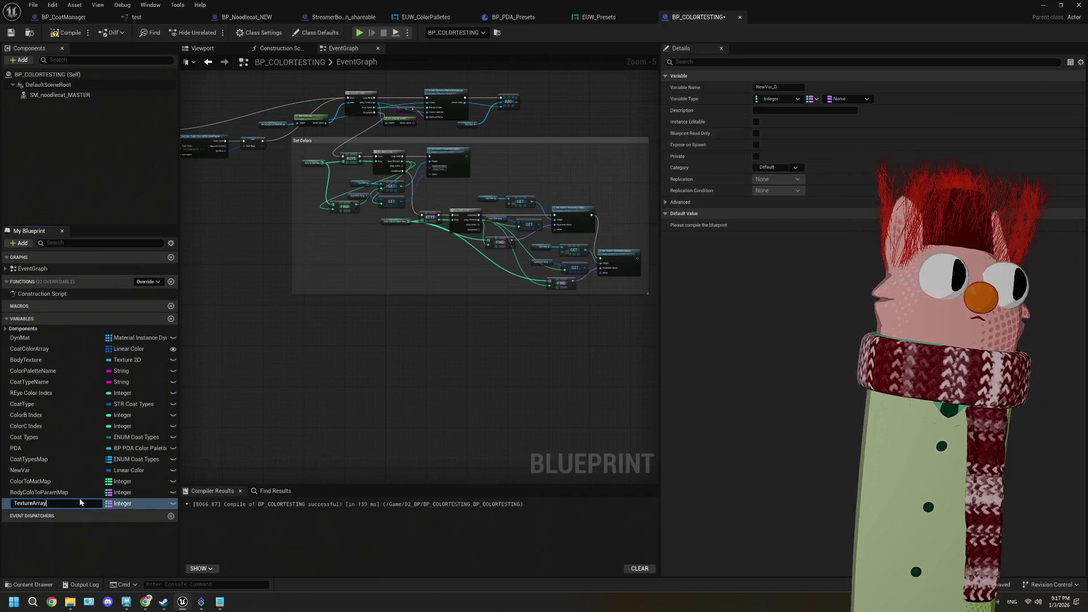
click(119, 504)
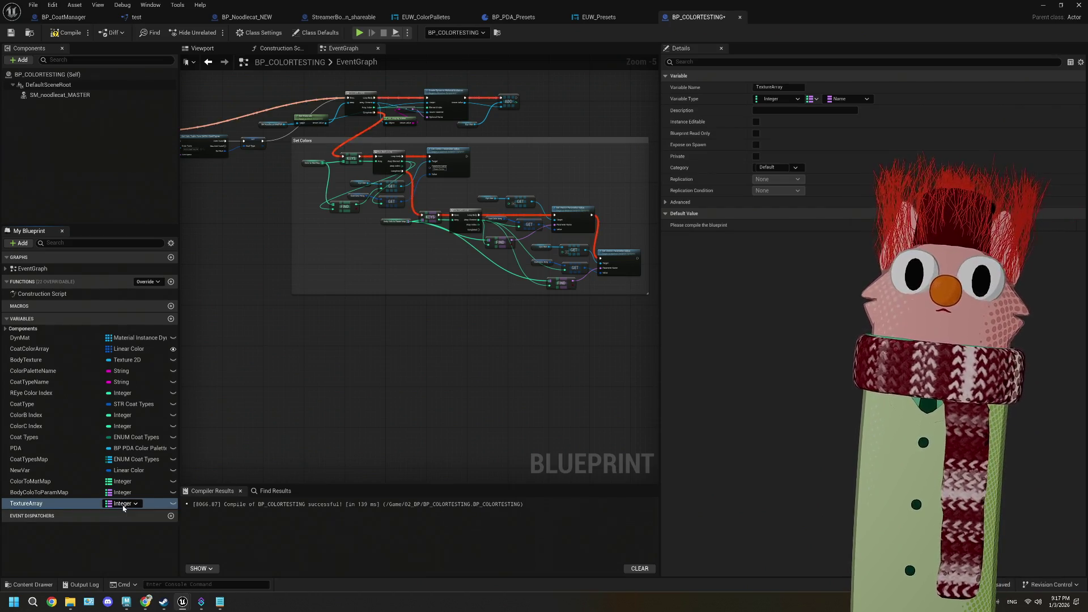
click(121, 505)
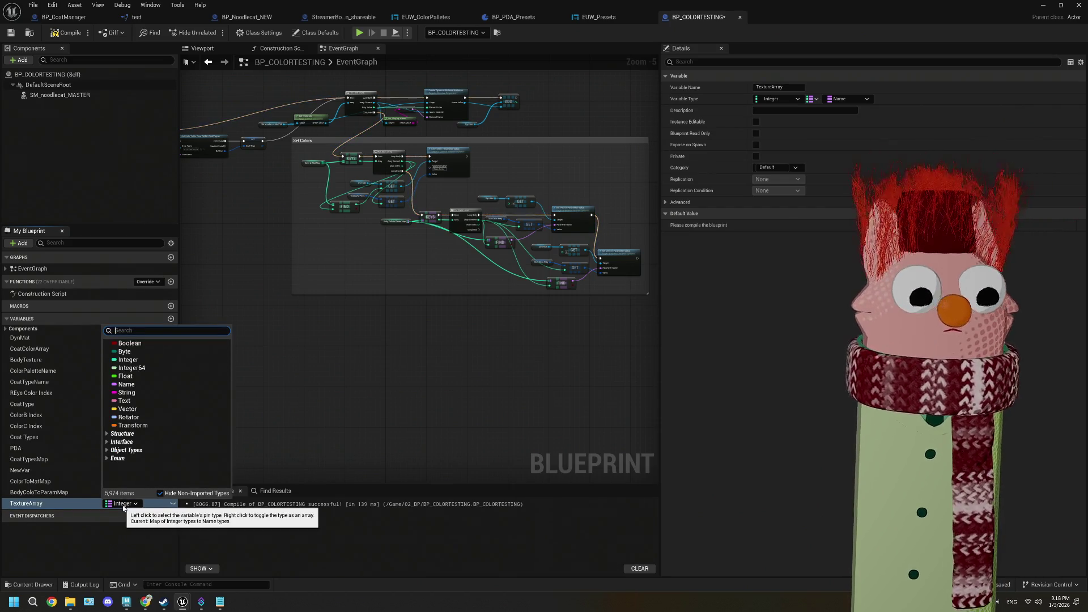
text(texture)
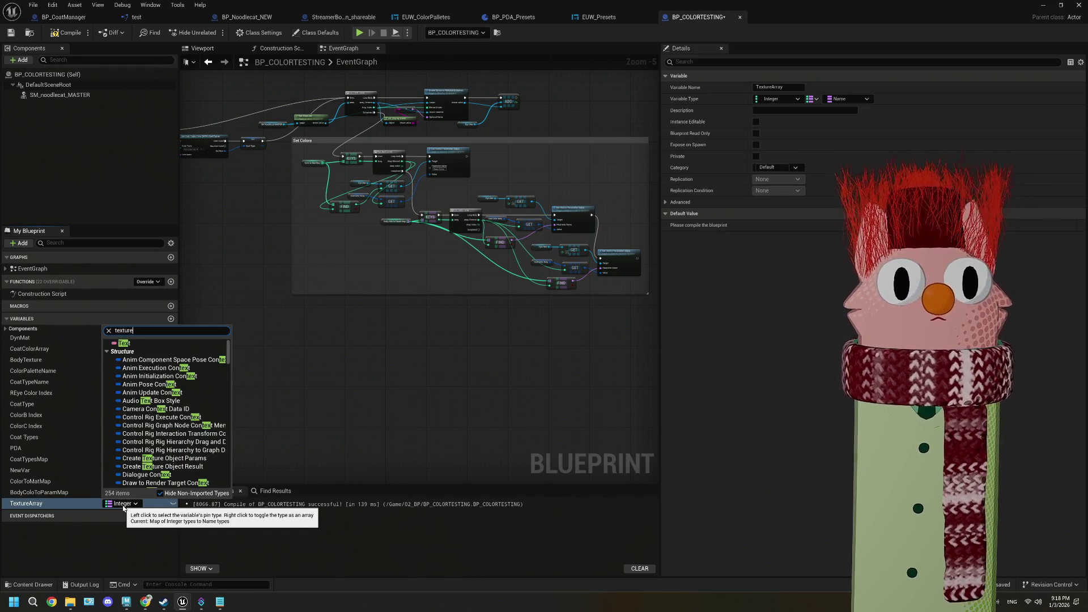
text(2d)
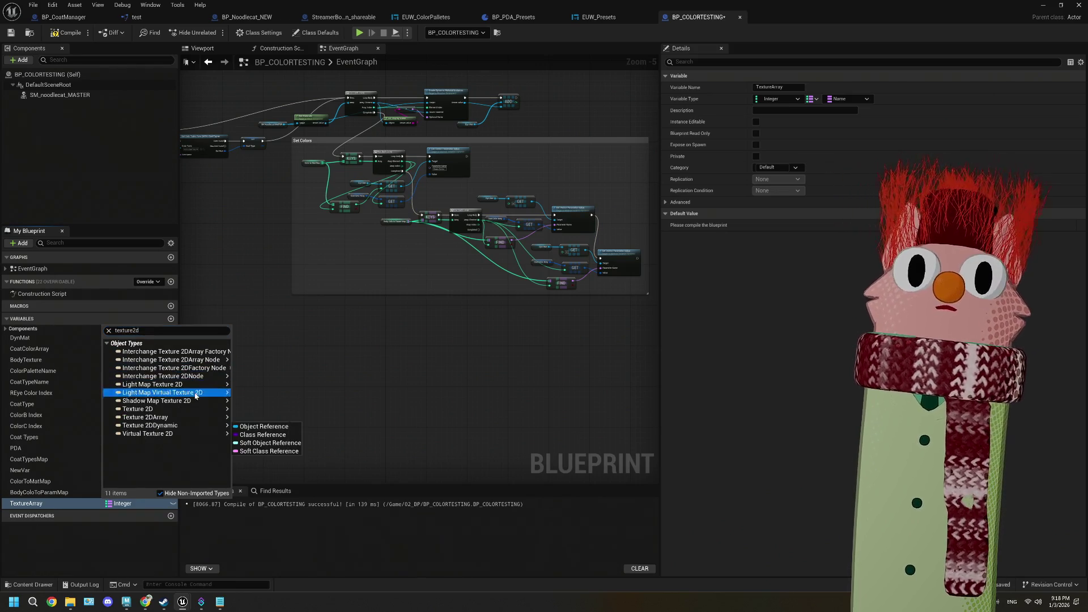
click(247, 410)
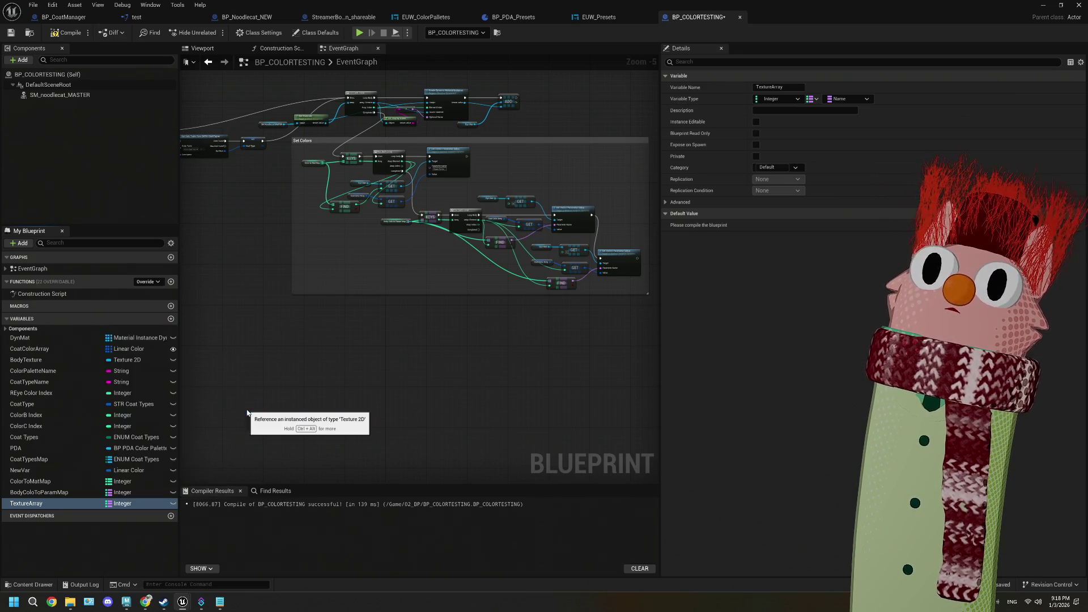
click(126, 503)
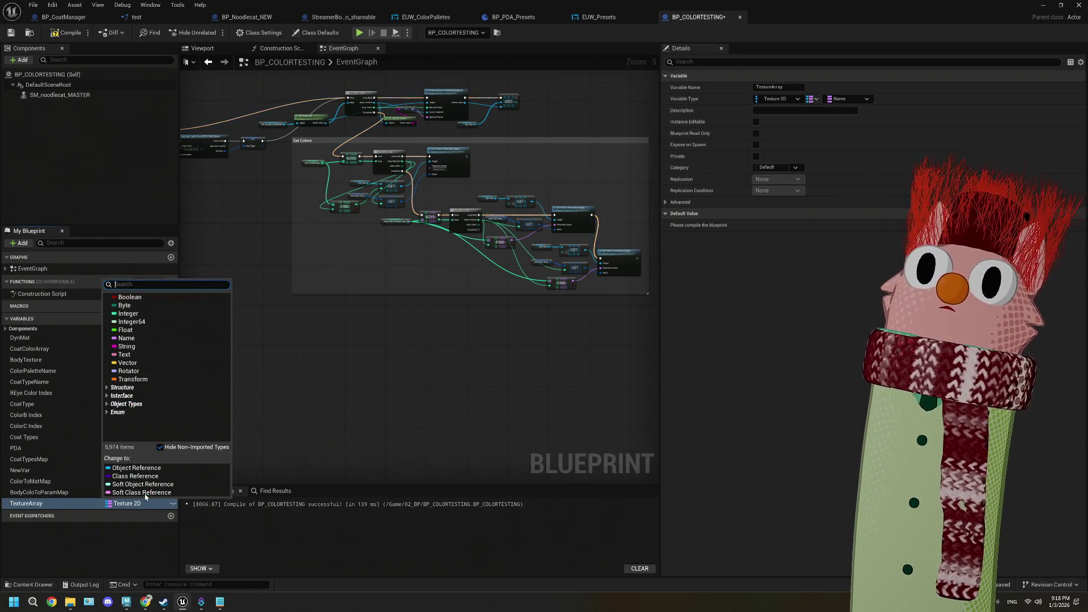
click(135, 468)
click(10, 34)
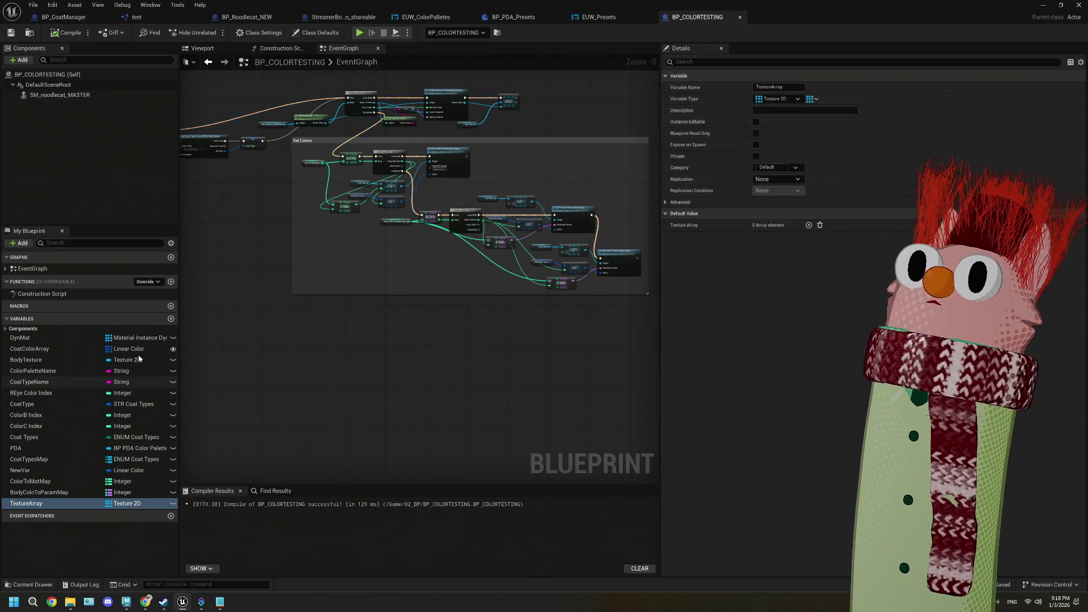
Make TextureArray instance-editable and recompile BP_COLORTESTING
click(85, 348)
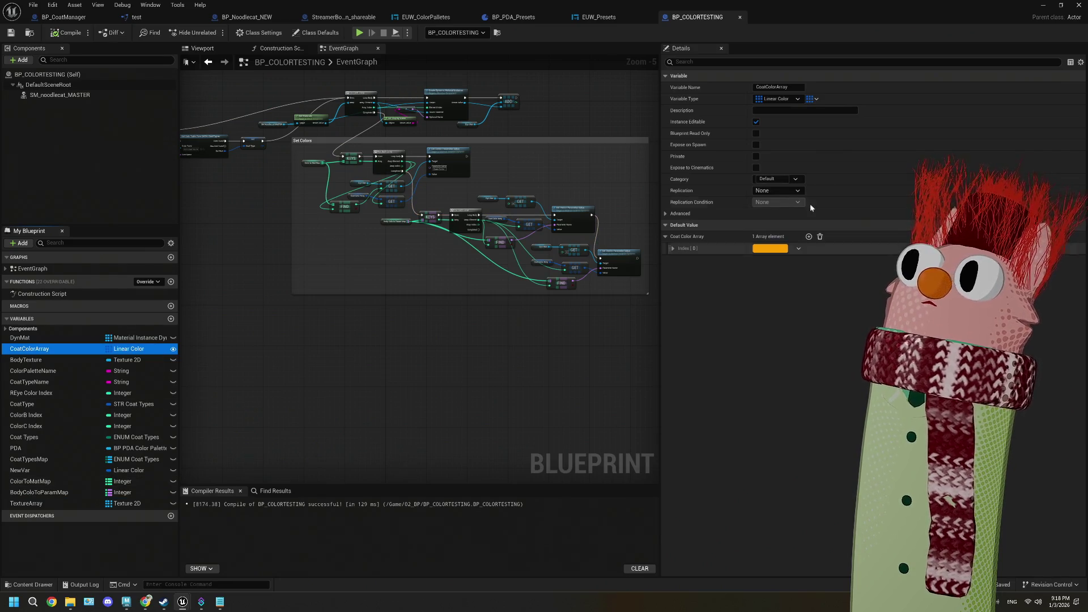
click(665, 237)
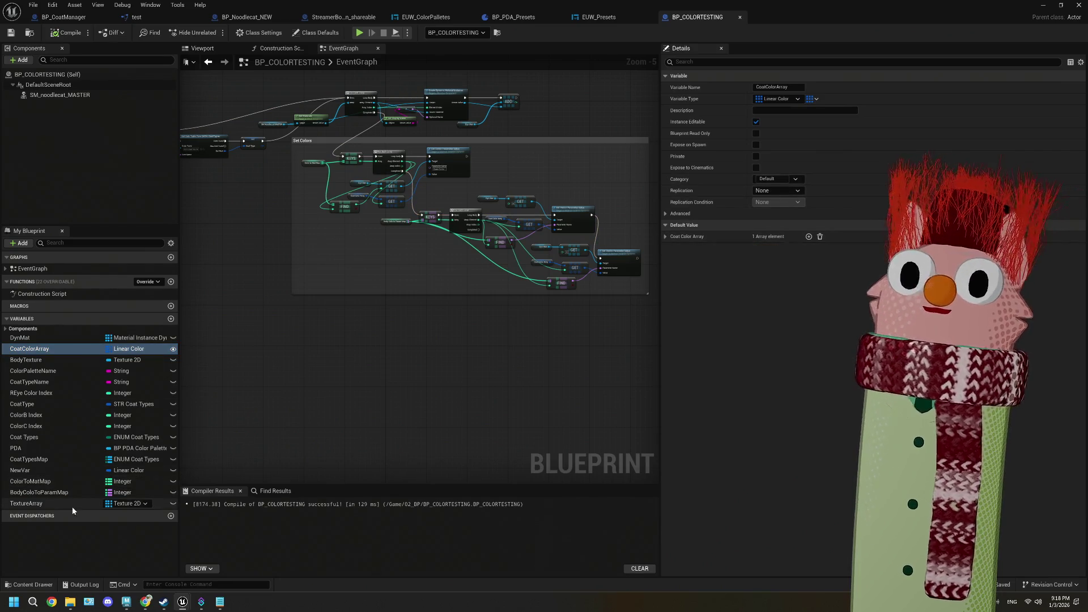
click(51, 504)
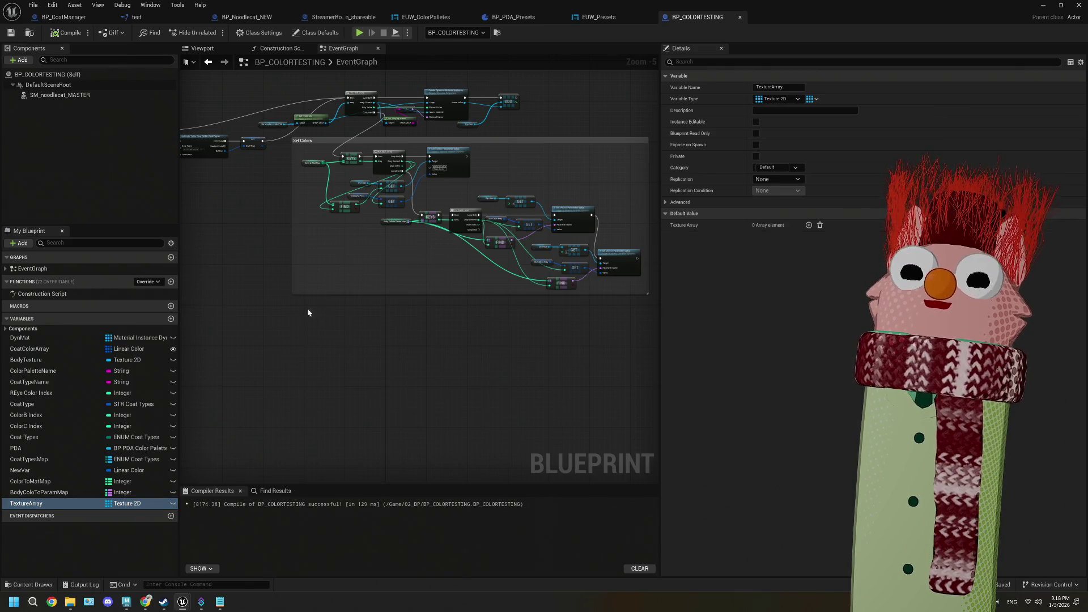
drag(309, 311, 280, 314)
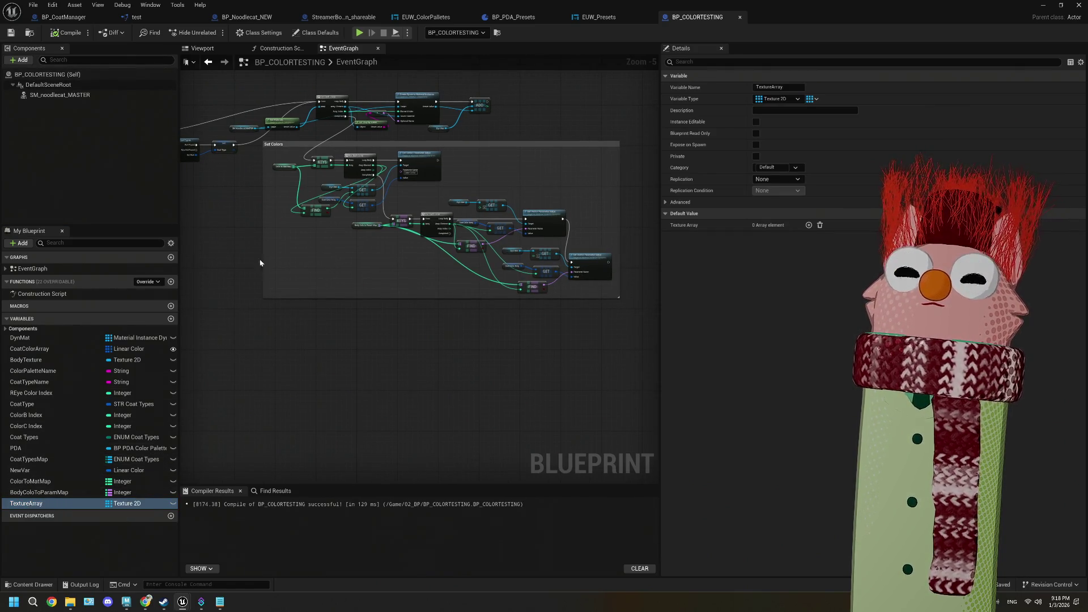
click(173, 503)
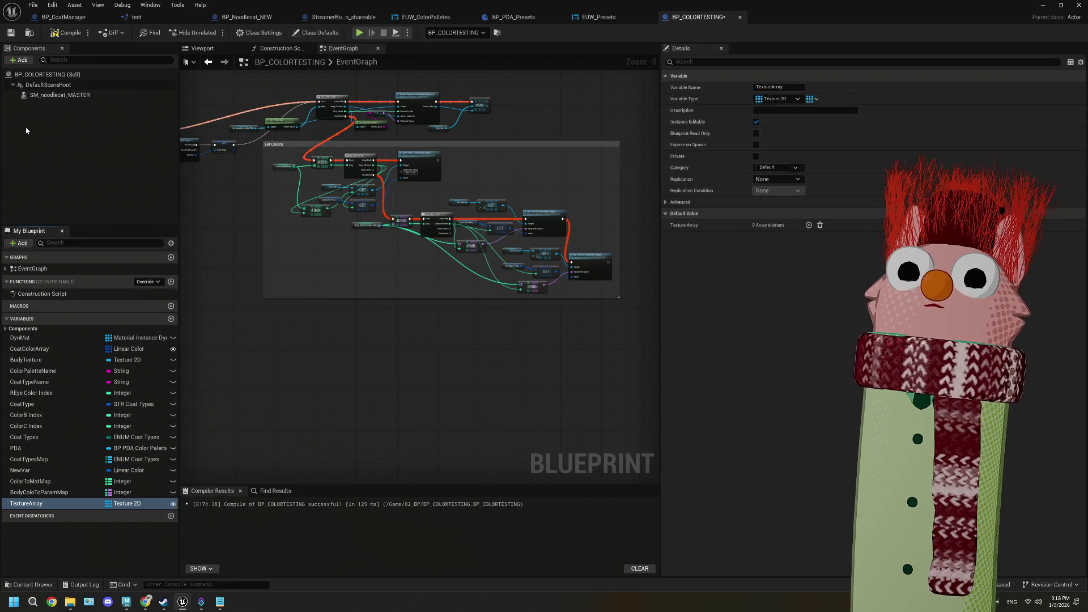
click(62, 33)
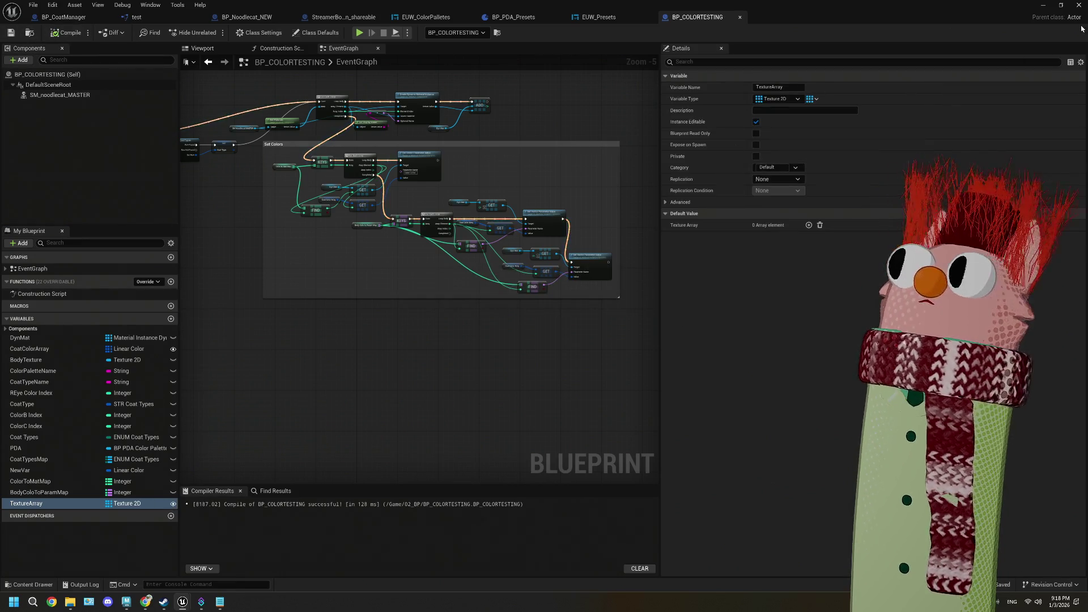
click(1047, 7)
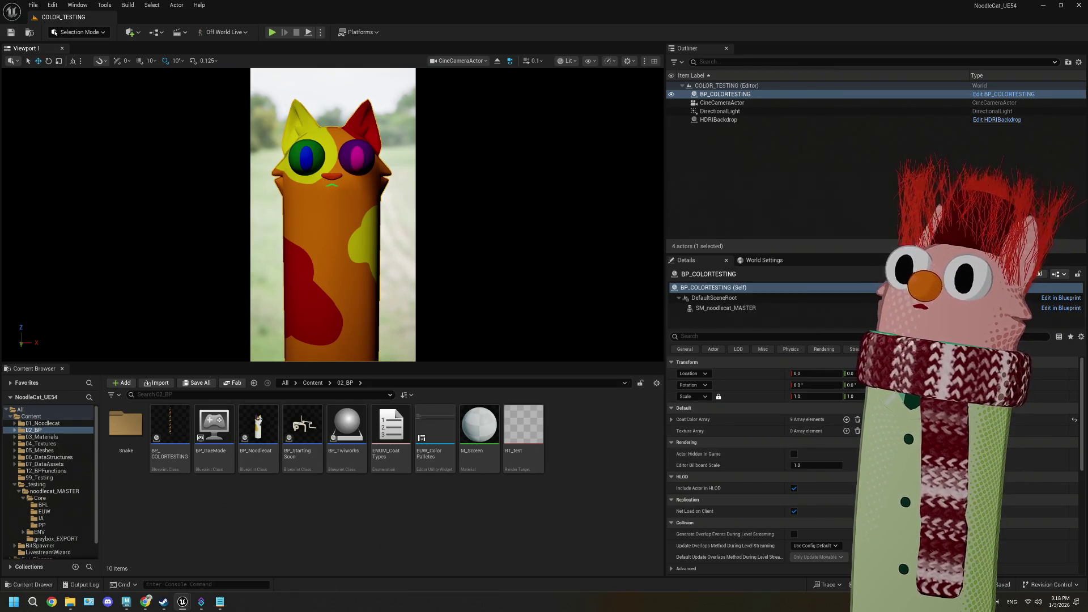
Count the eight planned textures in the notes: body, bodyLong, reye, rpupil, leye, lpupil, nose, mouth
click(226, 606)
mouse_move(477, 477)
mouse_down()
mouse_move(504, 138)
mouse_move(519, 123)
mouse_up()
double_click(73, 360)
double_click(80, 374)
double_click(74, 388)
double_click(80, 402)
double_click(74, 416)
double_click(79, 431)
double_click(72, 445)
double_click(76, 459)
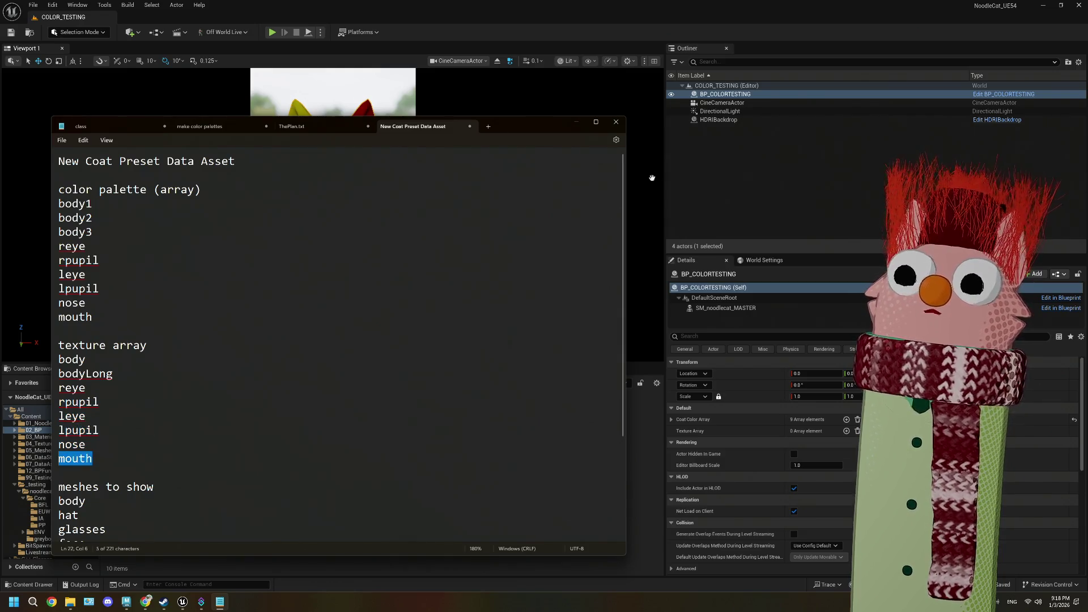
click(574, 122)
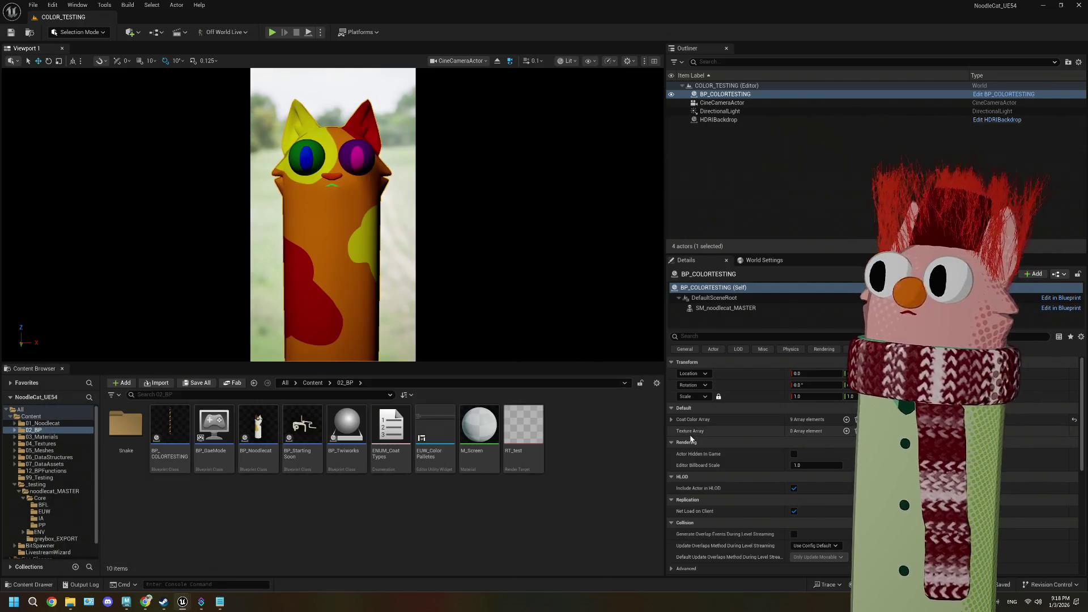
Add slots to Texture Array until it has 8 elements, and widen the Details panel
click(846, 430)
click(846, 430)
click(847, 430)
click(847, 431)
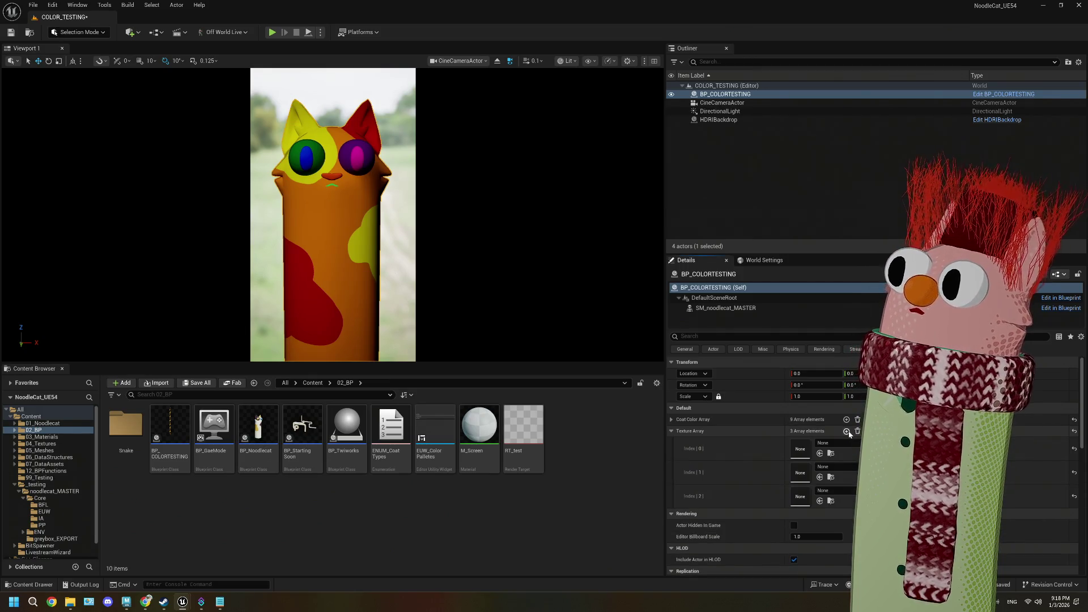
click(846, 430)
click(847, 431)
click(847, 430)
click(847, 431)
scroll(794, 445, down, 3)
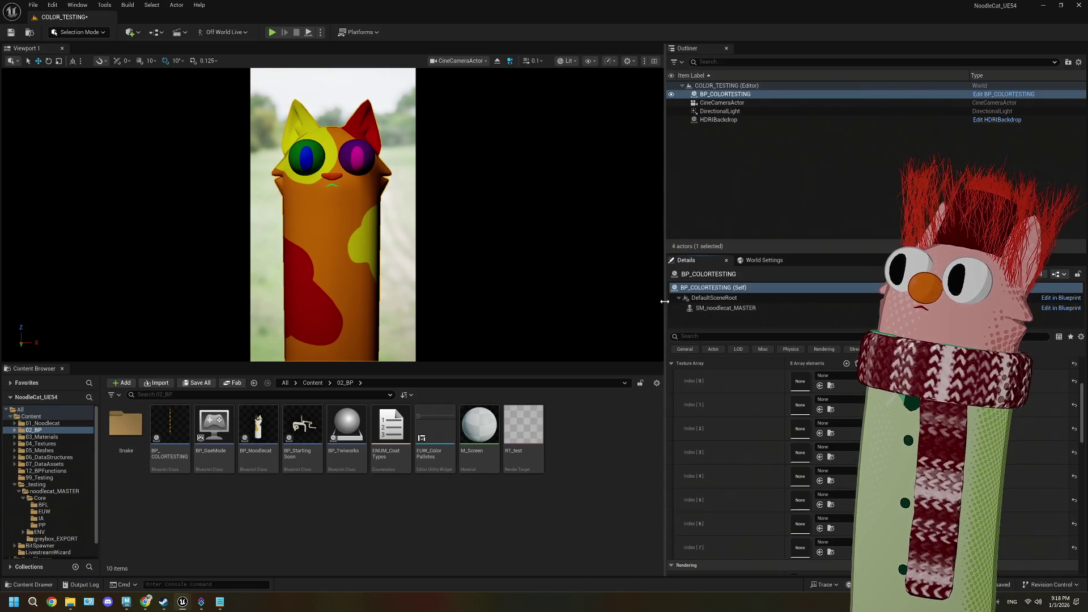
drag(664, 301, 446, 301)
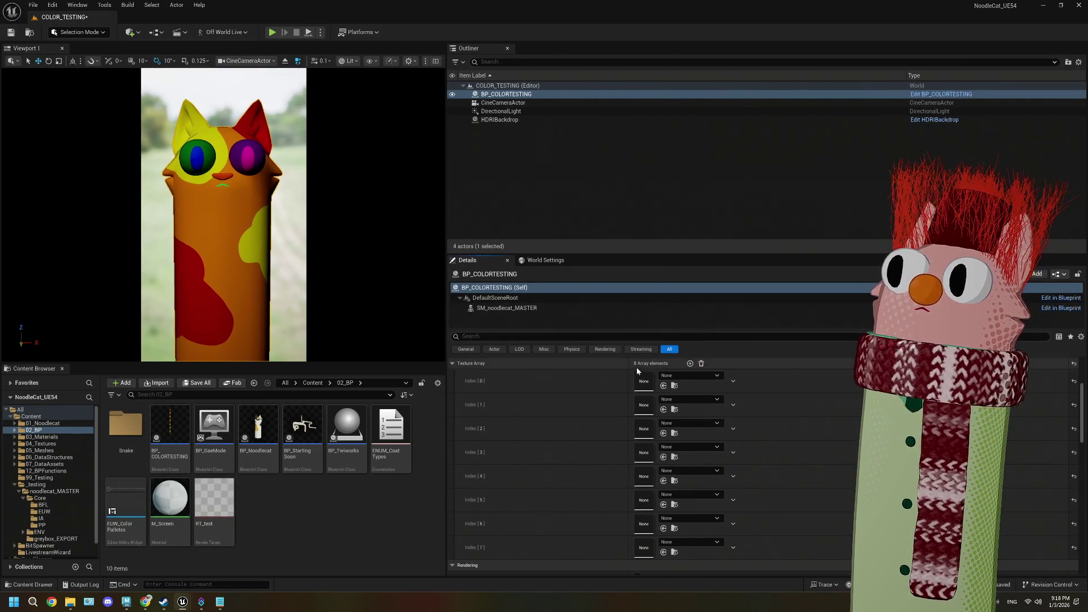
drag(630, 364, 543, 365)
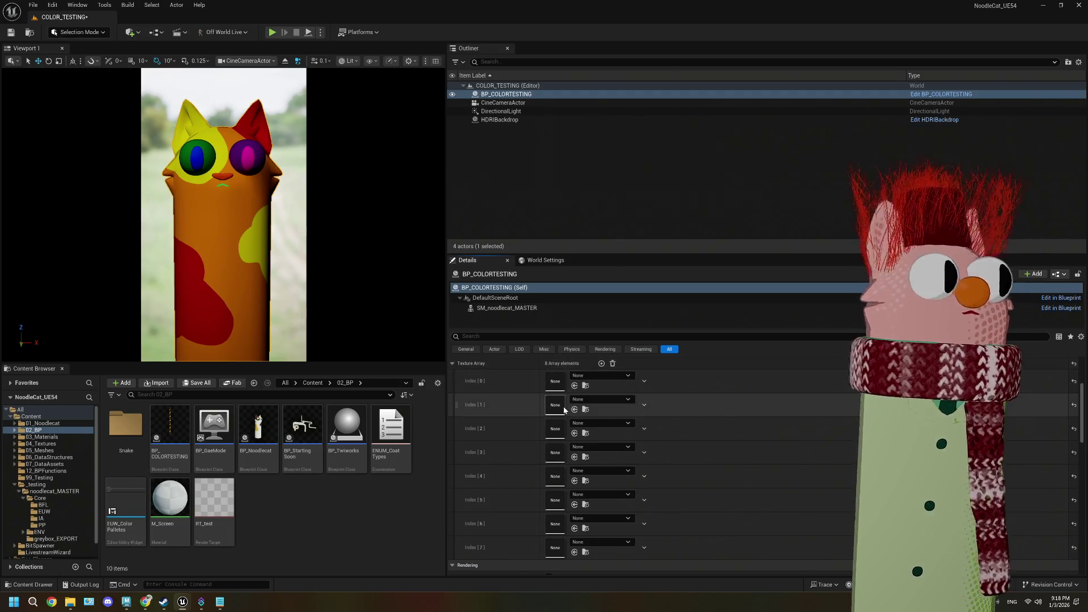
Assign body_Calico_mask to Texture Array index 0 and bodyLong_Calico_mask to index 1
click(604, 376)
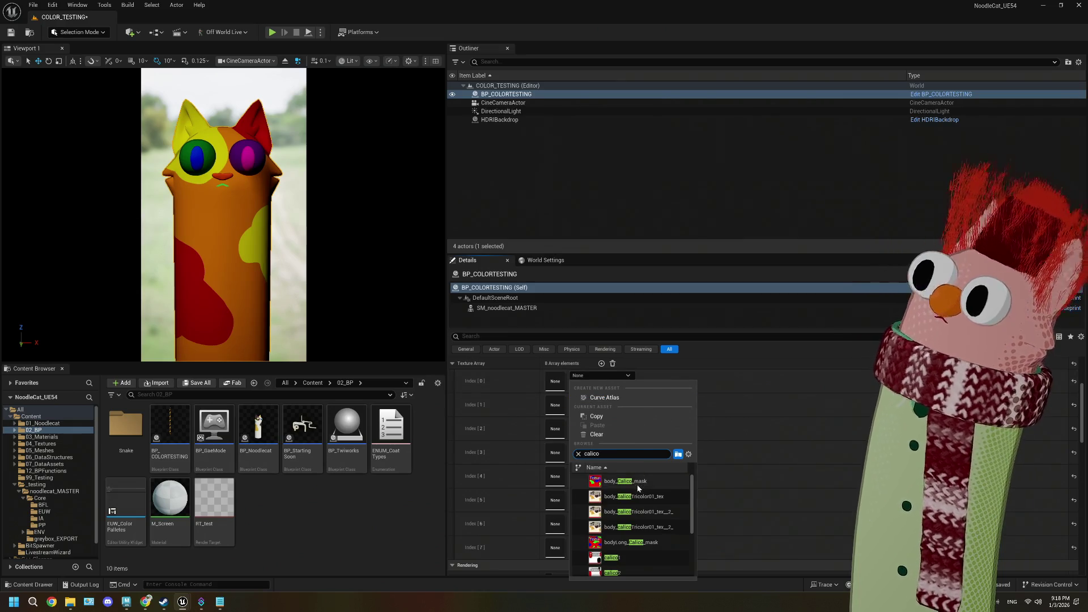
key(Return)
click(595, 400)
text(long)
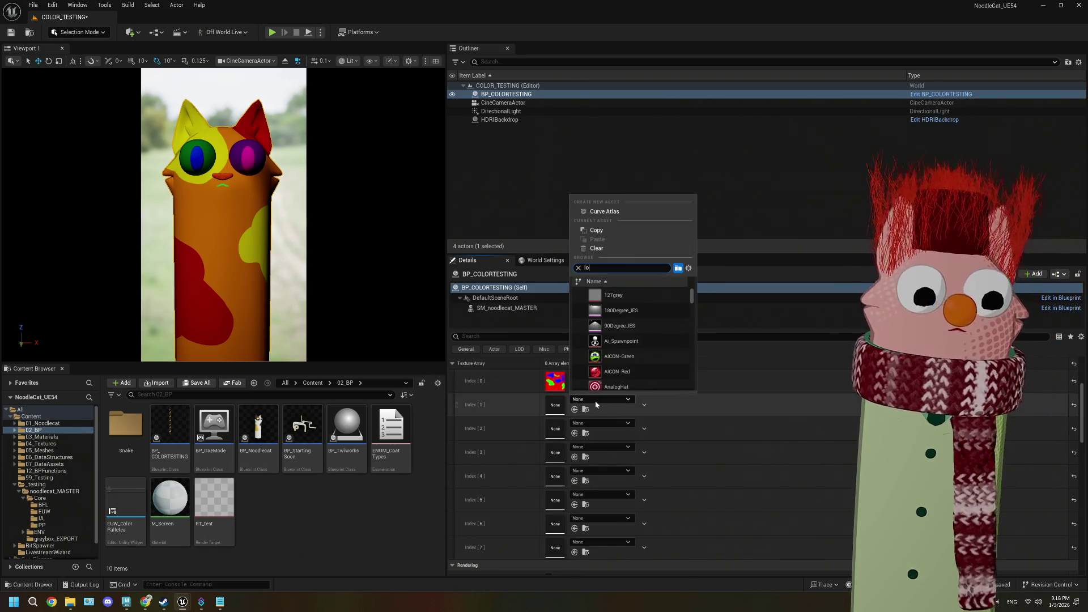
click(668, 296)
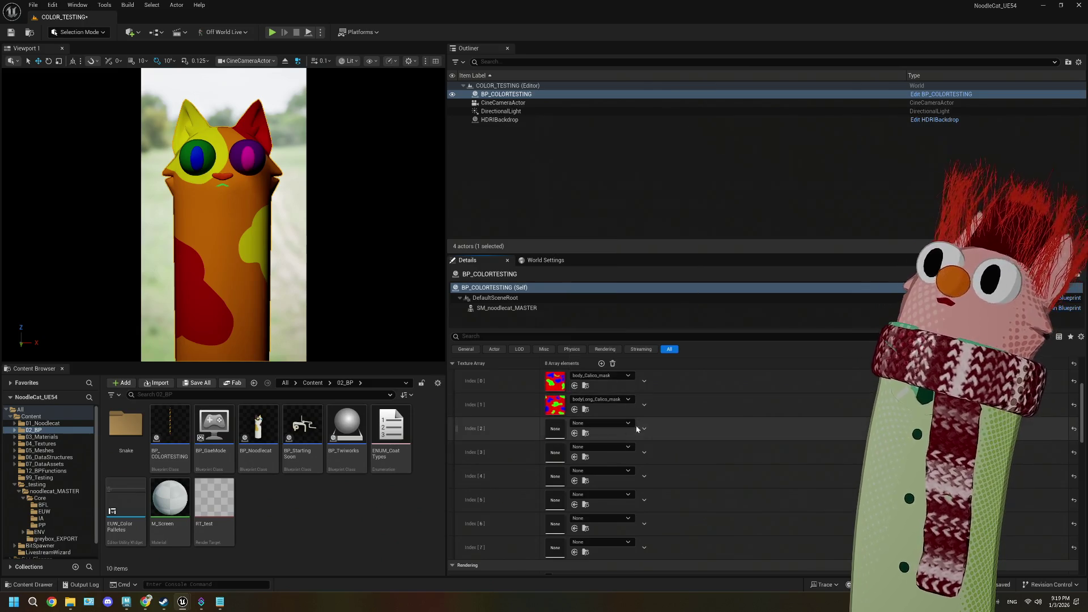
Assign WhiteSquareTexture to Texture Array indices 2, 3 and 4
click(617, 424)
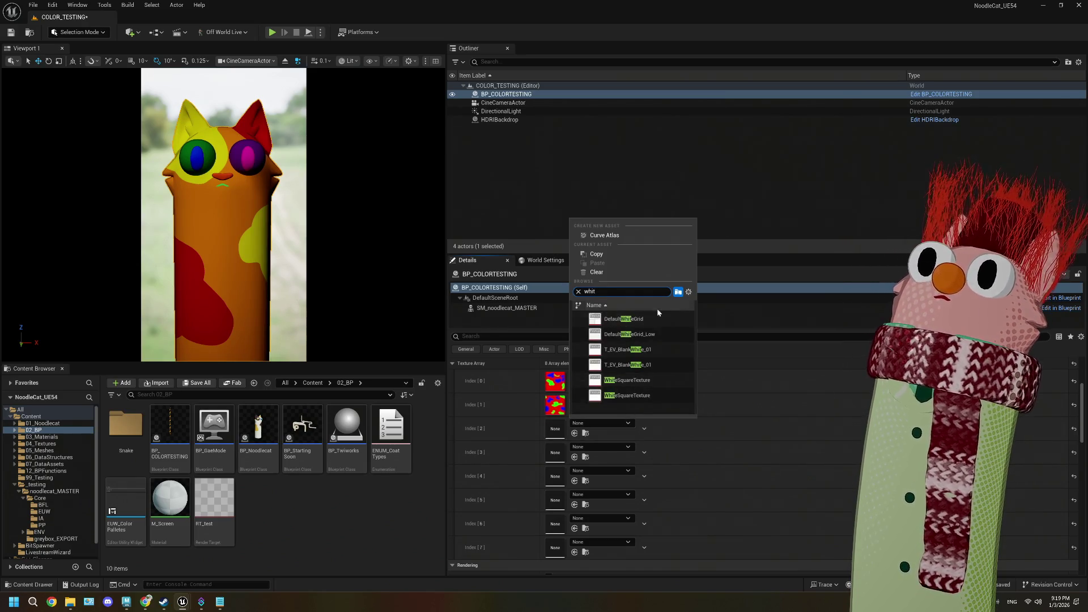
mouse_move(654, 378)
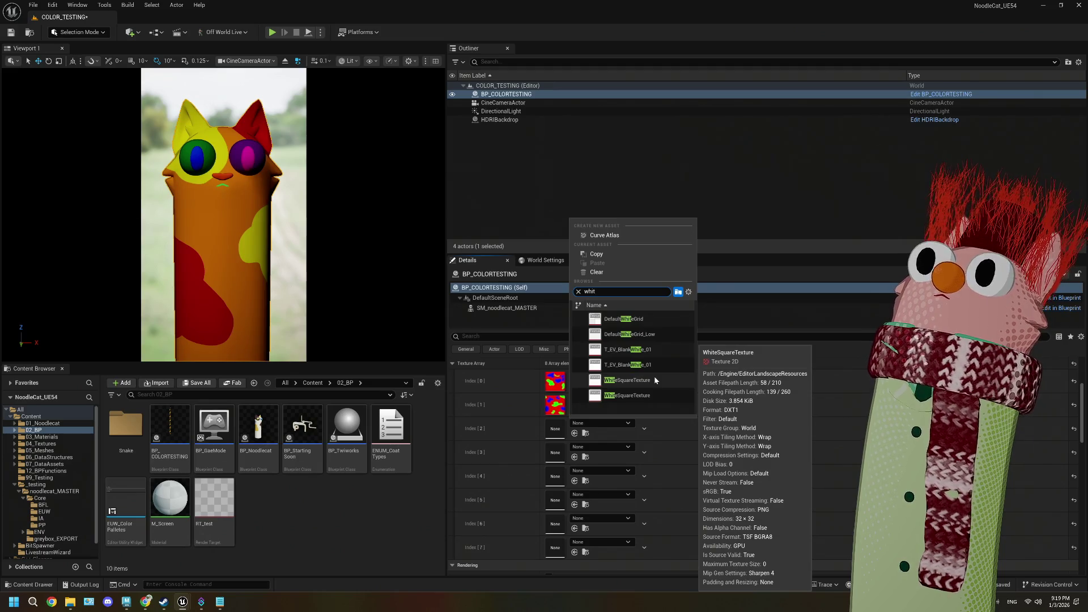
click(654, 376)
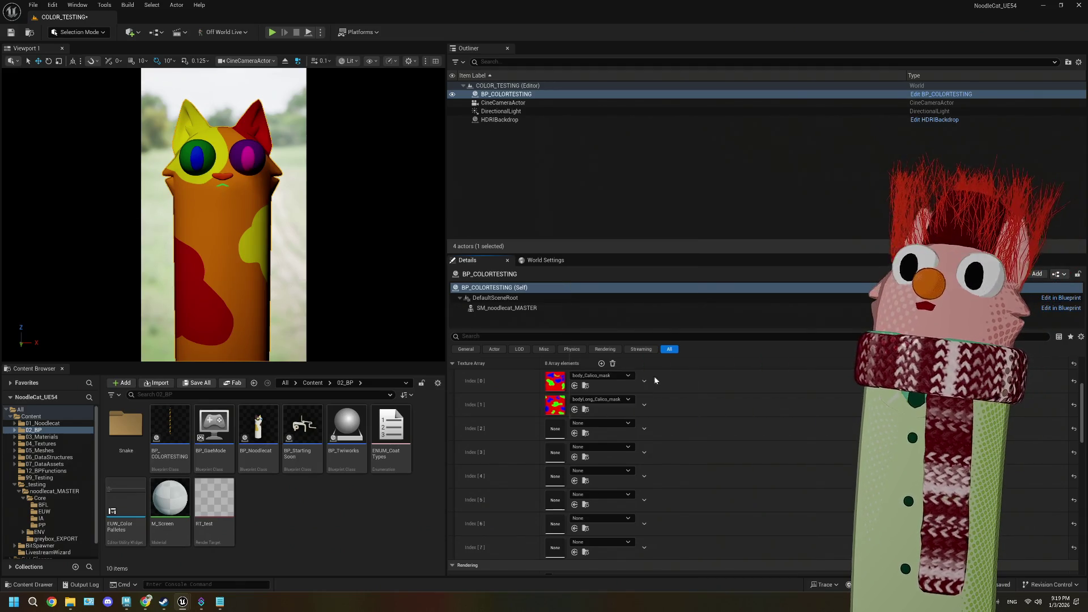
click(595, 448)
text(whites)
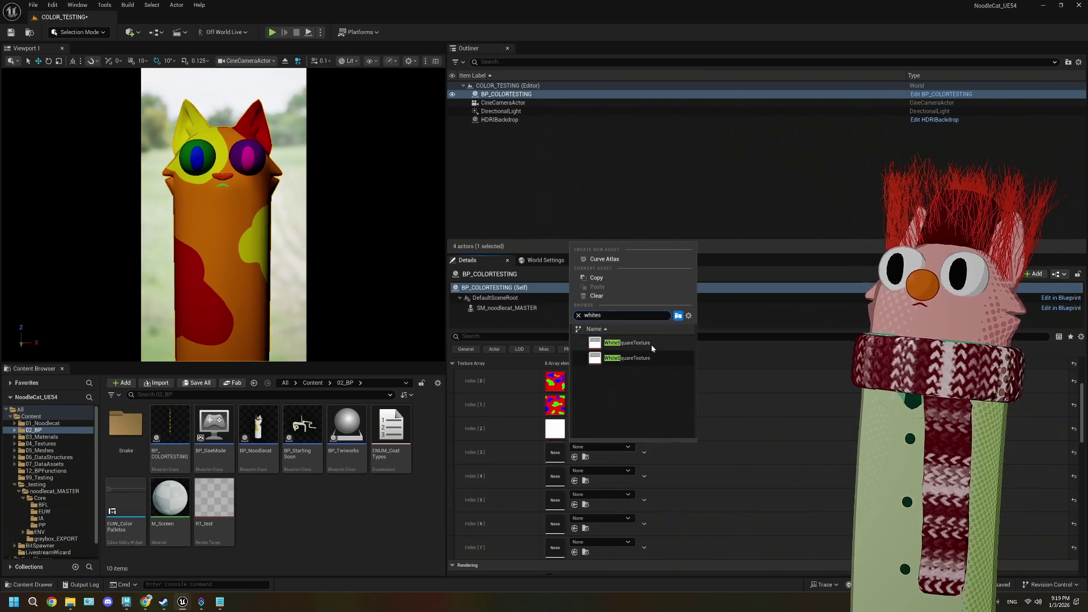
click(651, 344)
click(601, 475)
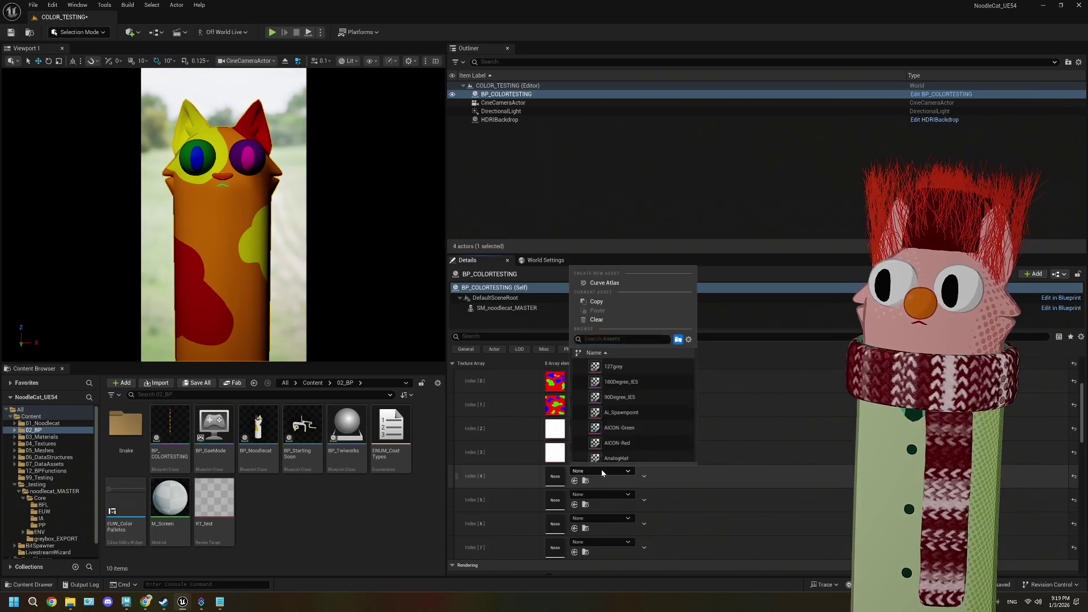
key(BackSpace)
text(white)
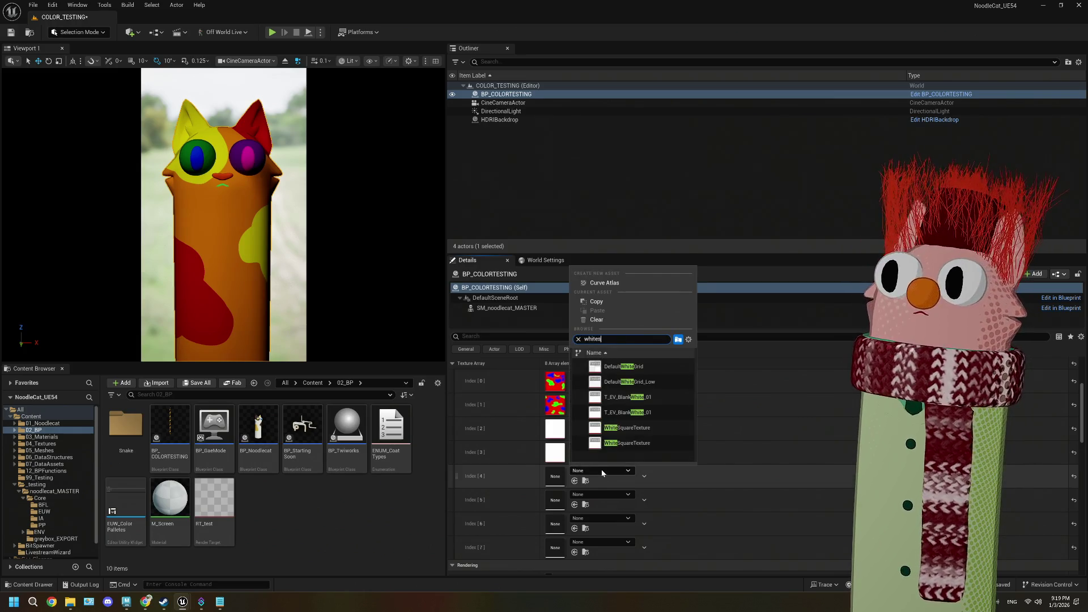
text(s)
click(637, 370)
Assign WhiteSquareTexture to indices 5, 6 and 7 and save the COLOR_TESTING level
click(588, 495)
text(hites)
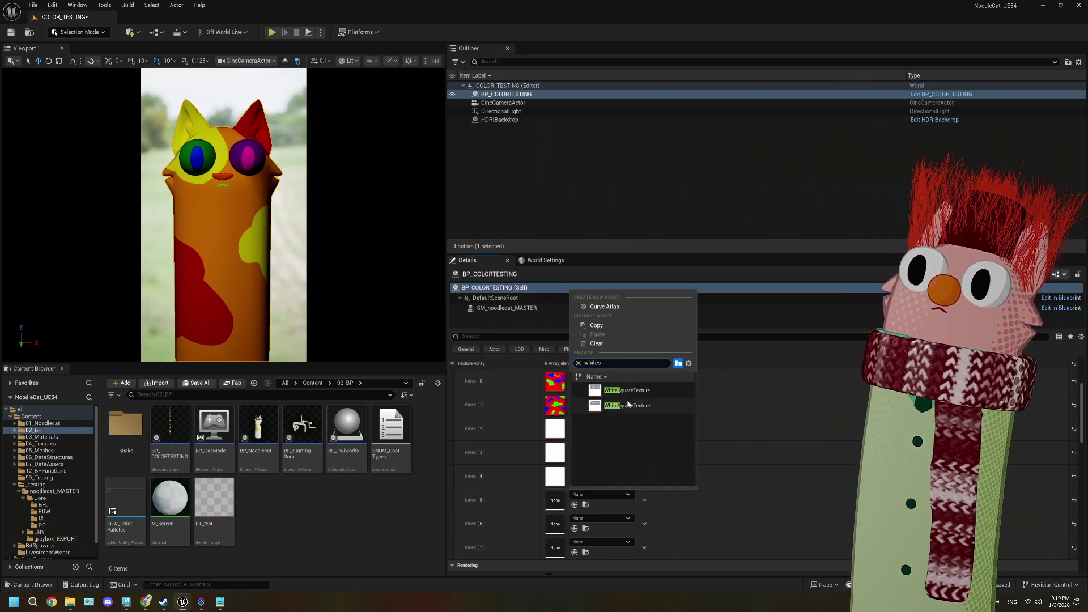
click(627, 390)
click(599, 519)
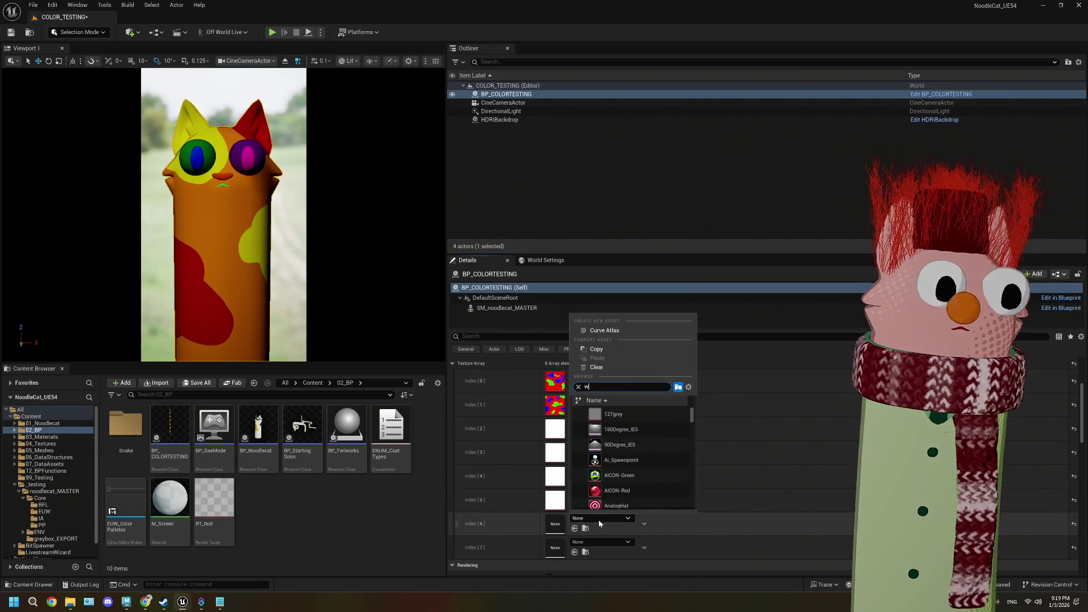
click(617, 478)
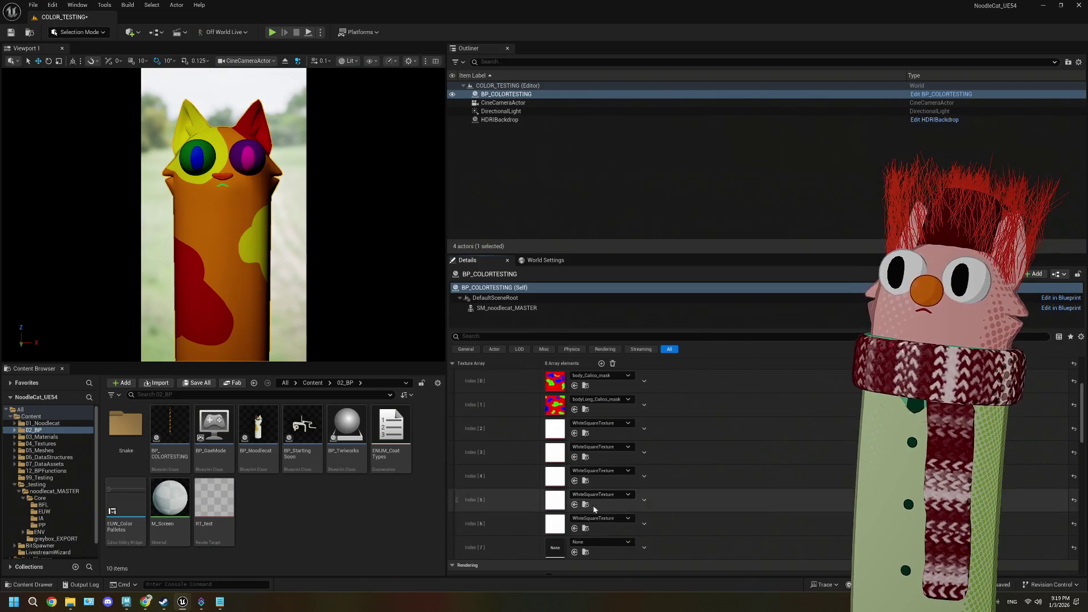
click(582, 542)
text(te)
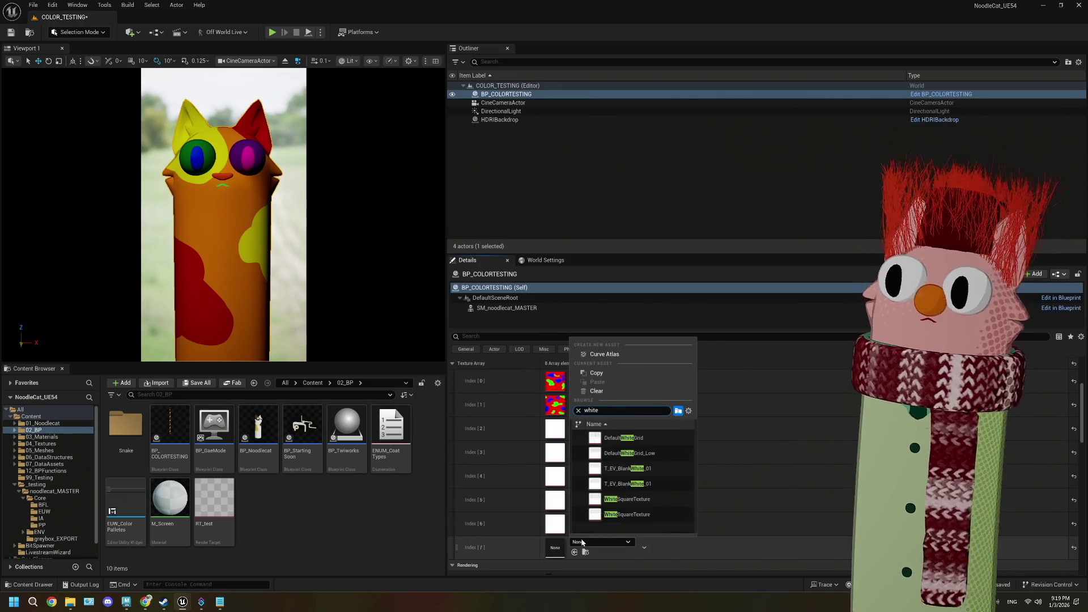
click(641, 500)
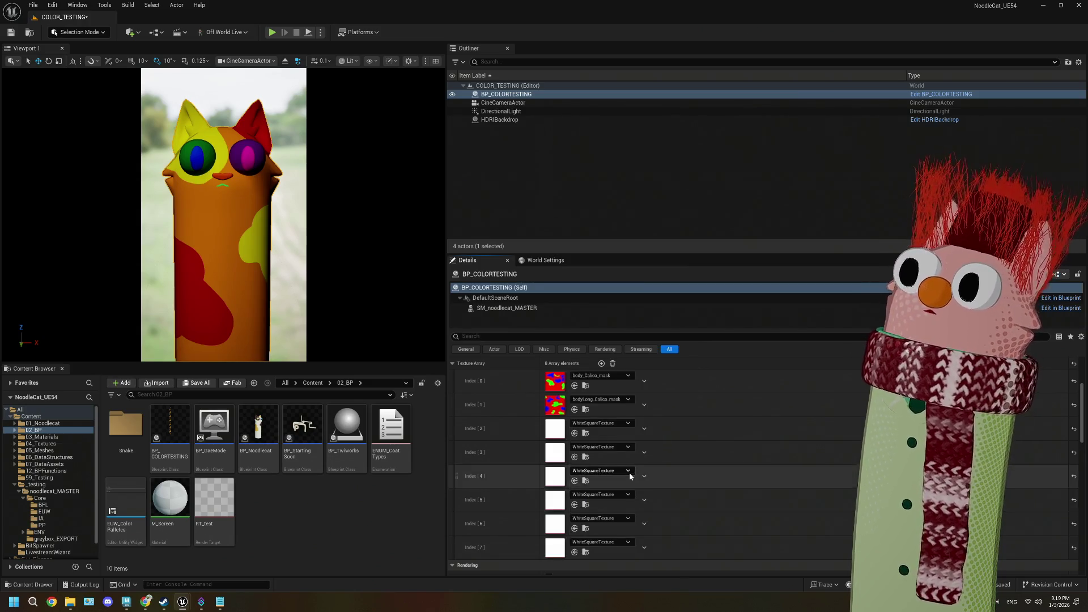
click(11, 32)
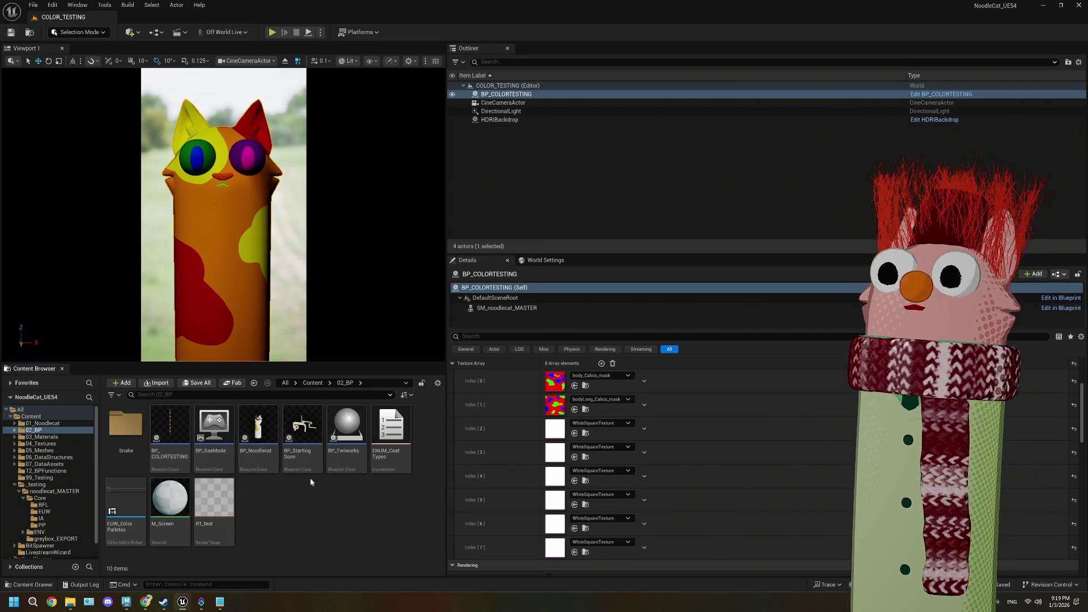
Open BP_COLORTESTING and pan its event graph to frame the Set Colors nodes
double_click(177, 429)
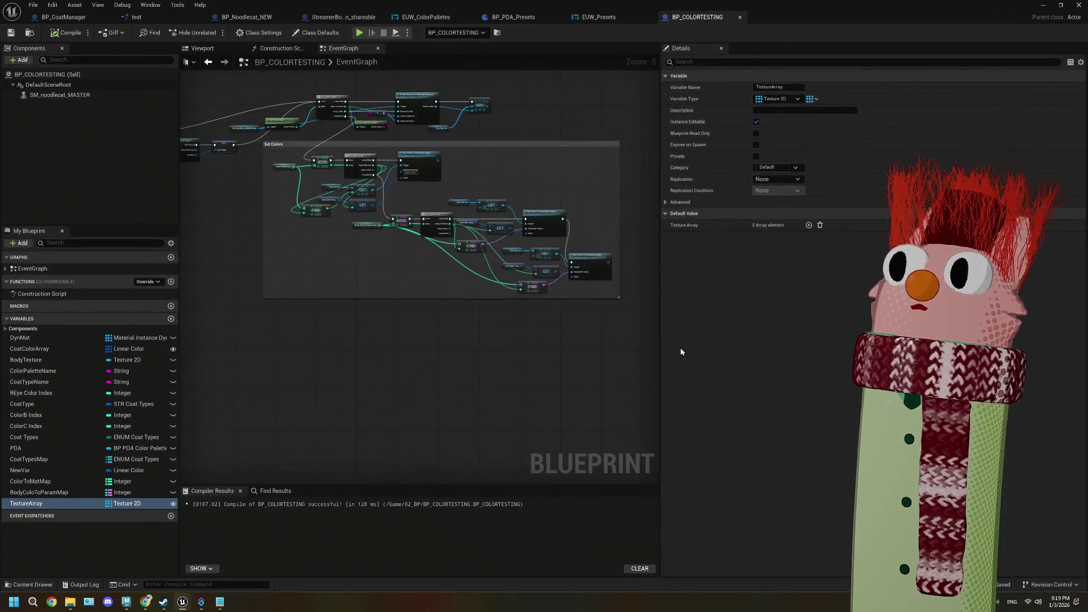
scroll(510, 369, up, 1)
scroll(489, 369, down, 2)
scroll(489, 369, up, 2)
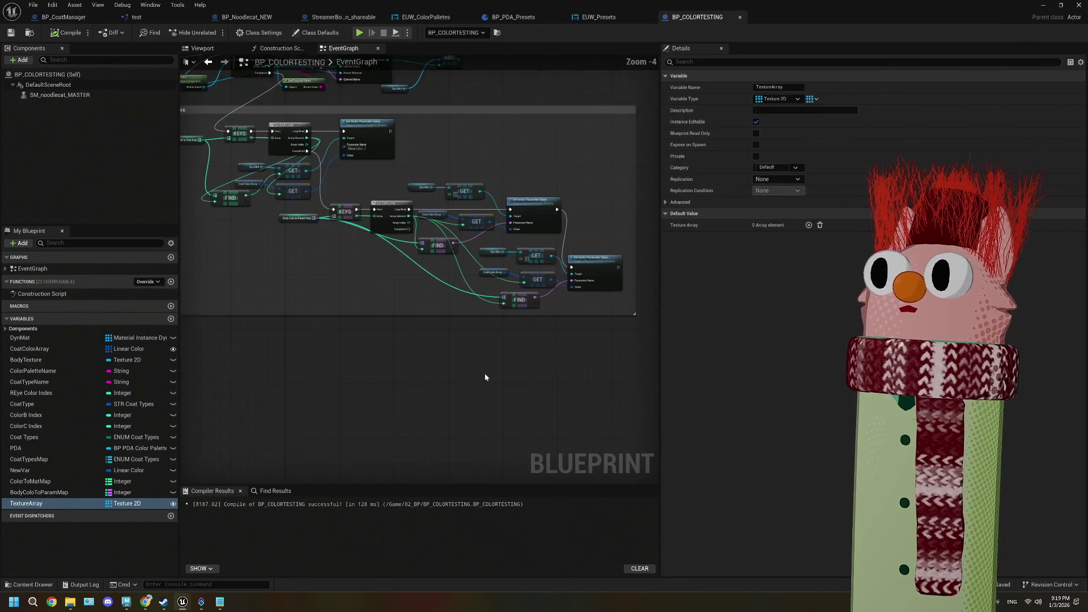
drag(484, 363, 499, 361)
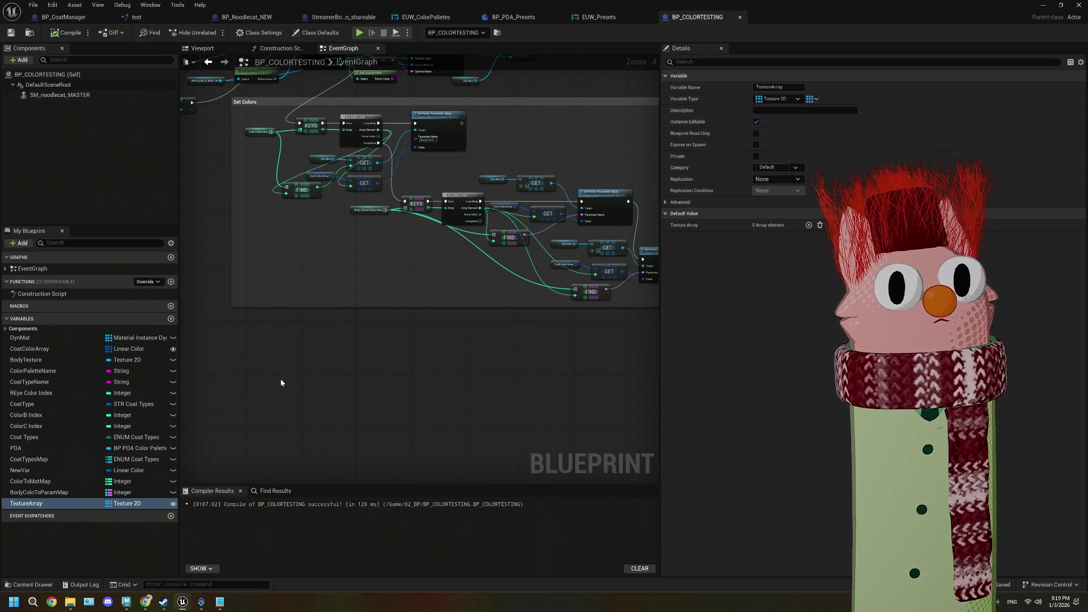
drag(282, 381, 285, 391)
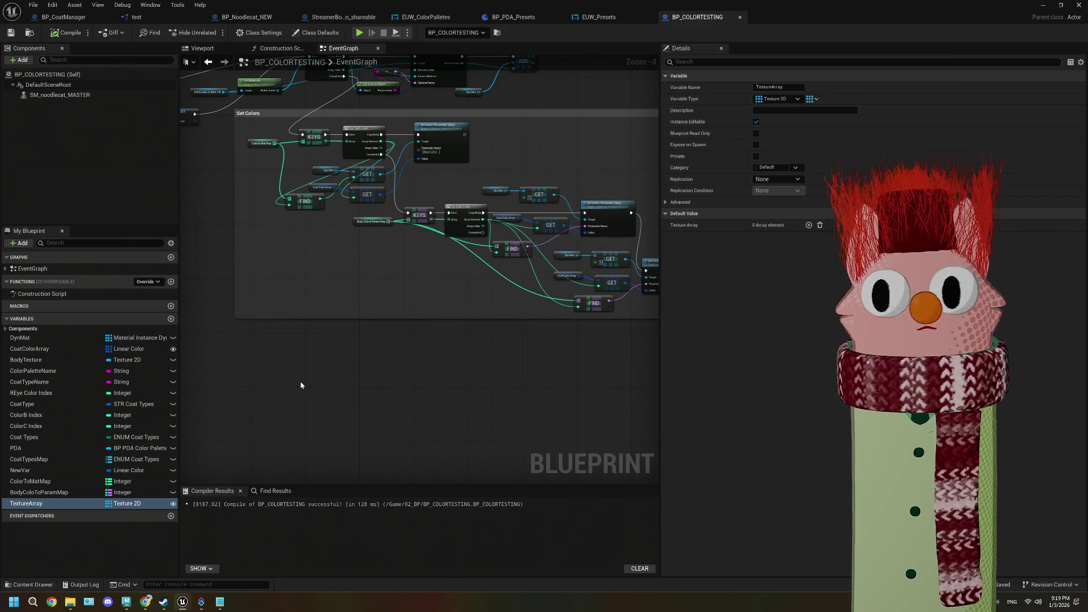
drag(306, 384, 284, 342)
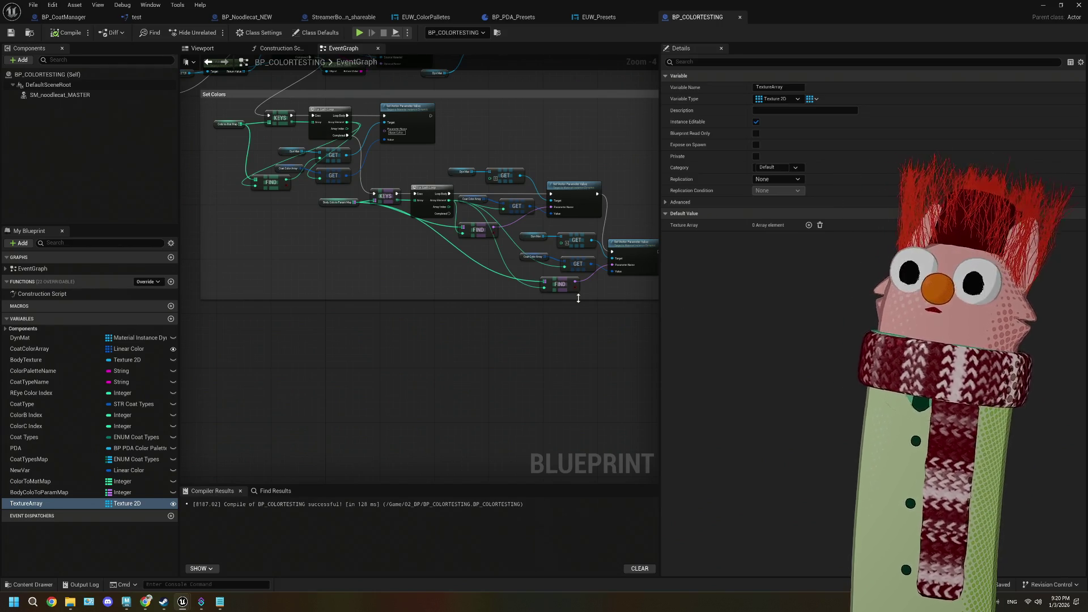
drag(509, 170, 522, 244)
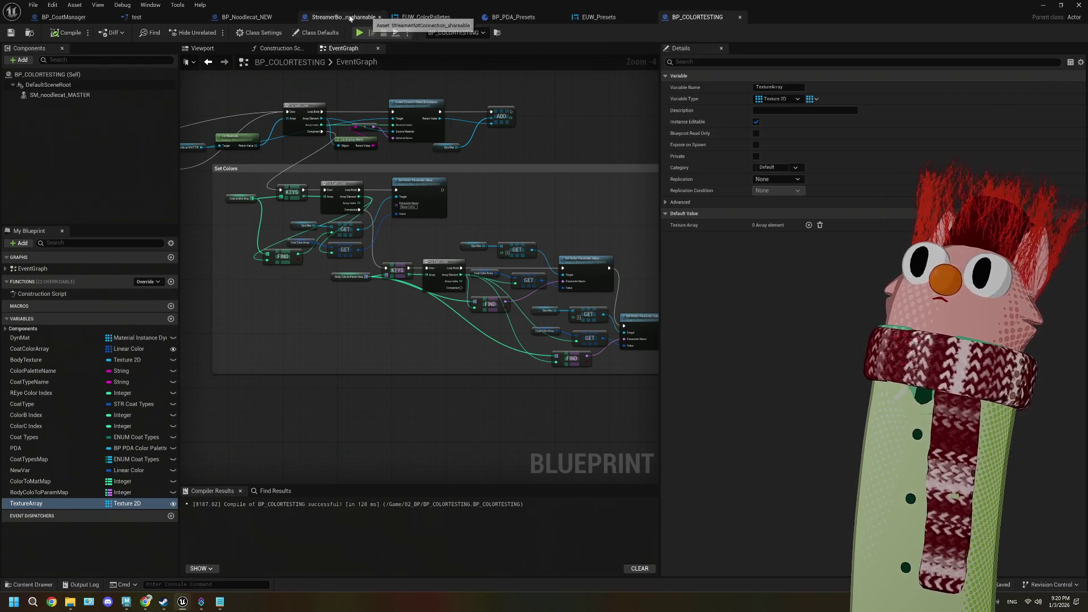
Glance at BP_Noodlecat_NEW, then add a new BP_COLORTESTING variable named starting 'MatTo'
click(258, 18)
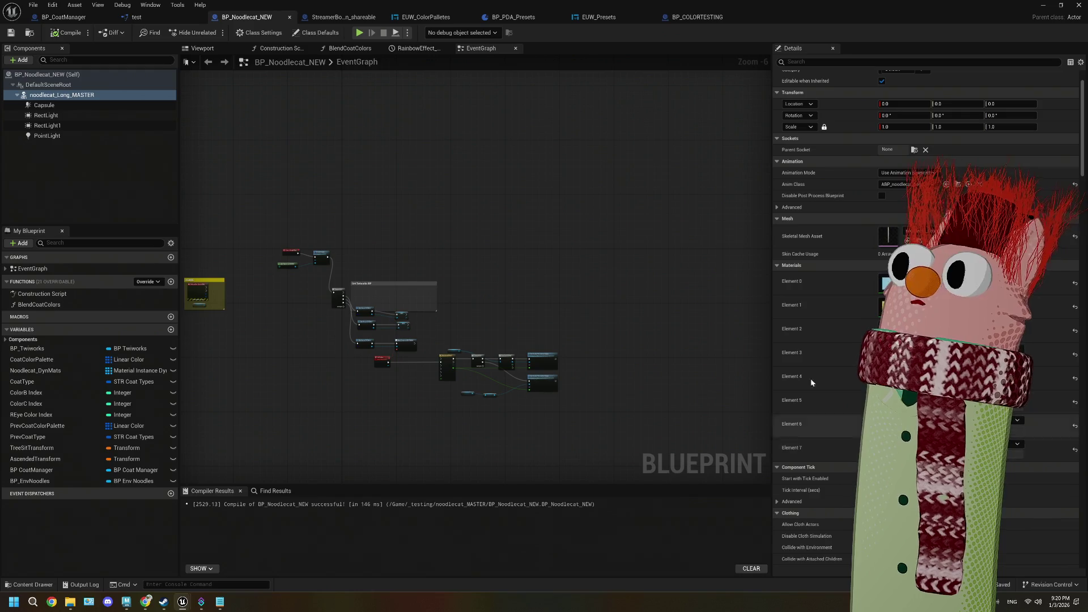
click(679, 17)
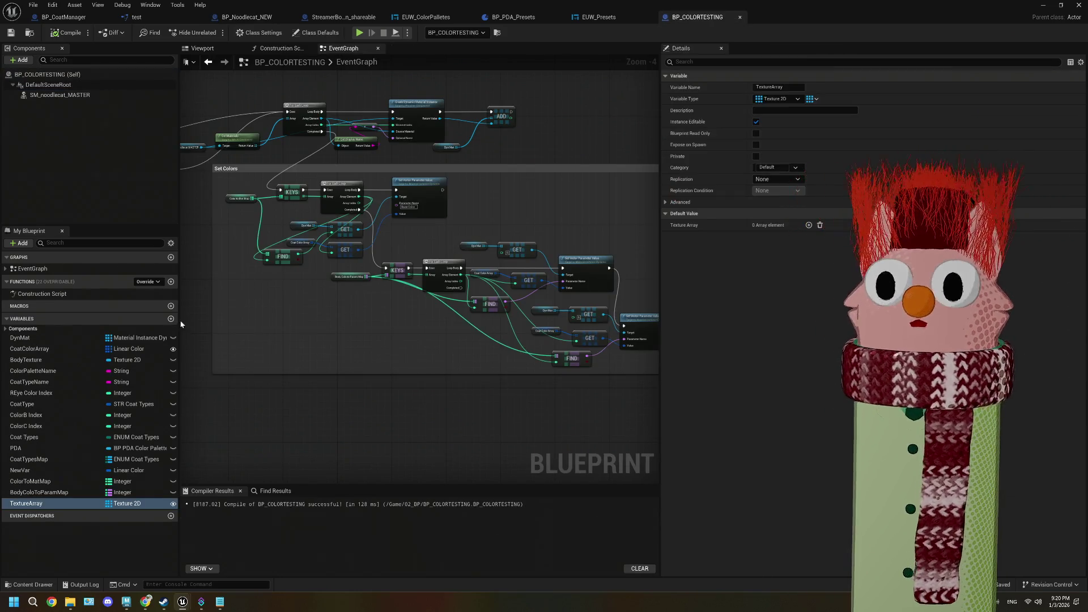
click(170, 319)
text(M)
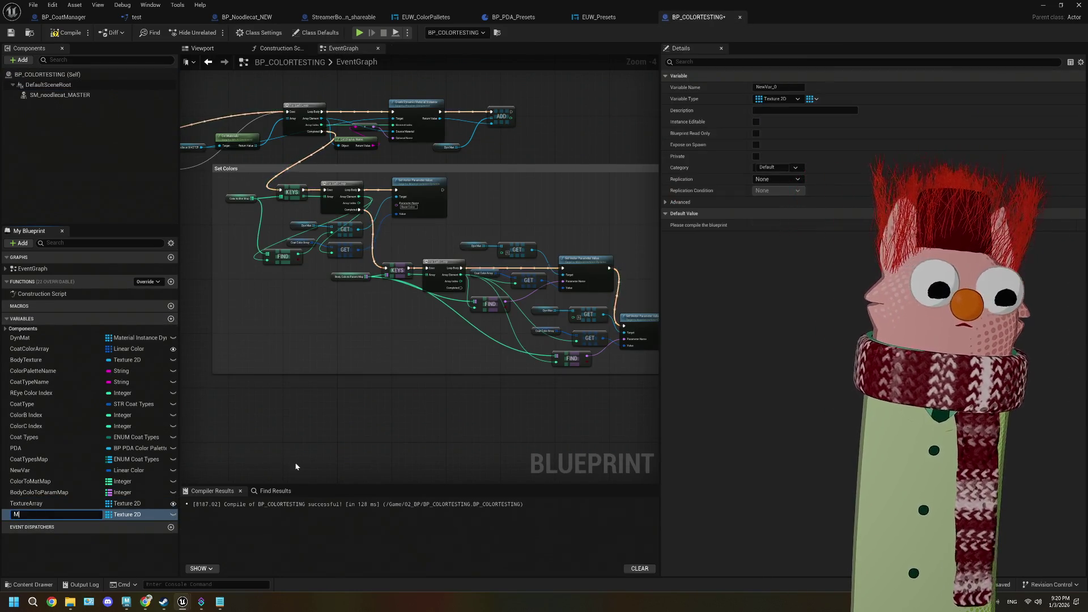
text(atTo)
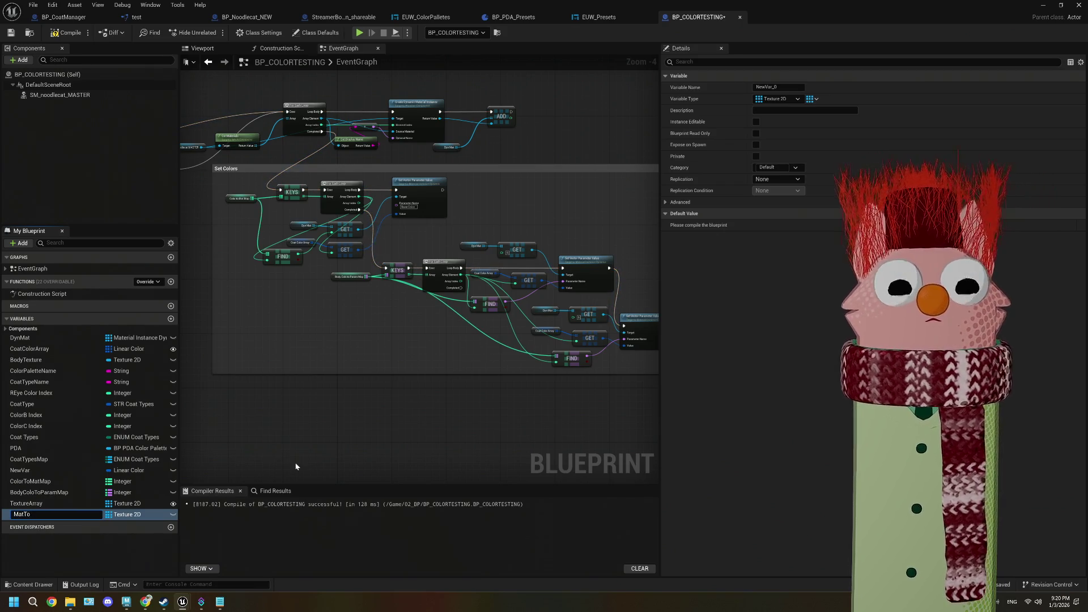
Rename NewVar_0 to MatToTextureMap in My Blueprint
key(BackSpace)
key(BackSpace)
key(BackSpace)
text(Te)
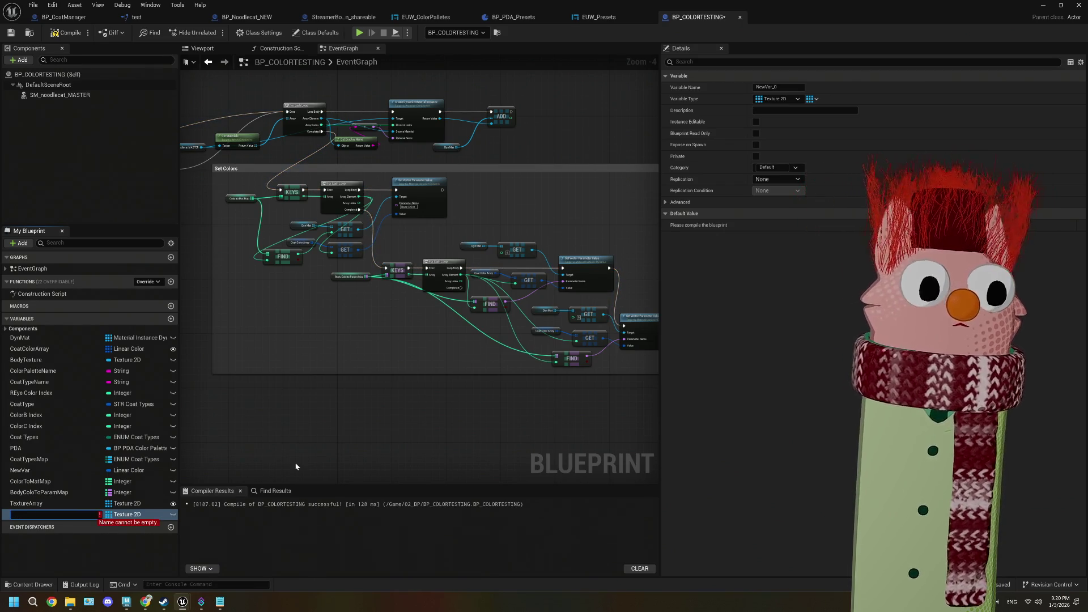
key(BackSpace)
key(BackSpace)
text(MaterialT)
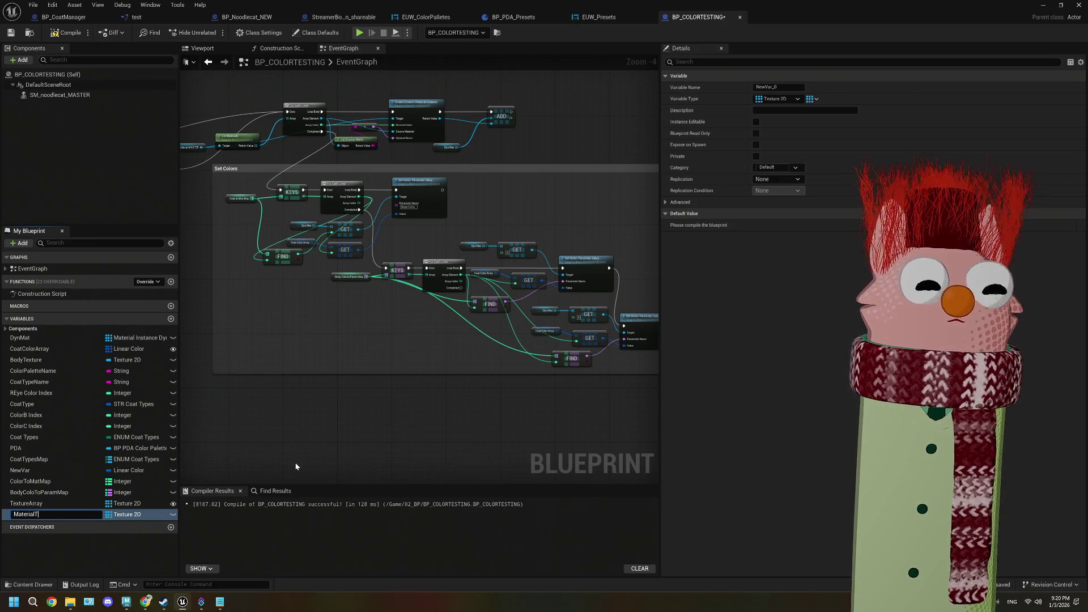
text(oTexture)
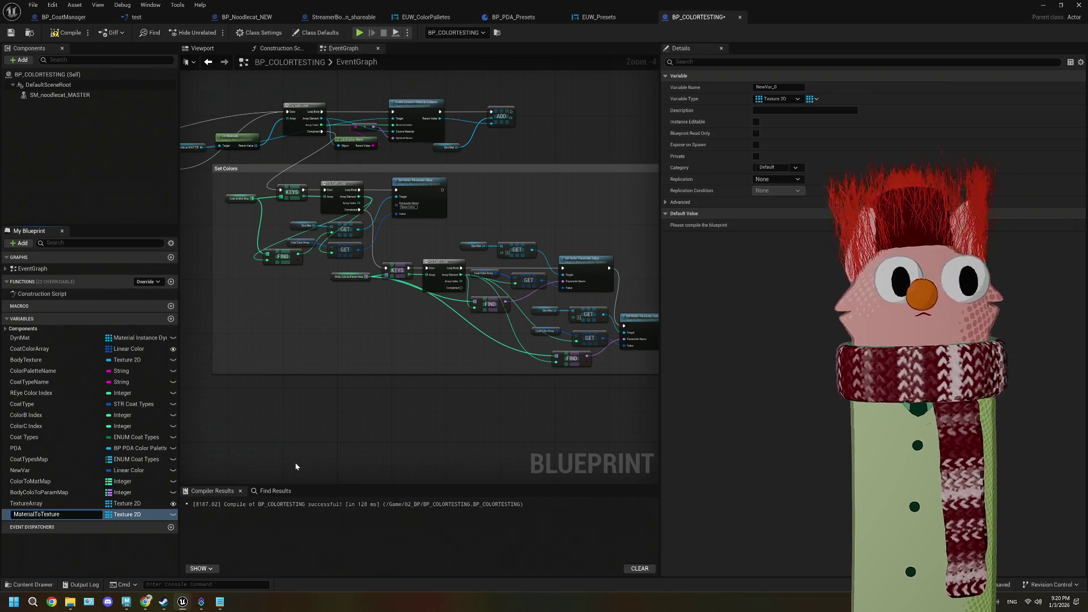
key(BackSpace)
key(BackSpace)
key(BackSpace)
text(Map)
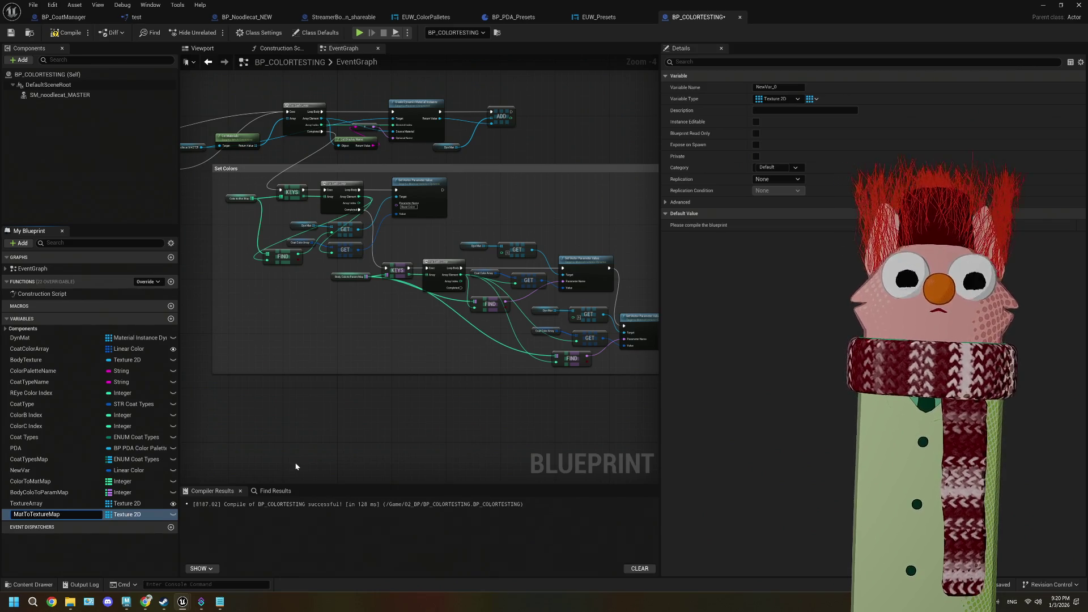
key(Return)
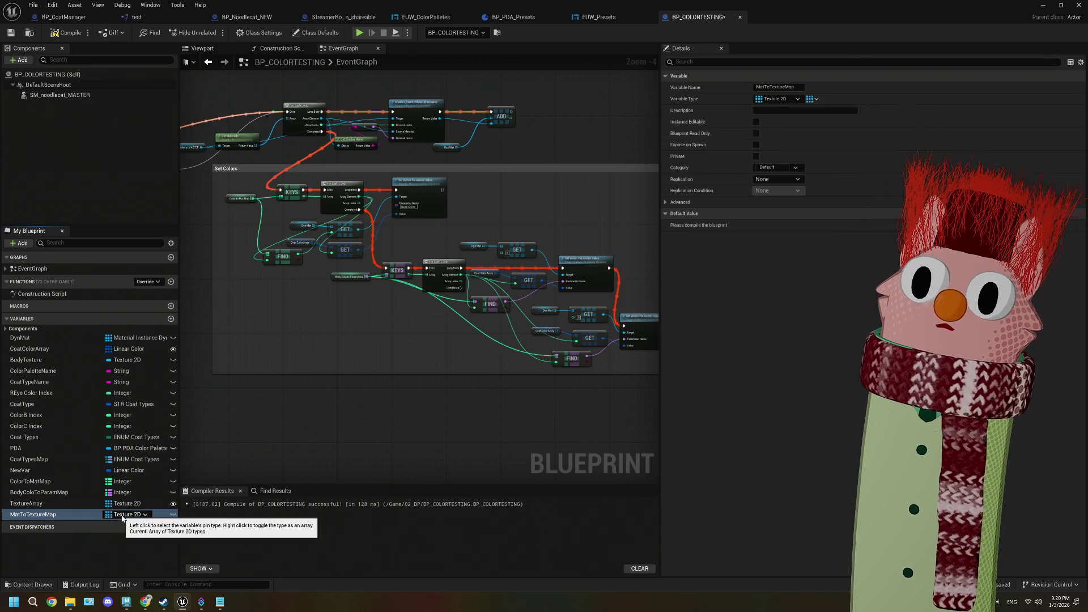
Make MatToTextureMap an Integer-to-Texture map, then compile and save BP_COLORTESTING
click(123, 515)
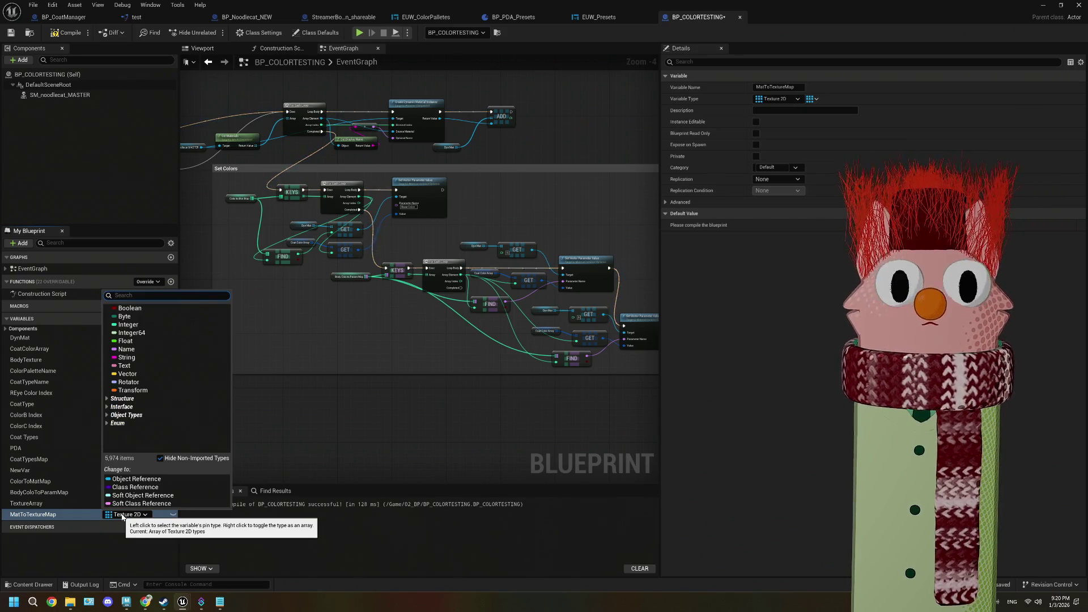
click(128, 325)
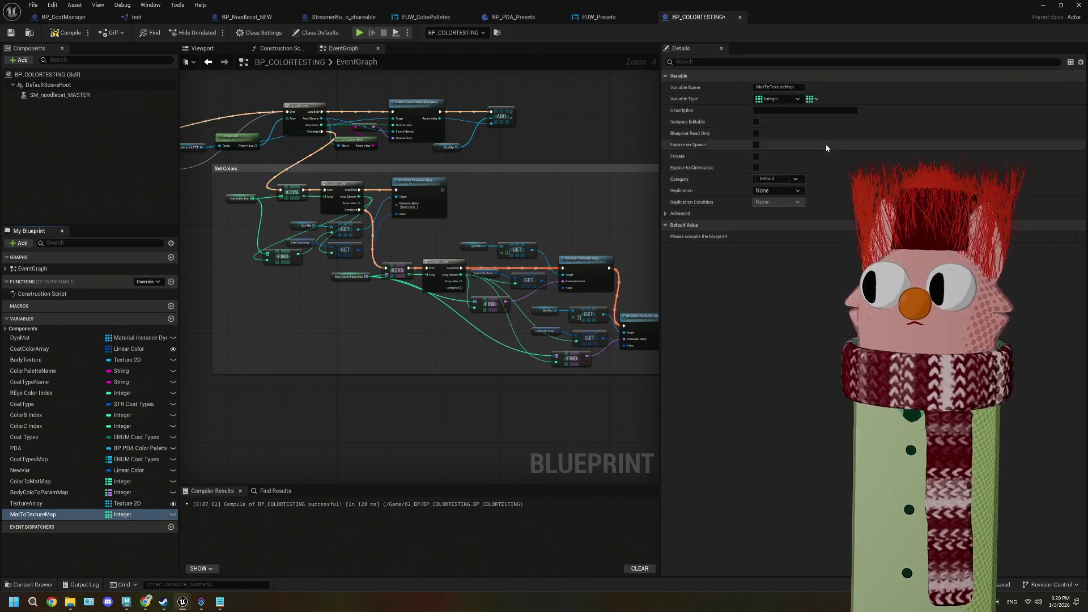
click(814, 101)
click(804, 135)
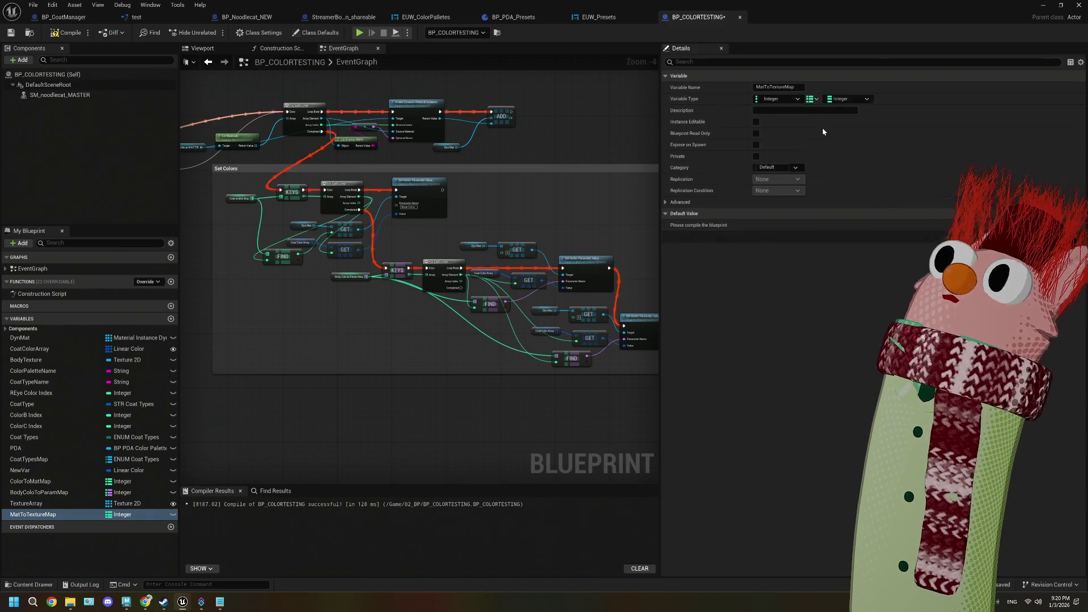
click(836, 100)
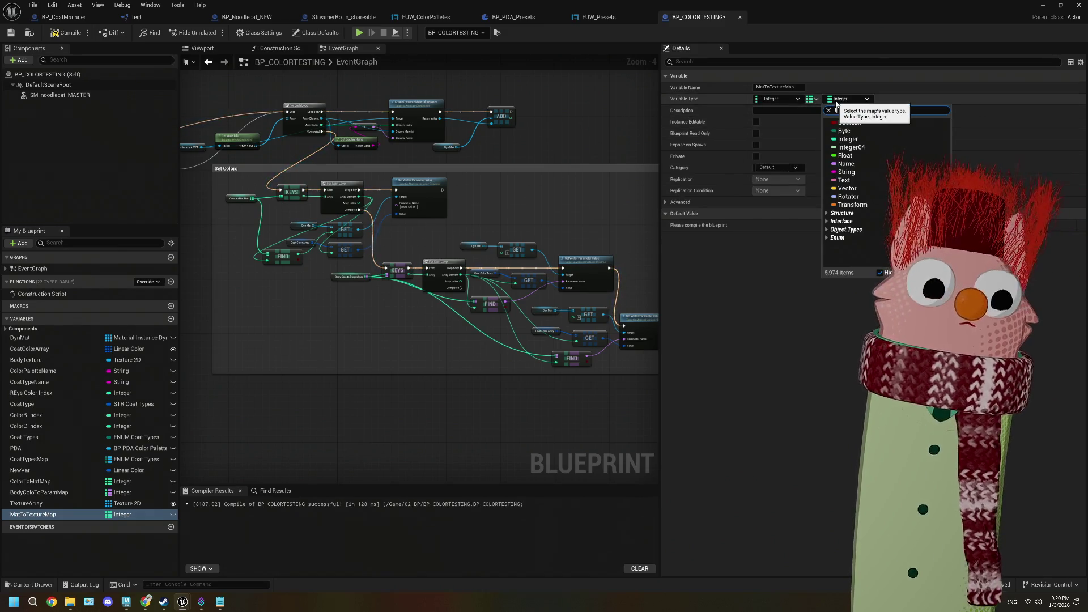
text(text)
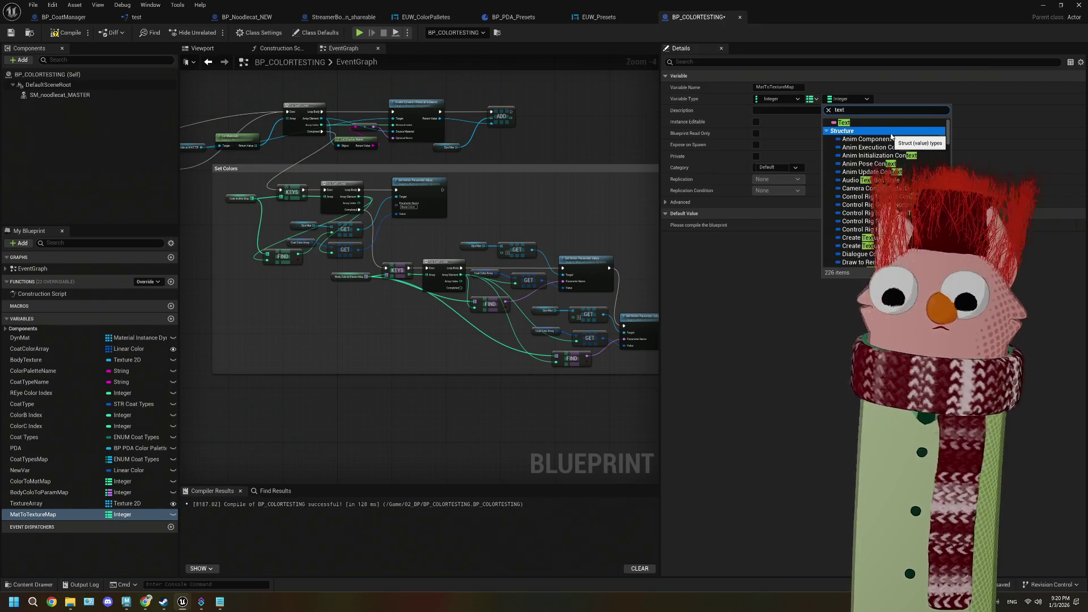
text(u)
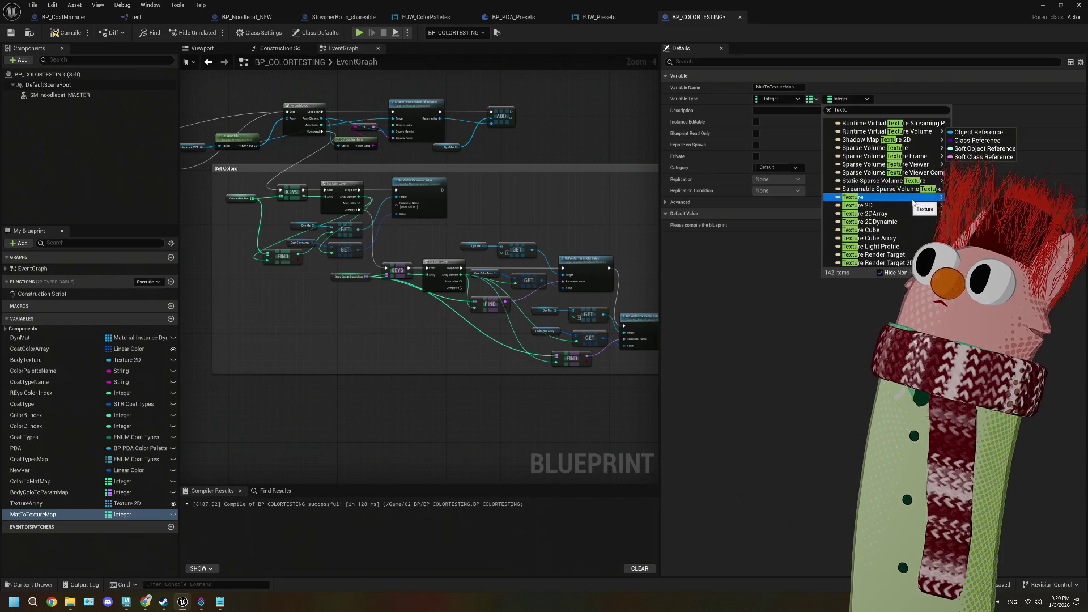
mouse_move(861, 196)
click(964, 197)
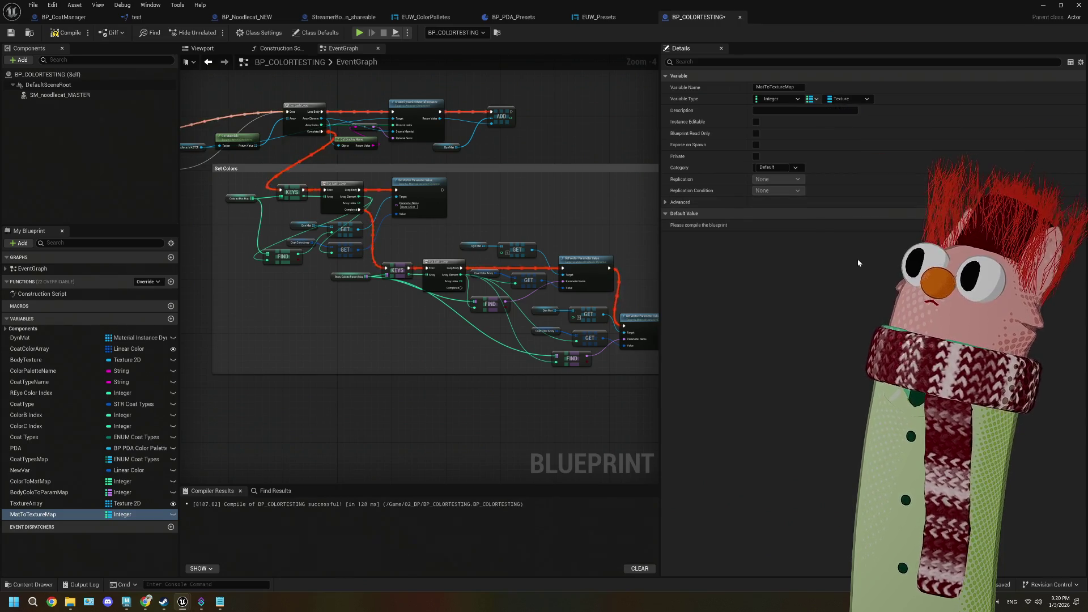
click(59, 36)
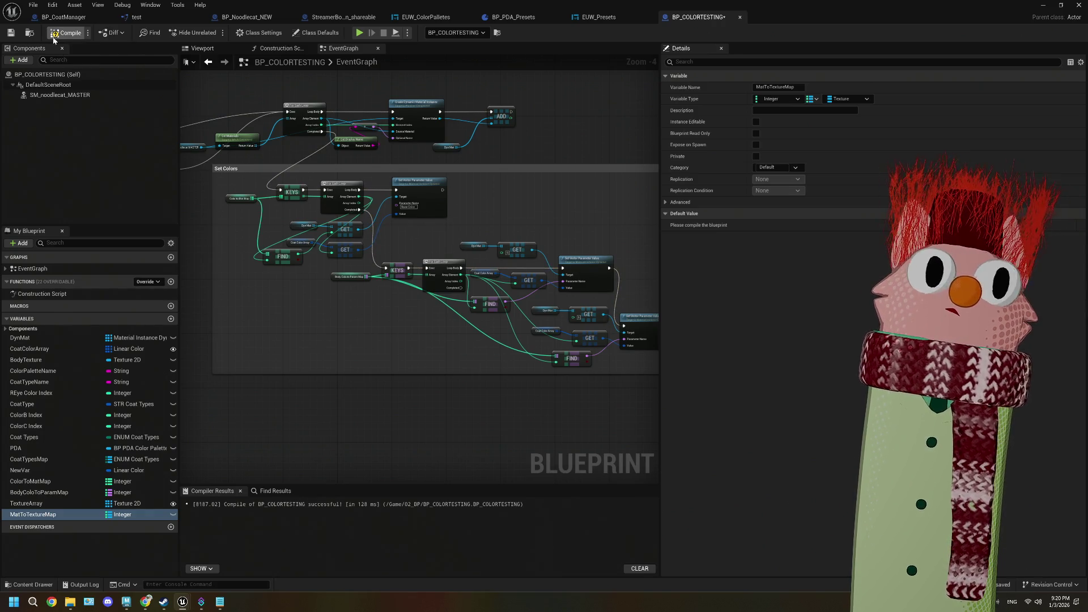
click(16, 36)
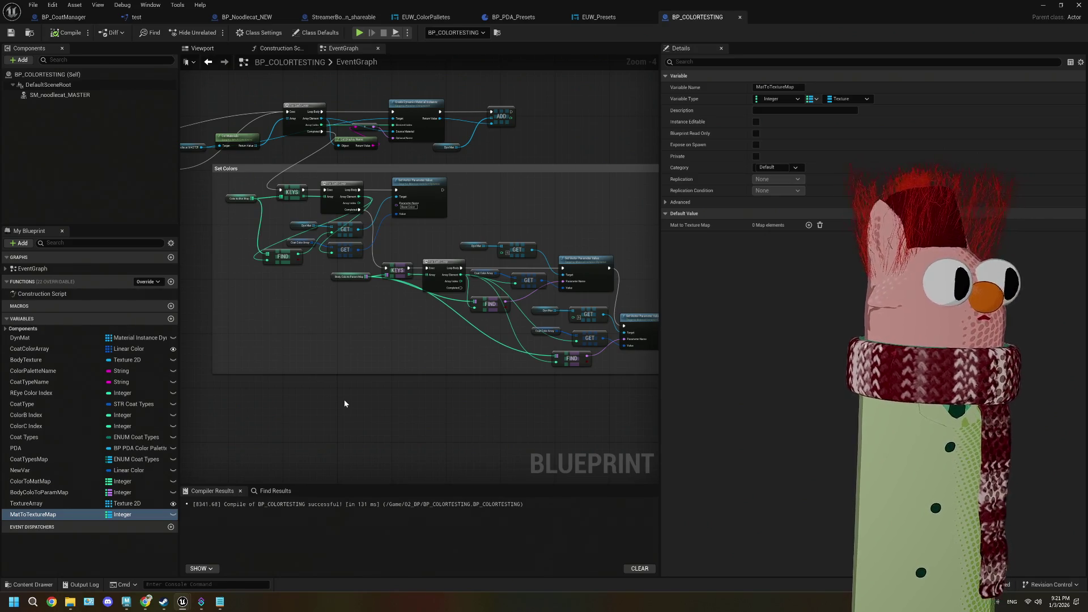
Add a For Each Loop off the color loop's Completed pin, iterating over DynMat
mouse_move(345, 404)
mouse_down()
mouse_move(334, 345)
mouse_move(316, 334)
mouse_move(326, 383)
mouse_up()
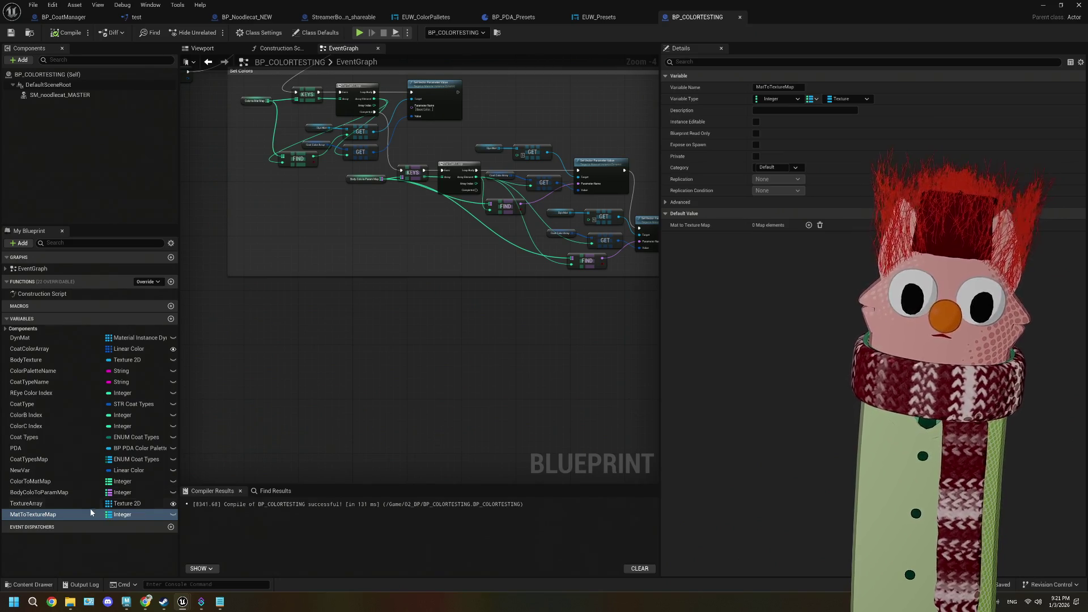
mouse_move(311, 392)
mouse_down()
mouse_move(372, 357)
mouse_move(340, 376)
mouse_move(345, 363)
mouse_up()
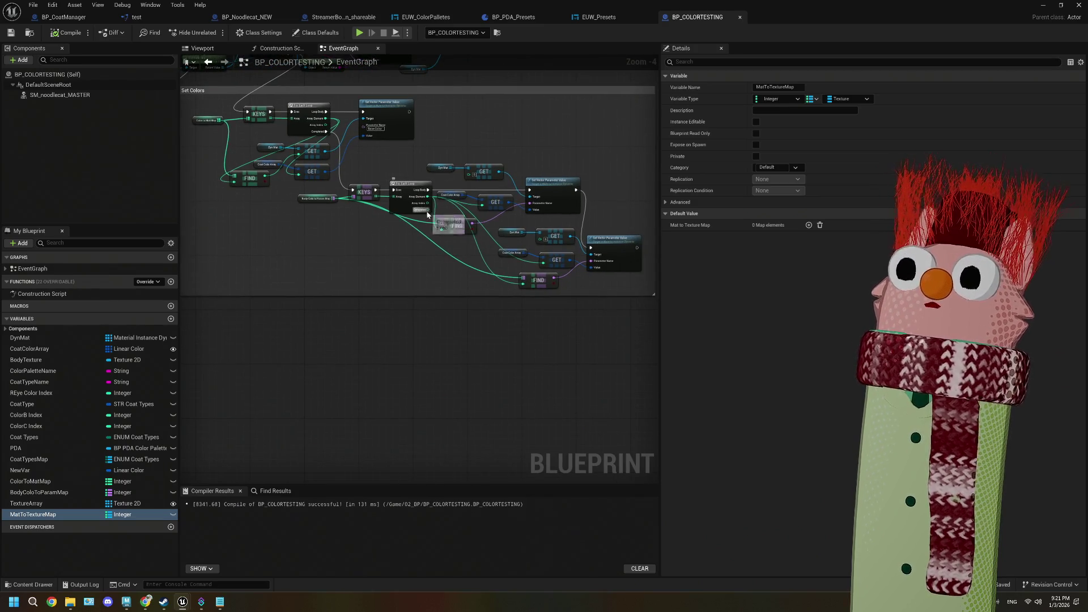
mouse_move(429, 211)
mouse_down()
mouse_move(315, 409)
mouse_move(309, 403)
mouse_up()
text(fore)
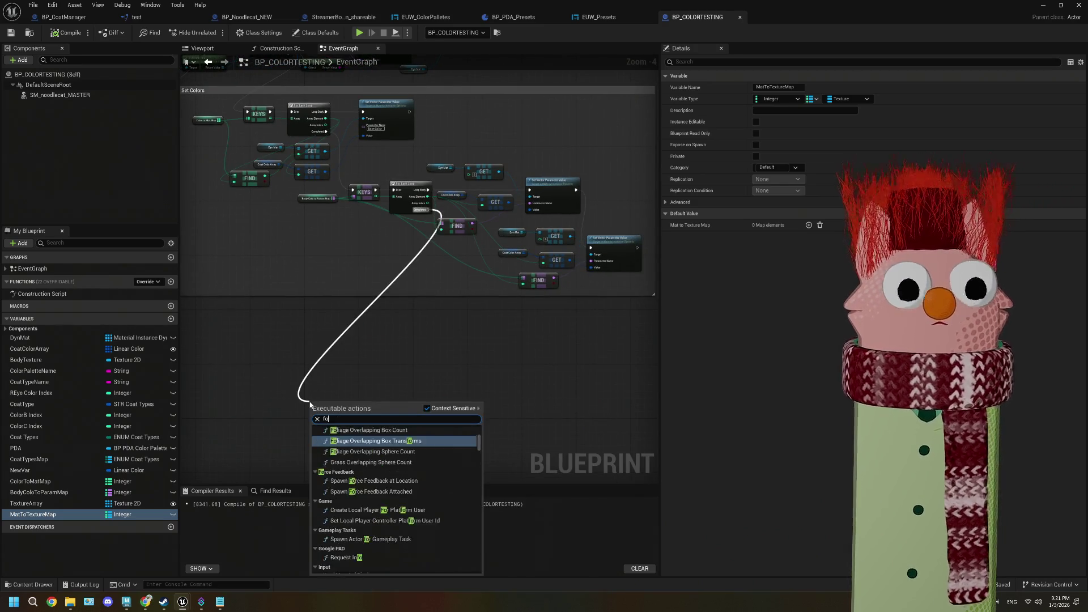
click(373, 438)
scroll(354, 417, up, 1)
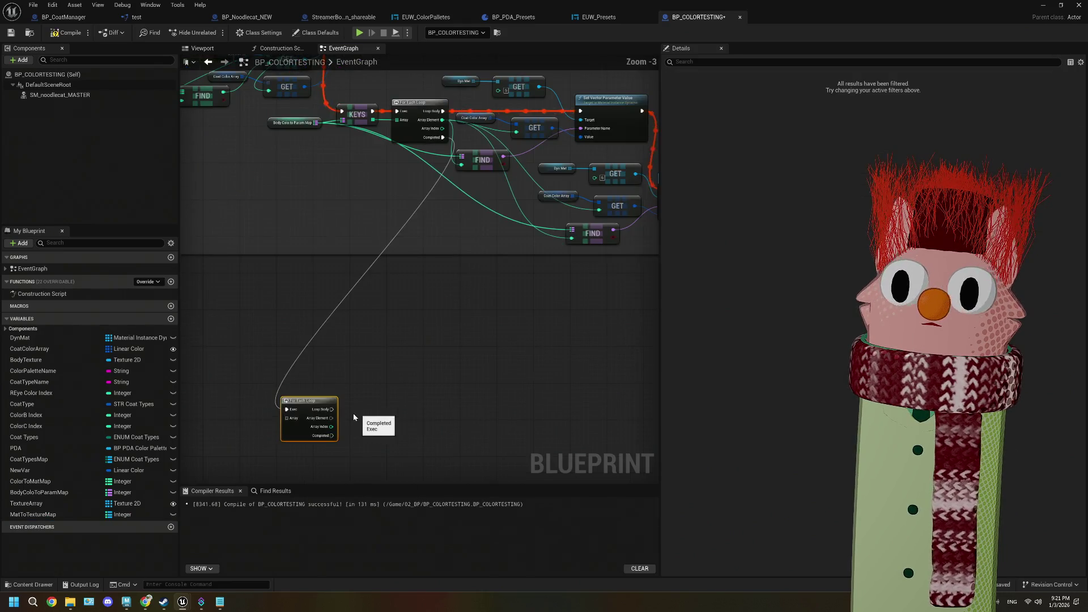
drag(317, 398, 381, 341)
drag(22, 337, 351, 363)
click(266, 363)
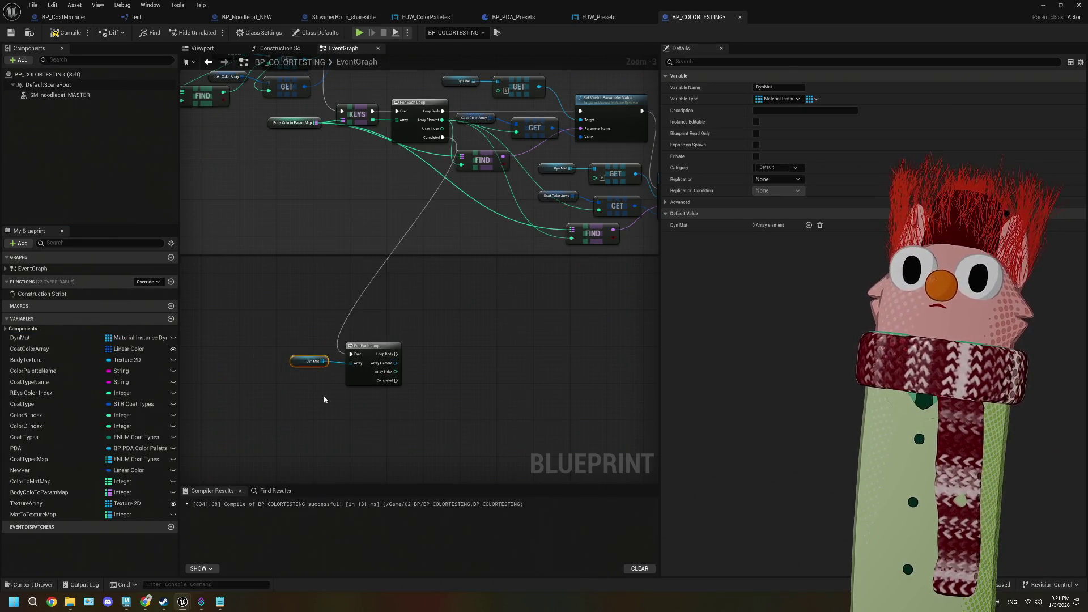
Delete the MatToTextureMap variable from the blueprint
drag(324, 400, 265, 389)
click(34, 514)
right_click(57, 514)
key(Escape)
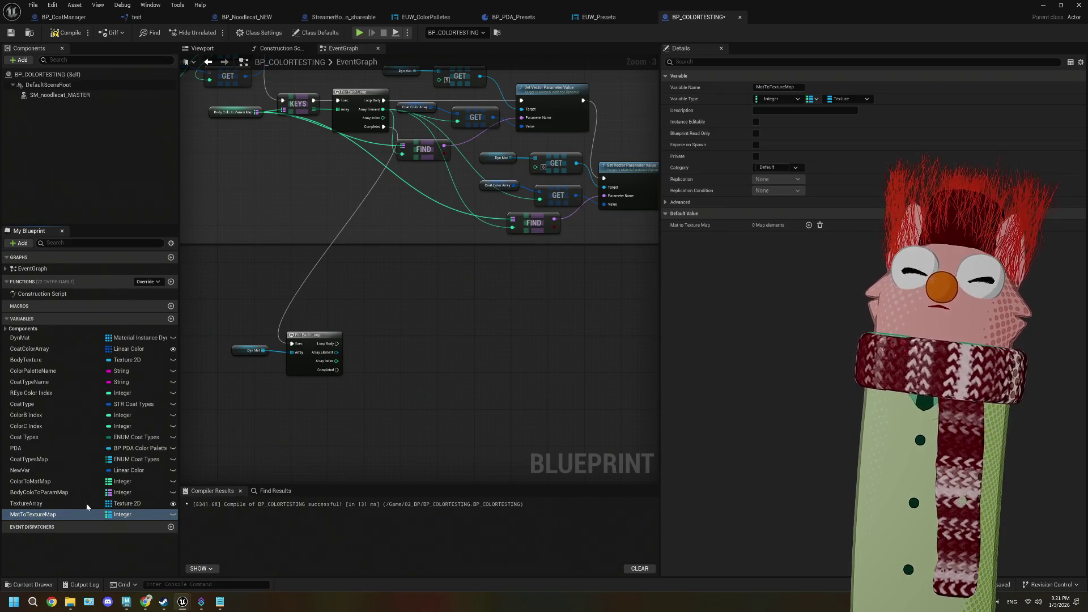
key(Delete)
mouse_move(323, 440)
mouse_down()
mouse_move(230, 427)
mouse_move(263, 413)
mouse_move(357, 425)
mouse_up()
scroll(334, 425, up, 1)
Add a Texture Array GET node indexed by the new loop's Array Index
click(45, 503)
mouse_move(128, 502)
mouse_down()
mouse_move(329, 399)
mouse_move(361, 405)
mouse_move(429, 381)
mouse_up()
click(363, 414)
text(get)
key(Return)
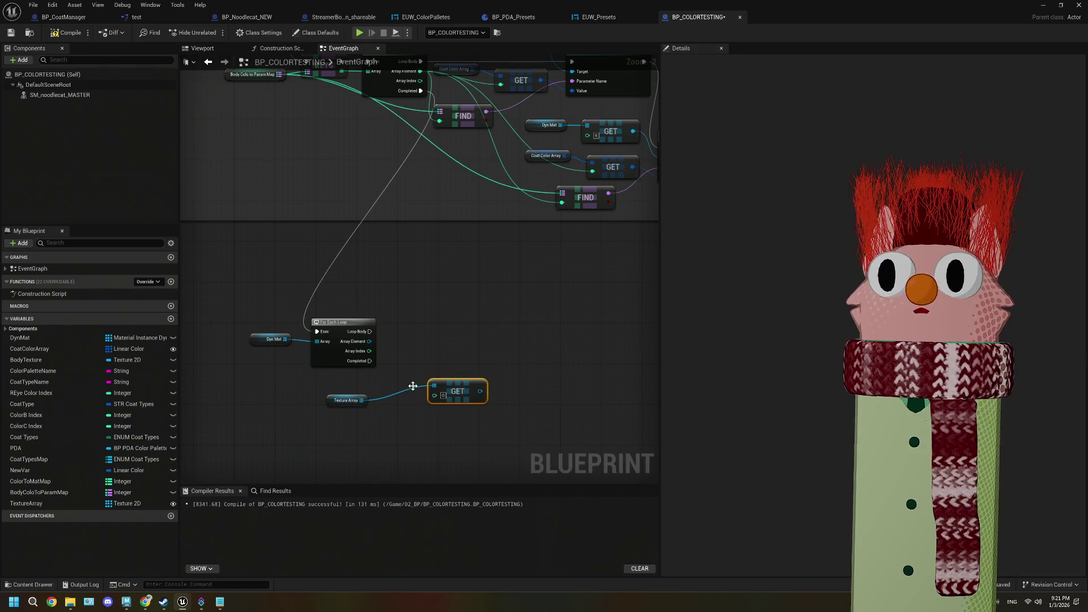
mouse_move(370, 341)
mouse_down()
mouse_move(438, 396)
mouse_move(397, 343)
mouse_move(434, 395)
mouse_up()
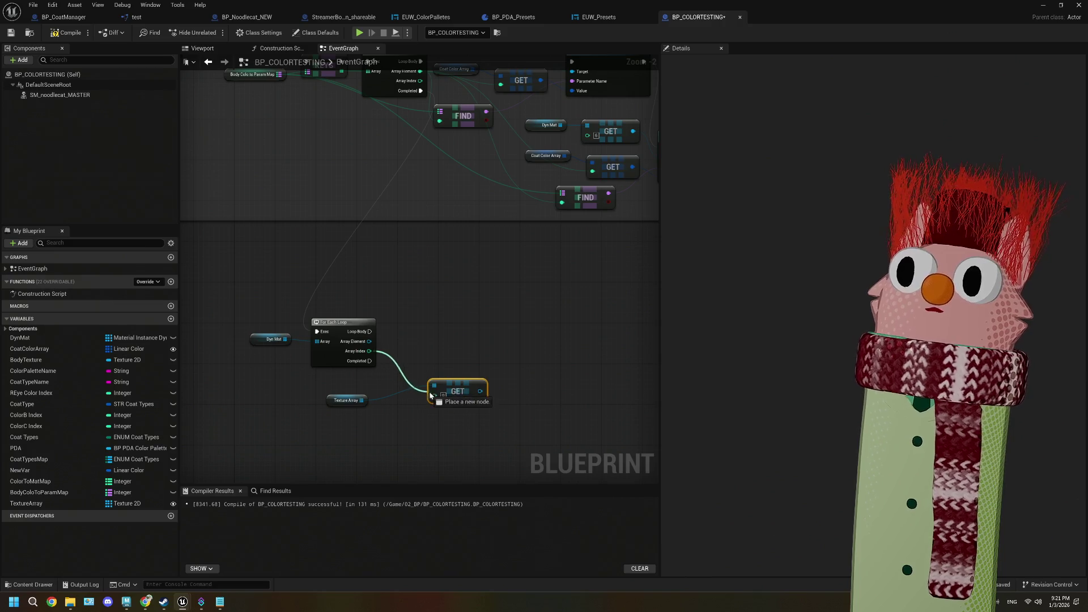
Add Set Texture Parameter Value on each DynMat element, with the GET result as Value
drag(370, 342, 458, 343)
text(set tex)
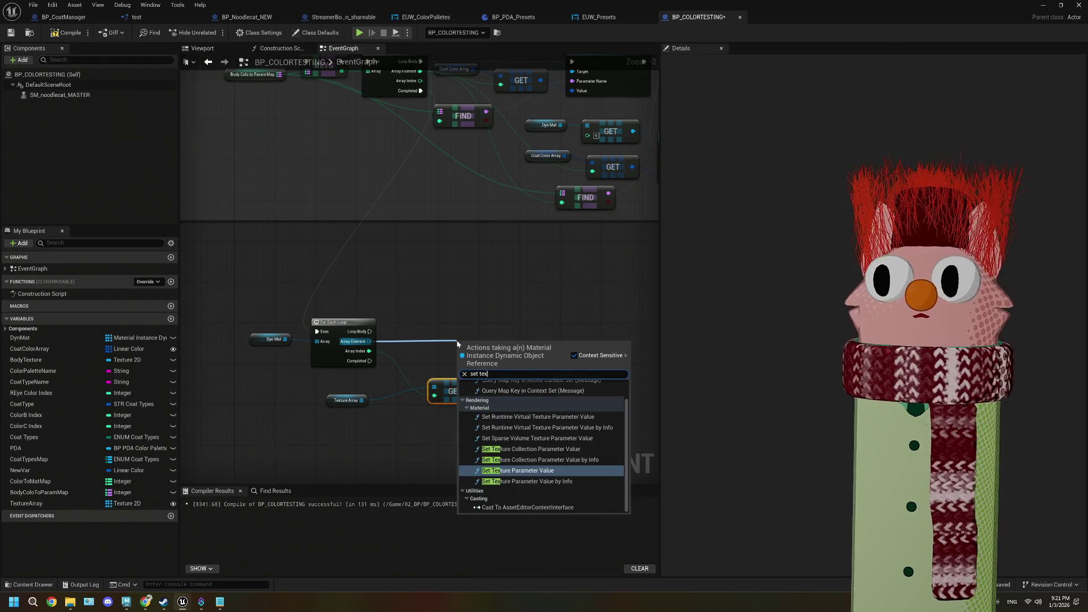
click(551, 471)
drag(502, 357, 572, 333)
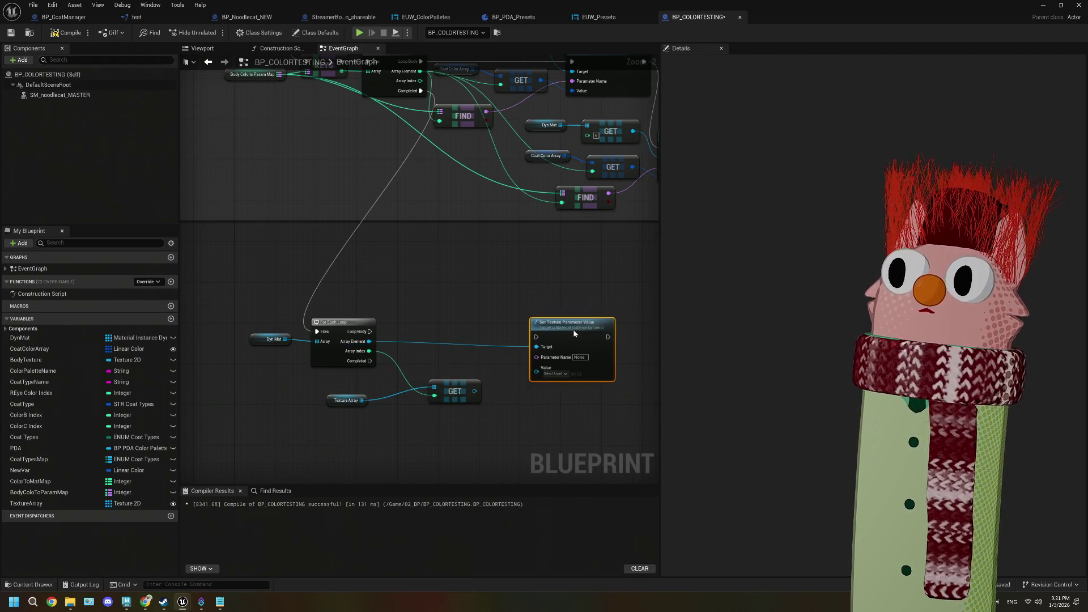
drag(473, 391, 536, 373)
scroll(546, 397, down, 2)
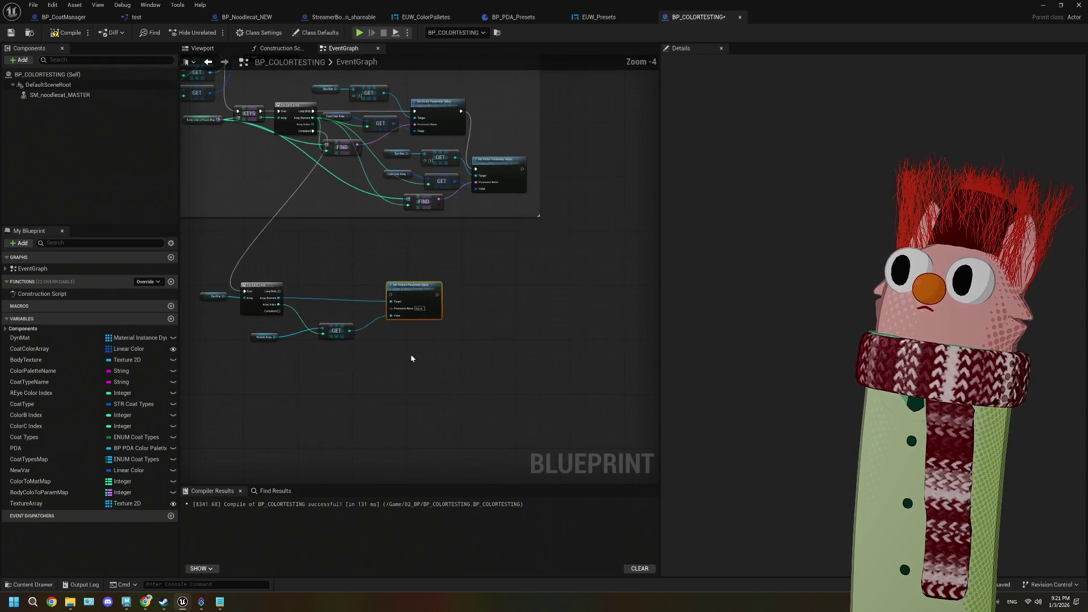
scroll(508, 357, down, 3)
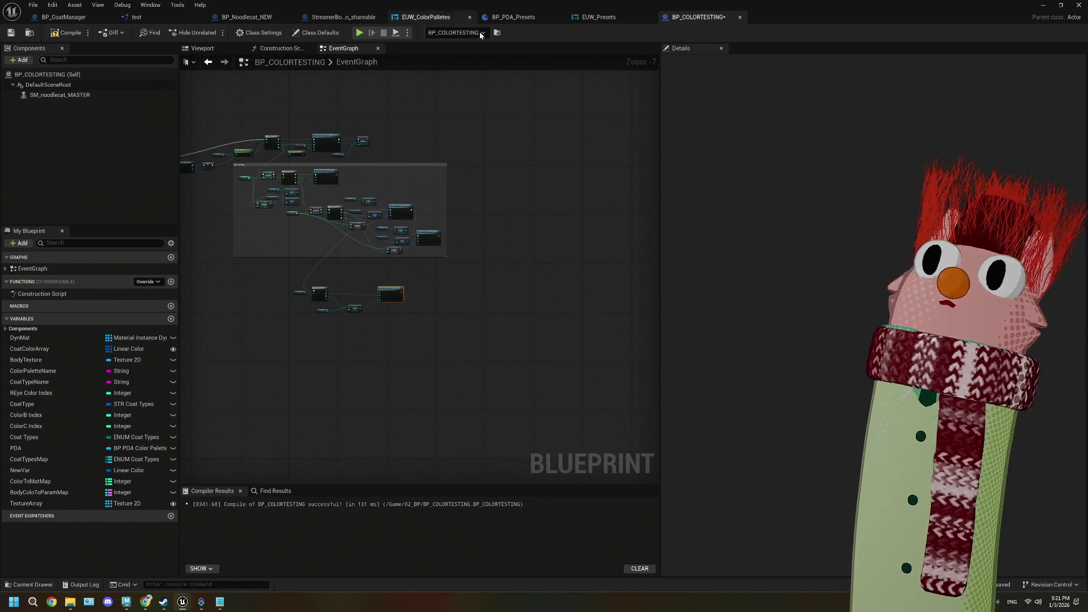
click(240, 18)
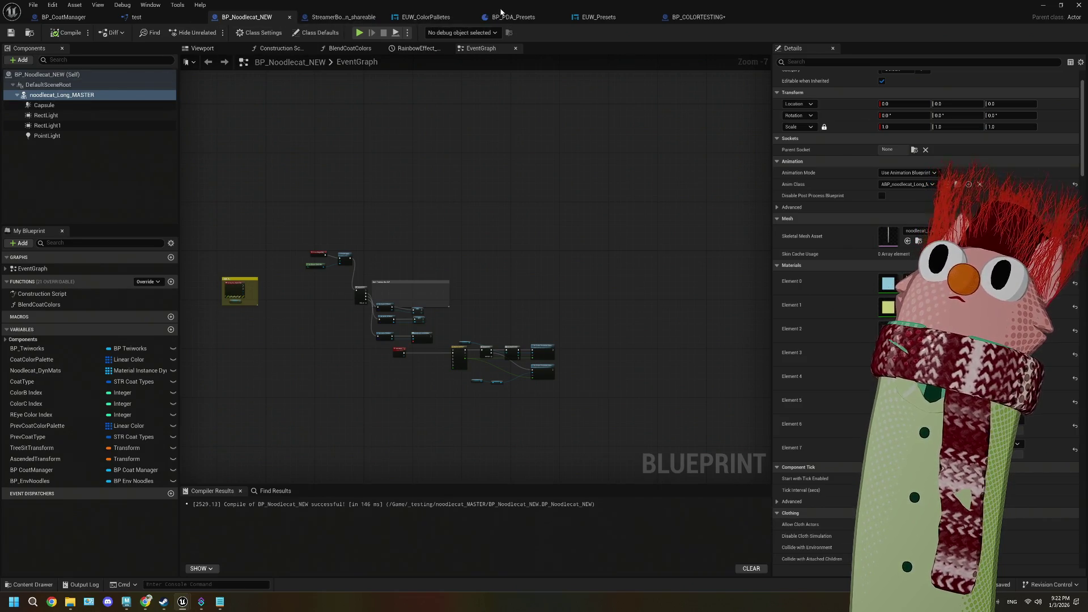
mouse_move(754, 17)
mouse_down()
mouse_move(771, 351)
mouse_move(757, 239)
mouse_up()
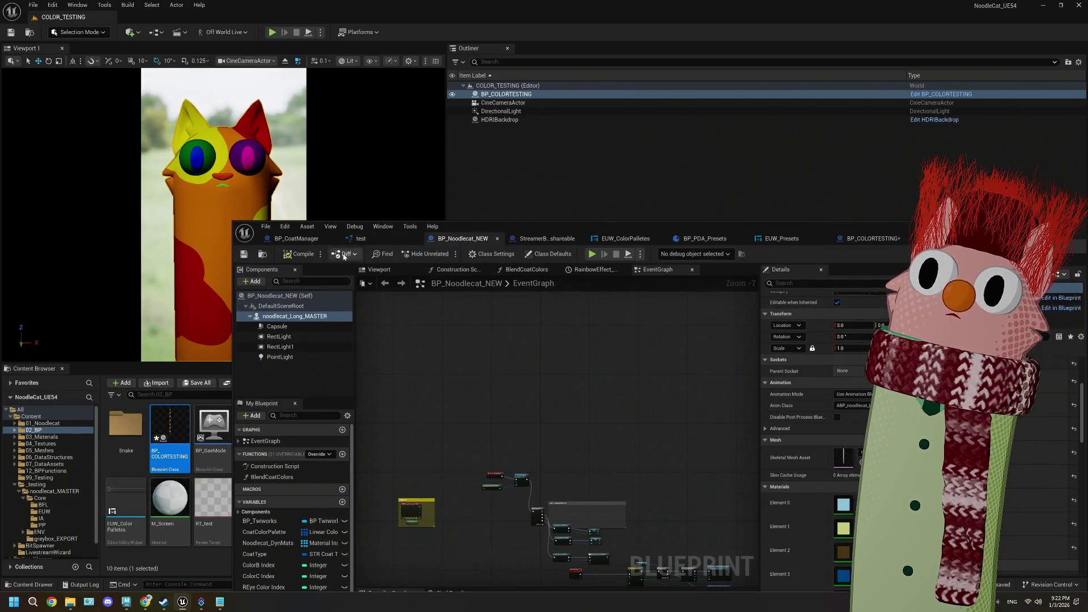
click(297, 239)
double_click(567, 226)
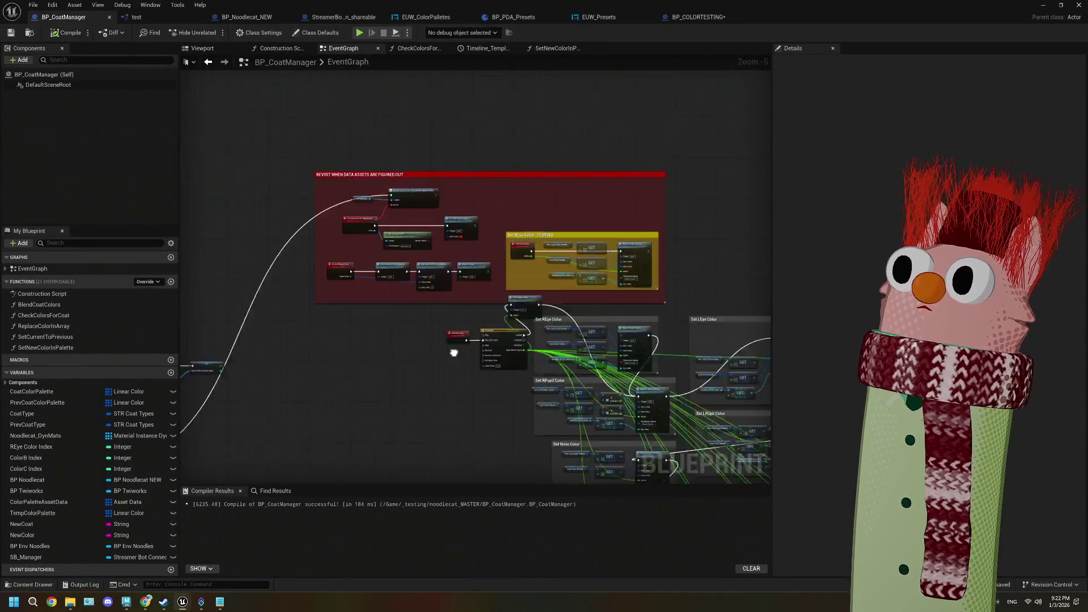
scroll(583, 375, up, 3)
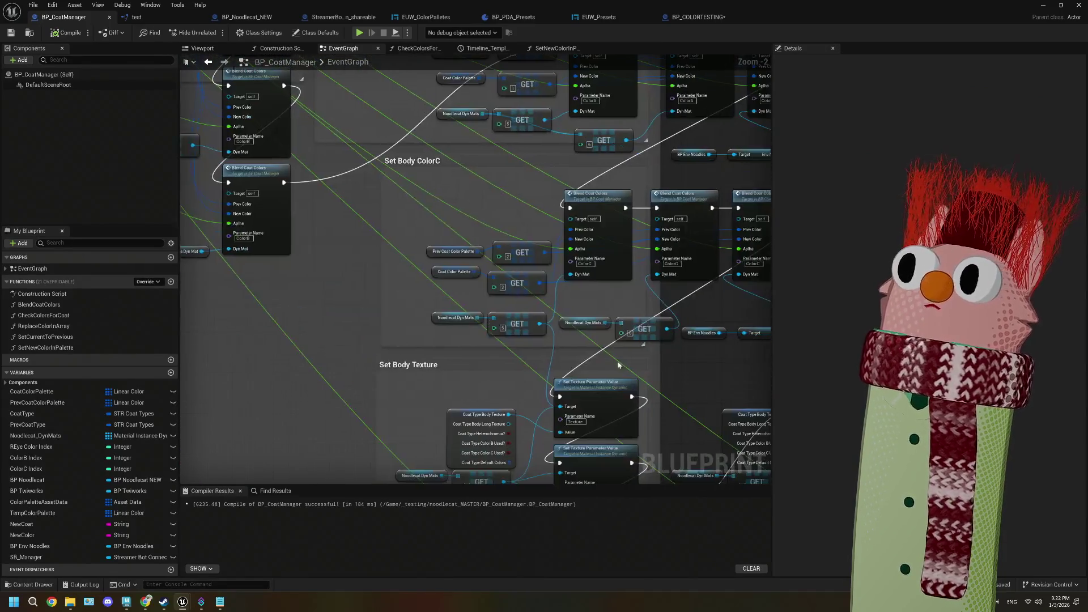
mouse_move(644, 345)
mouse_down()
mouse_move(588, 243)
mouse_move(440, 191)
mouse_up()
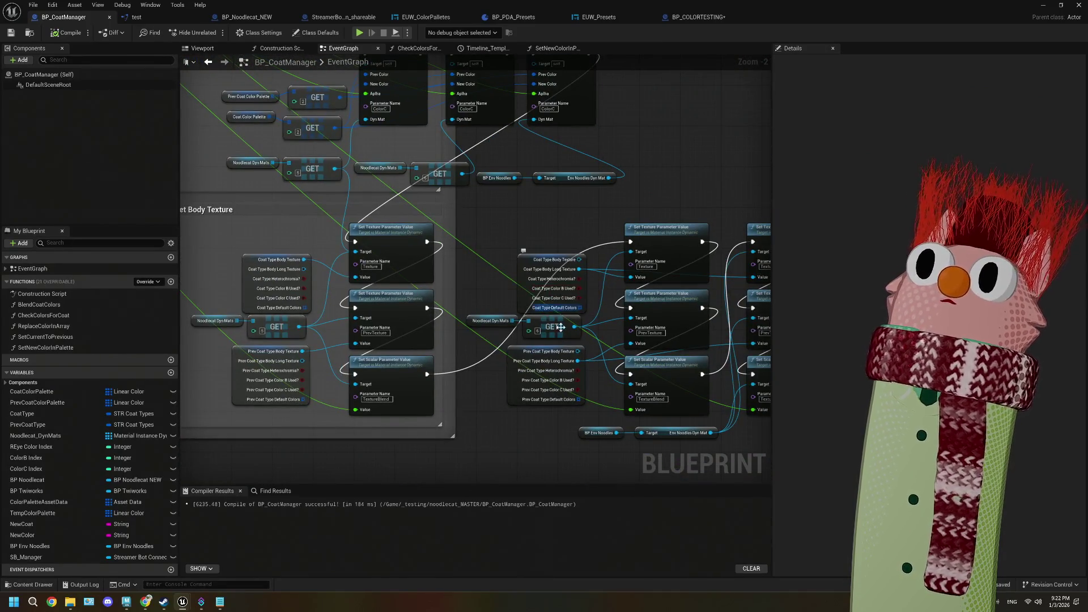
scroll(498, 437, up, 1)
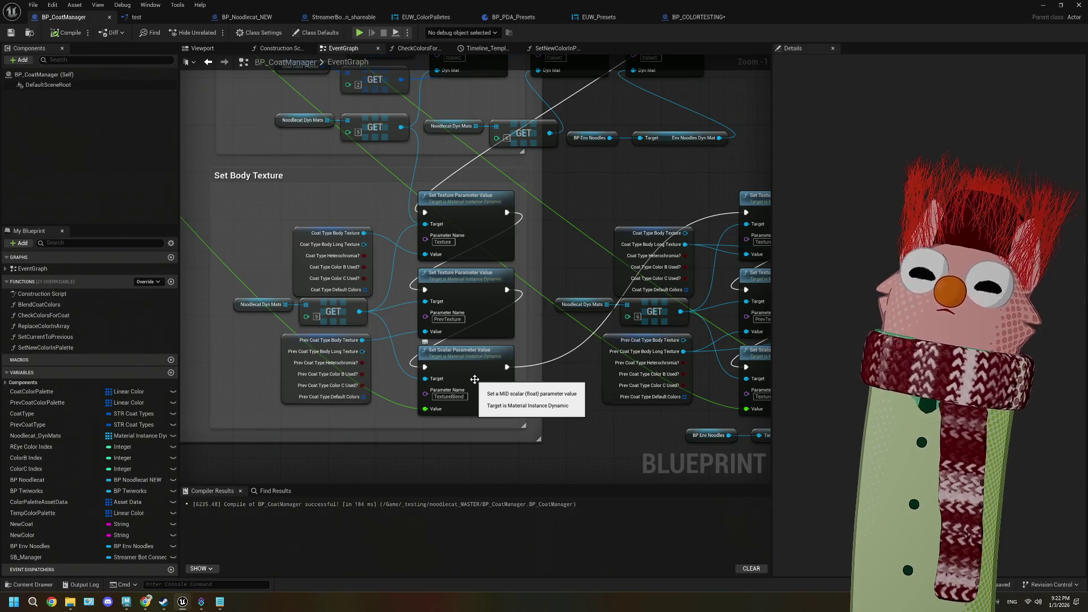
click(687, 18)
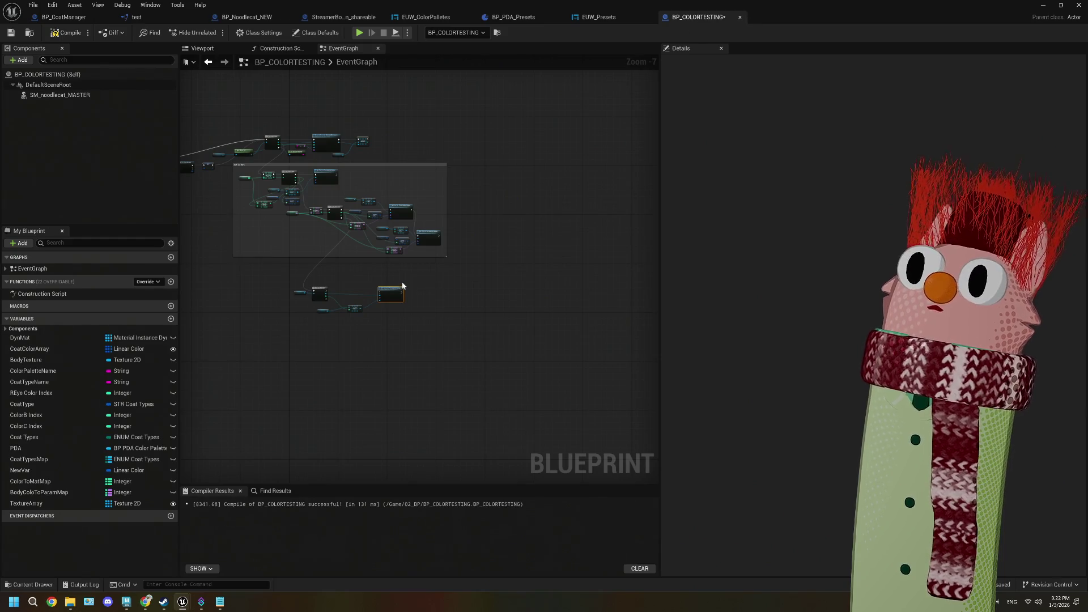
Set the Set Texture Parameter Value node's Parameter Name to 'Texture'
scroll(403, 281, up, 2)
scroll(416, 311, up, 2)
click(430, 300)
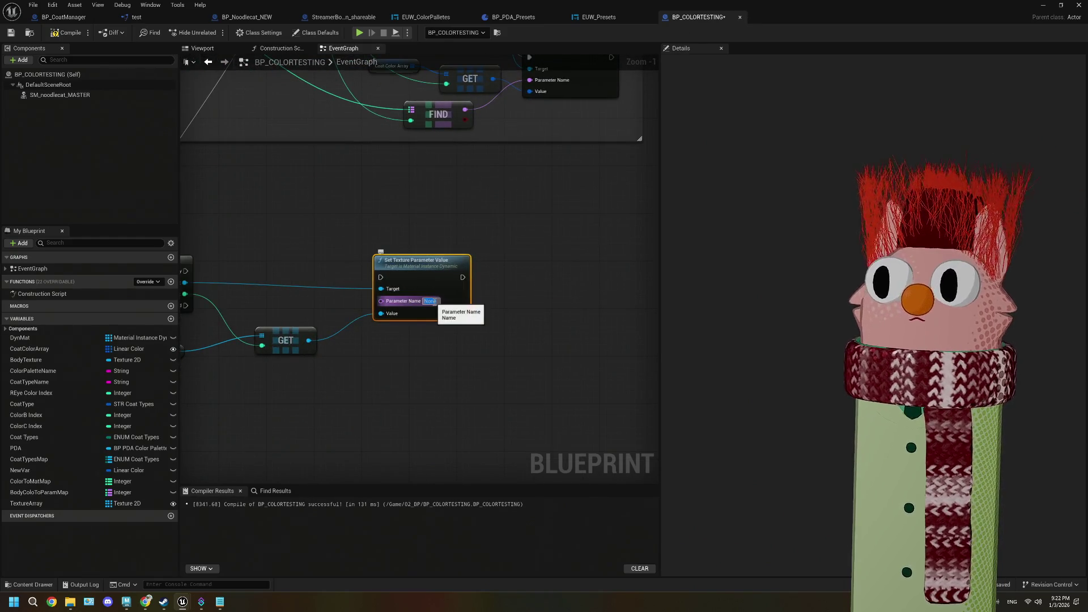
text(Tex)
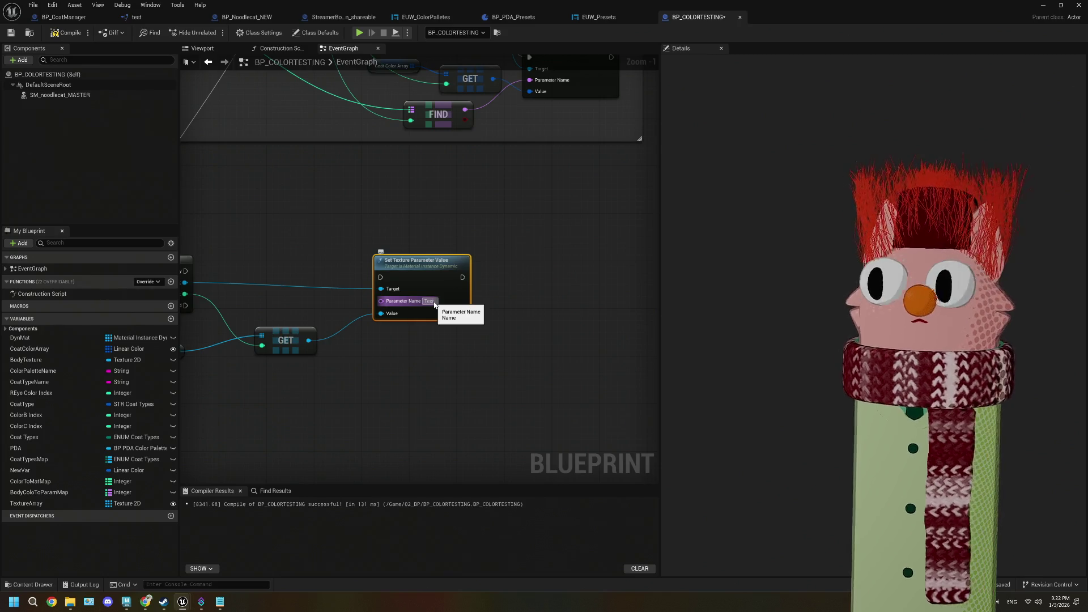
text(ture)
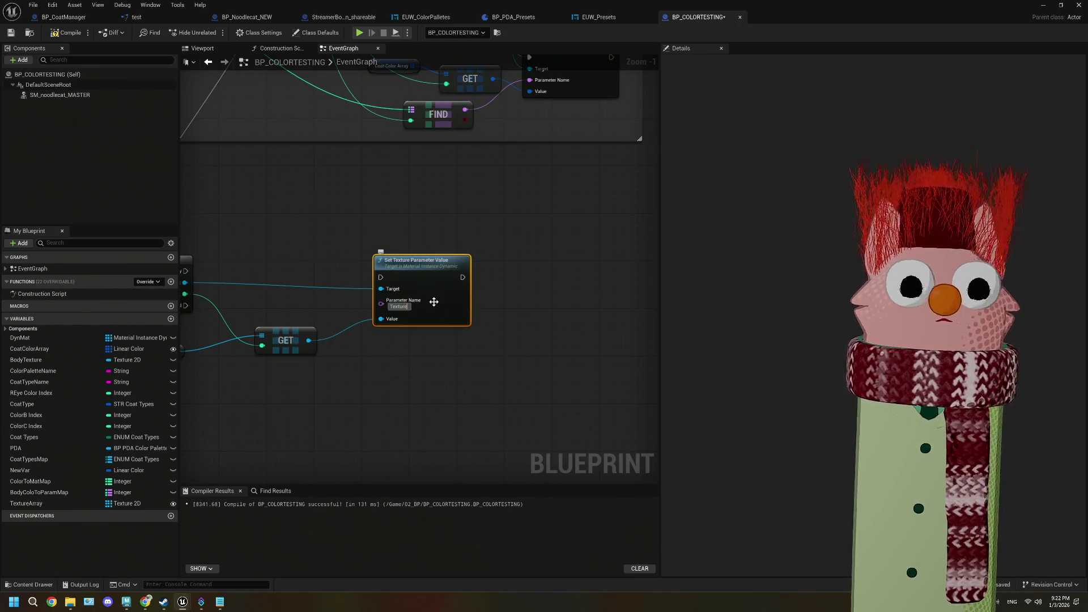
click(444, 371)
click(435, 286)
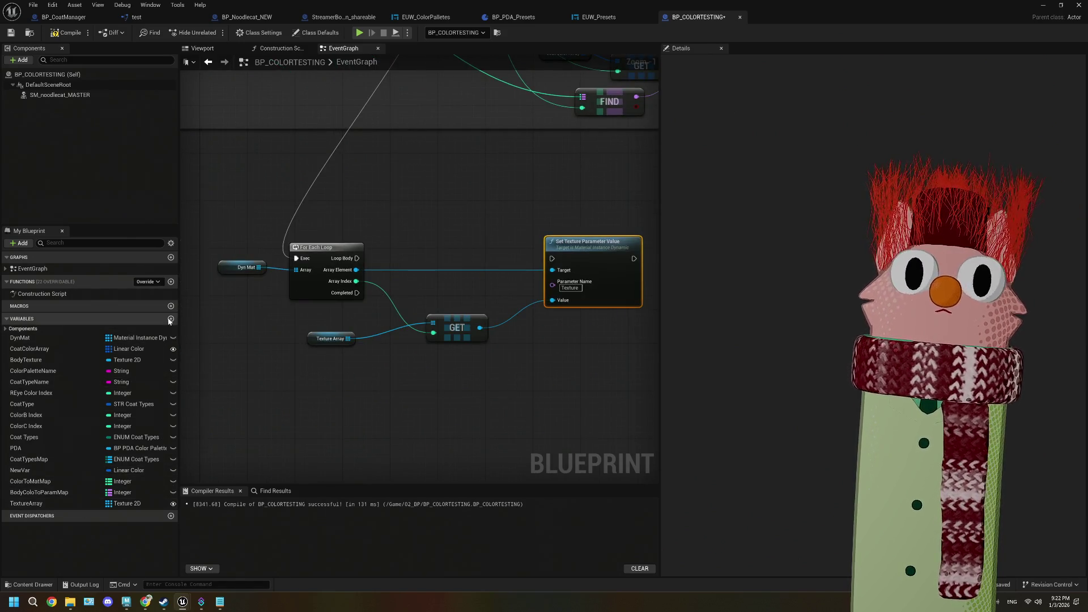
Add a variable named MatToTexMap and make it an Integer array
click(171, 319)
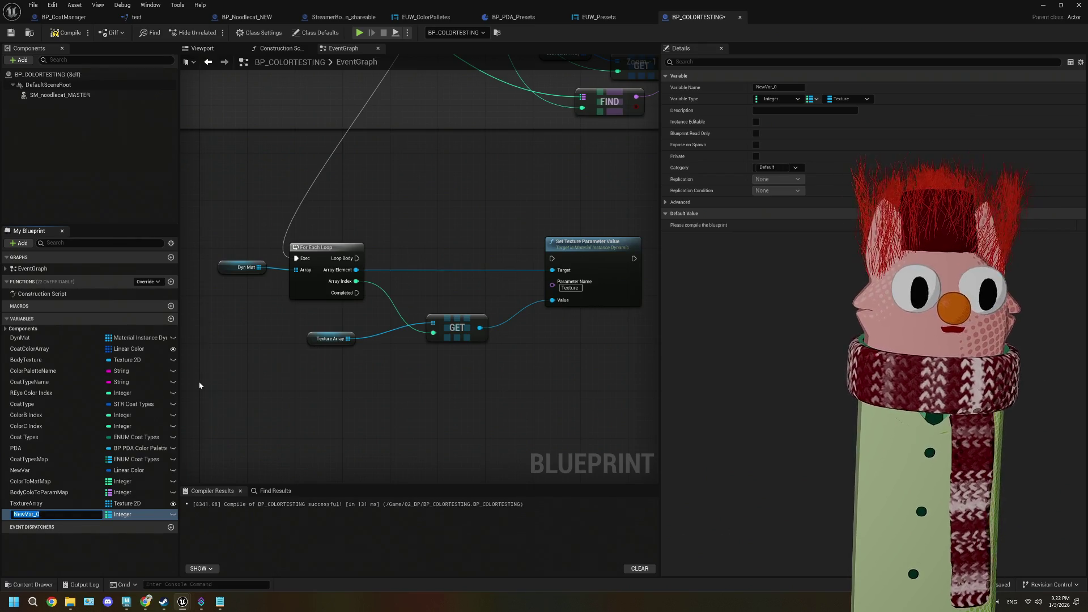
text(Mat)
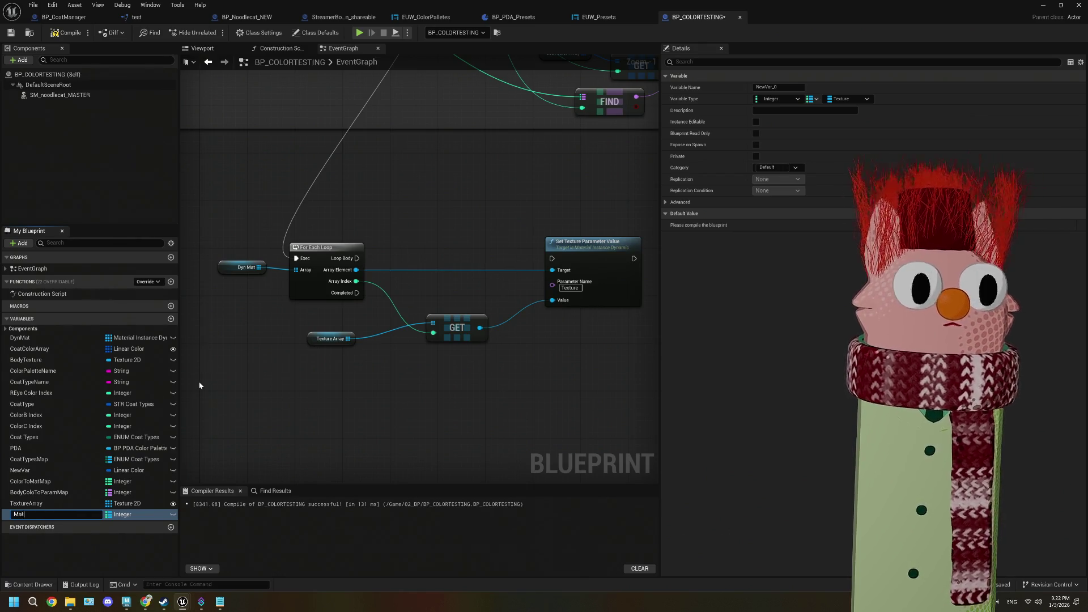
text(ToTexMap)
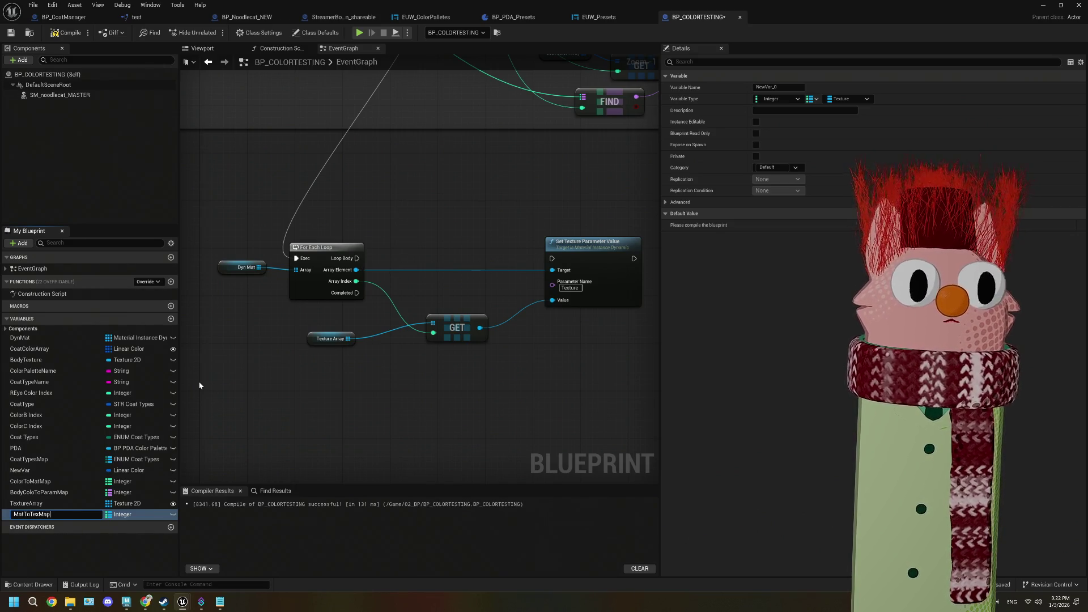
key(Return)
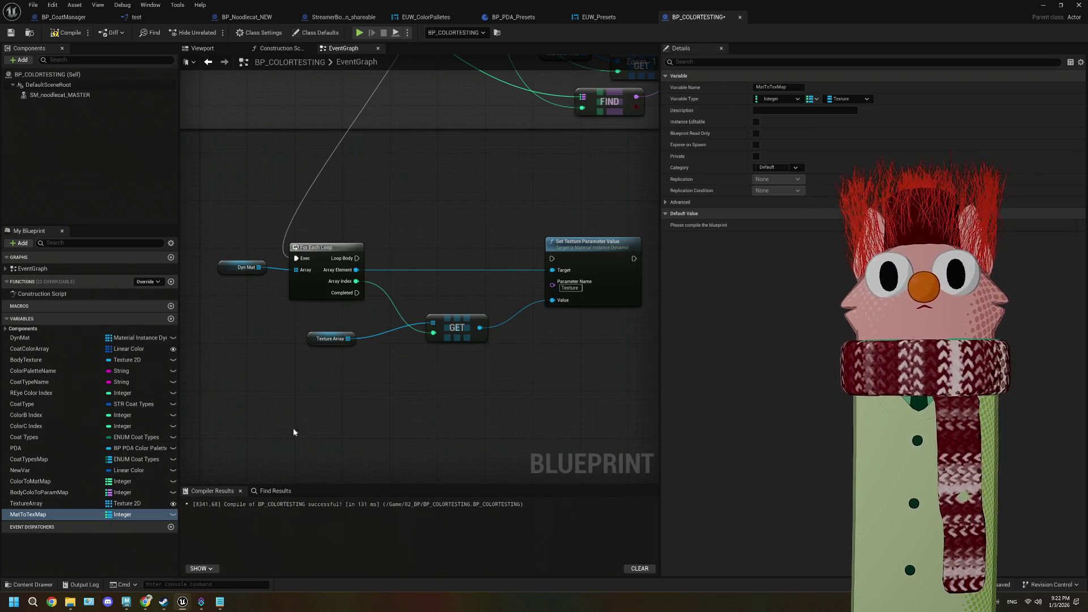
click(846, 96)
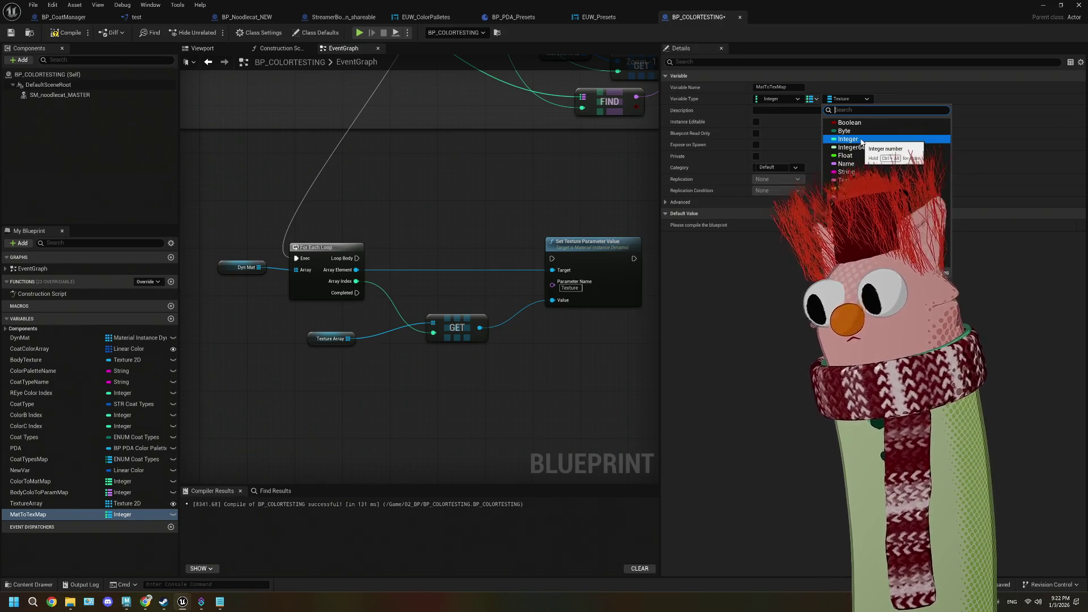
click(809, 99)
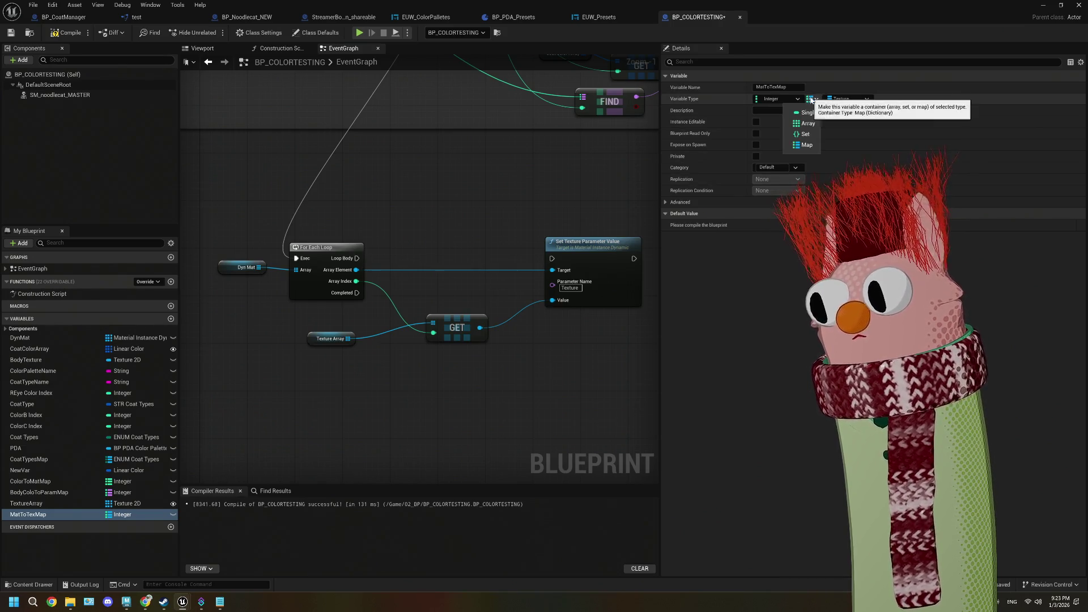
click(811, 114)
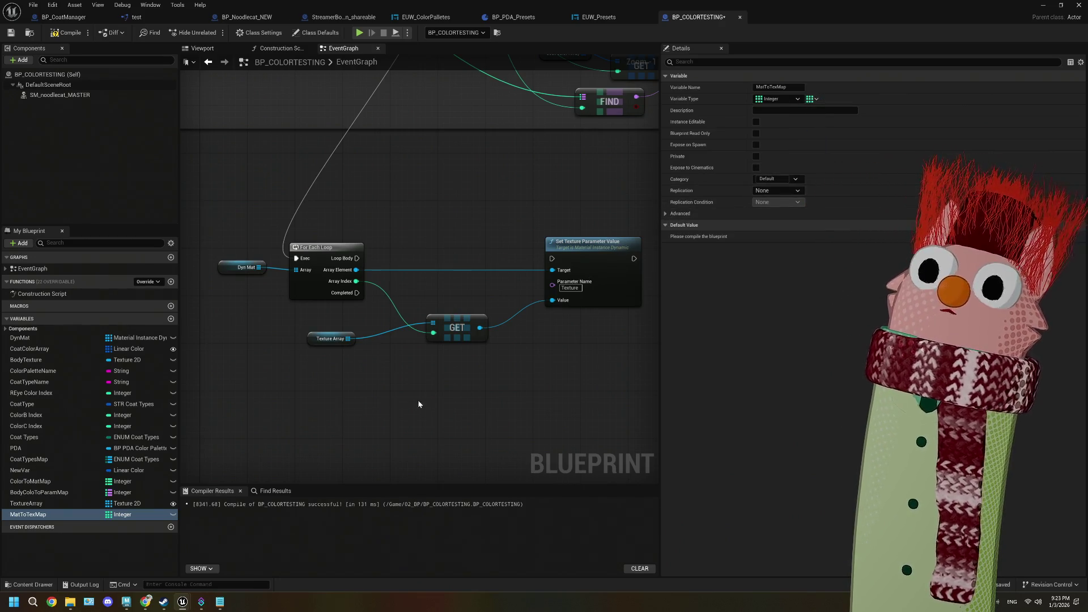
drag(334, 417, 344, 410)
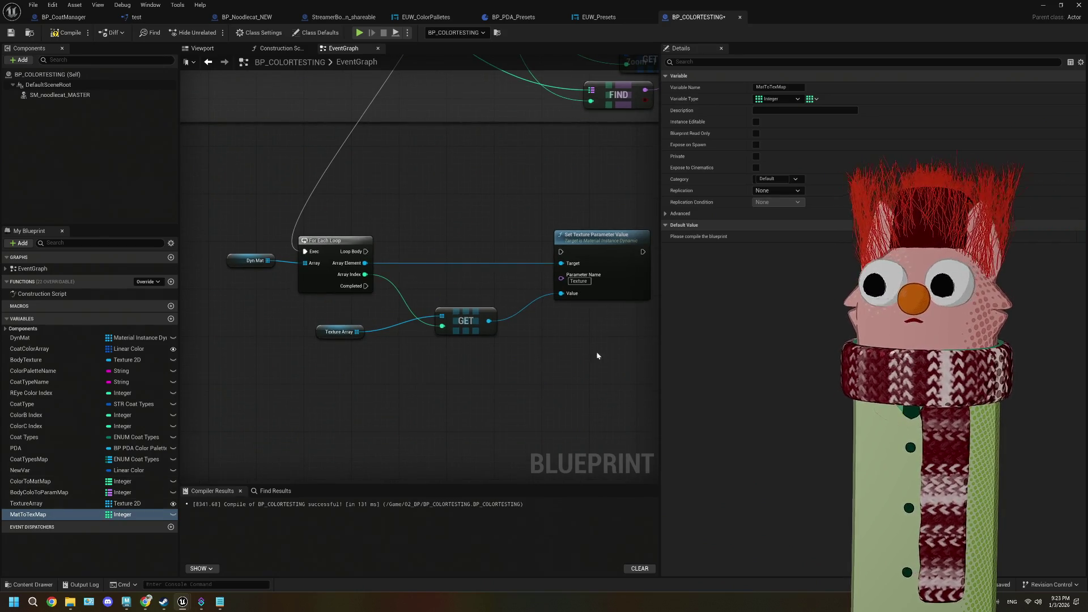
Compile, then add eight default elements (Index 0–7) to MatToTexMap
click(67, 32)
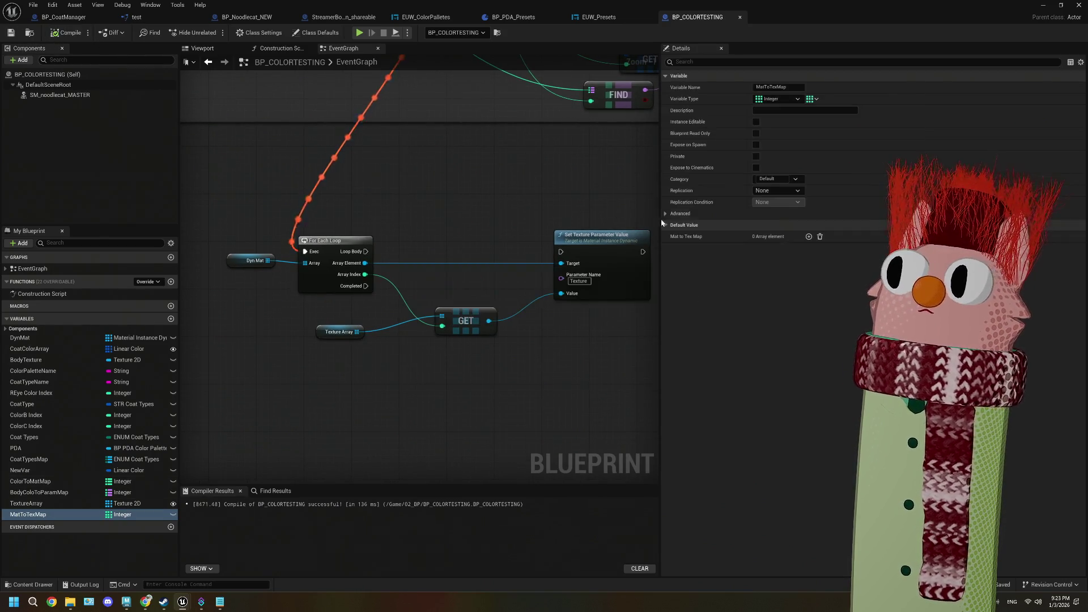
click(809, 236)
click(809, 236)
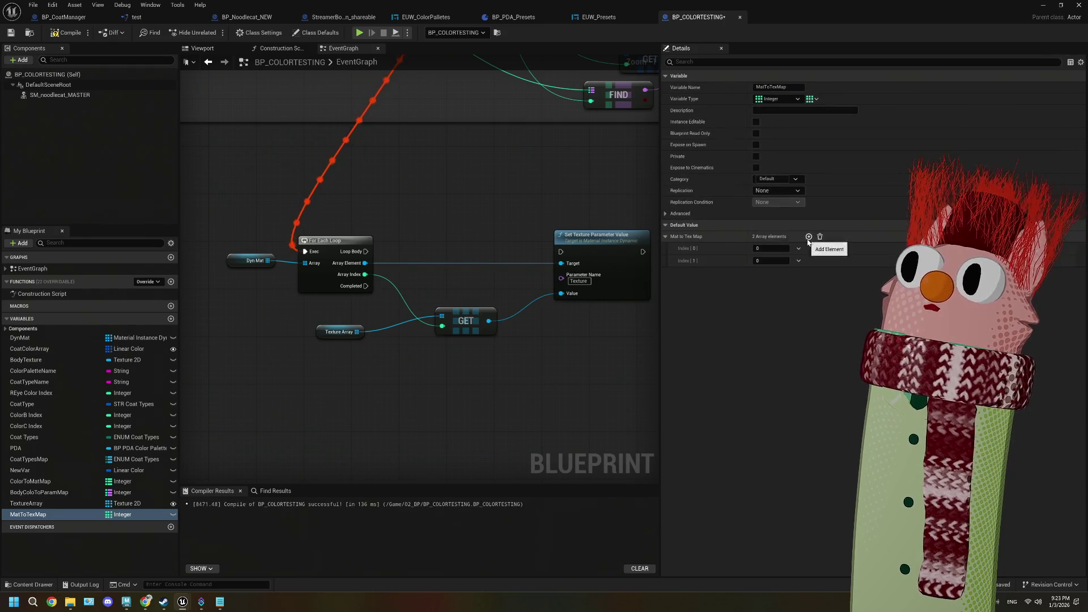
click(808, 236)
click(808, 236)
click(808, 236)
click(808, 236)
click(809, 236)
click(809, 236)
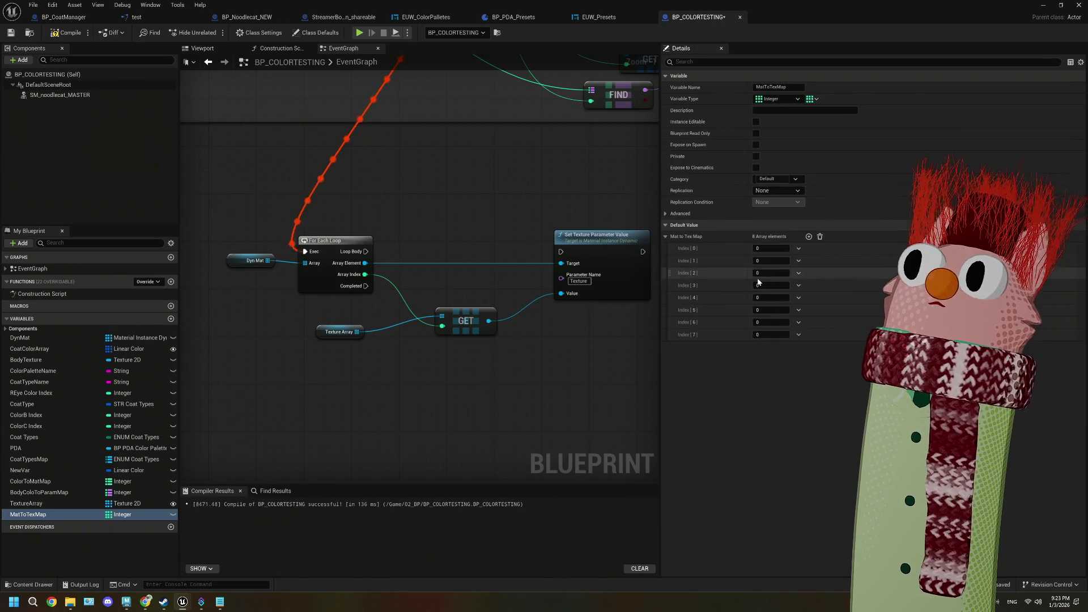
Show the SM_noodlecat_MASTER component's material slots and bring the notes to the front
scroll(525, 371, up, 1)
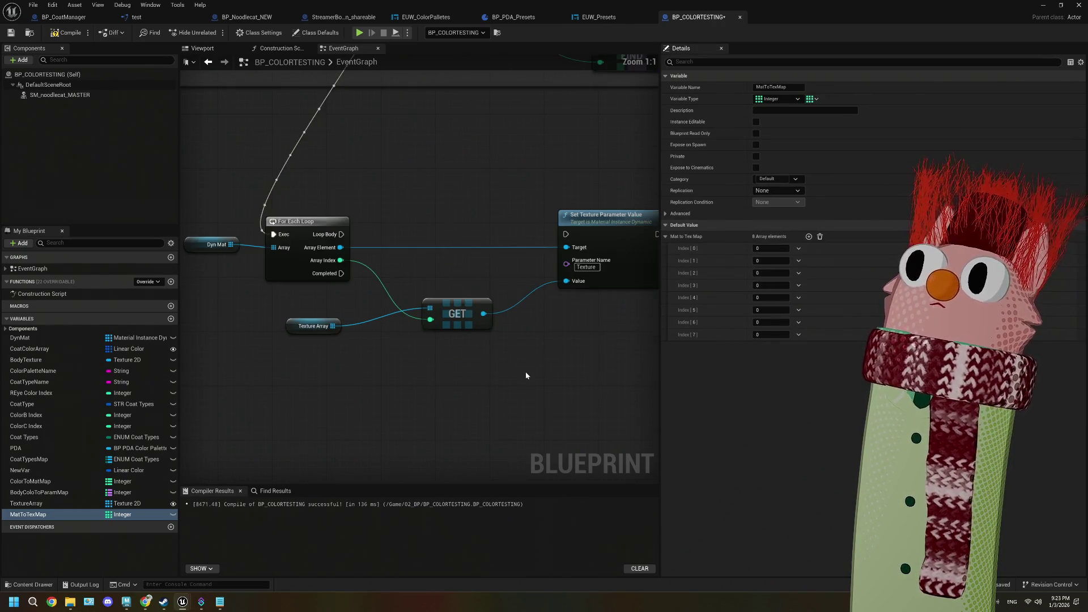
drag(572, 381, 521, 383)
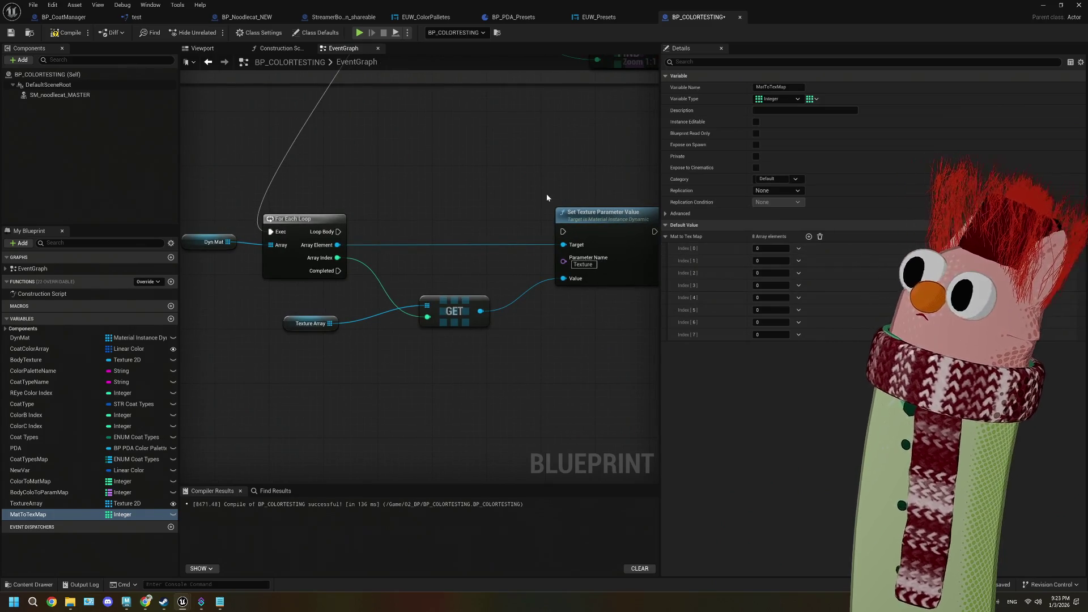
click(59, 94)
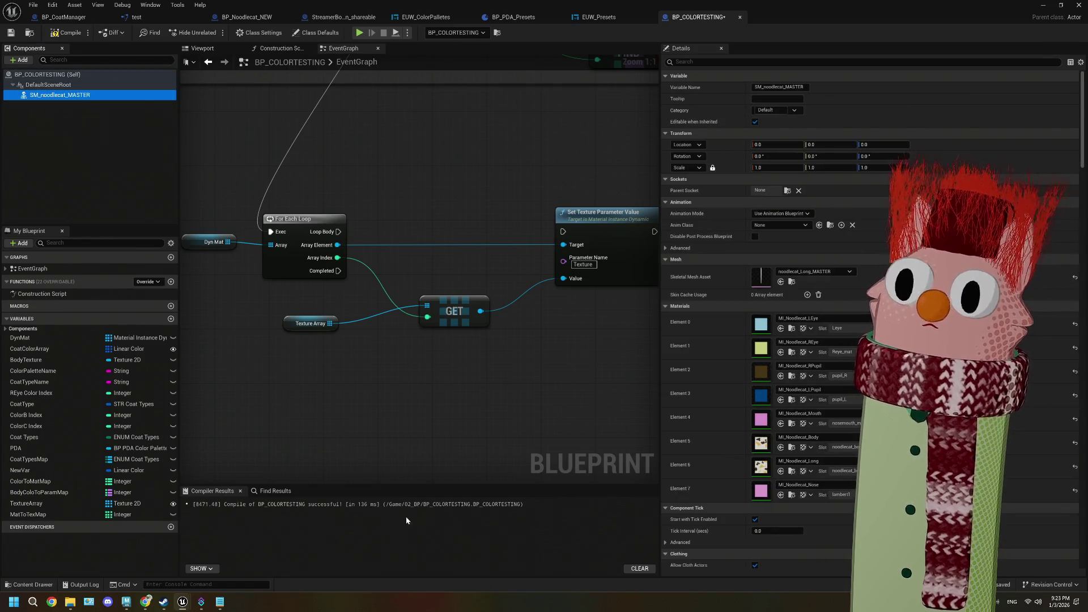
click(220, 602)
Start a MATS list at the end of the notes with LEye and REye
scroll(292, 383, down, 3)
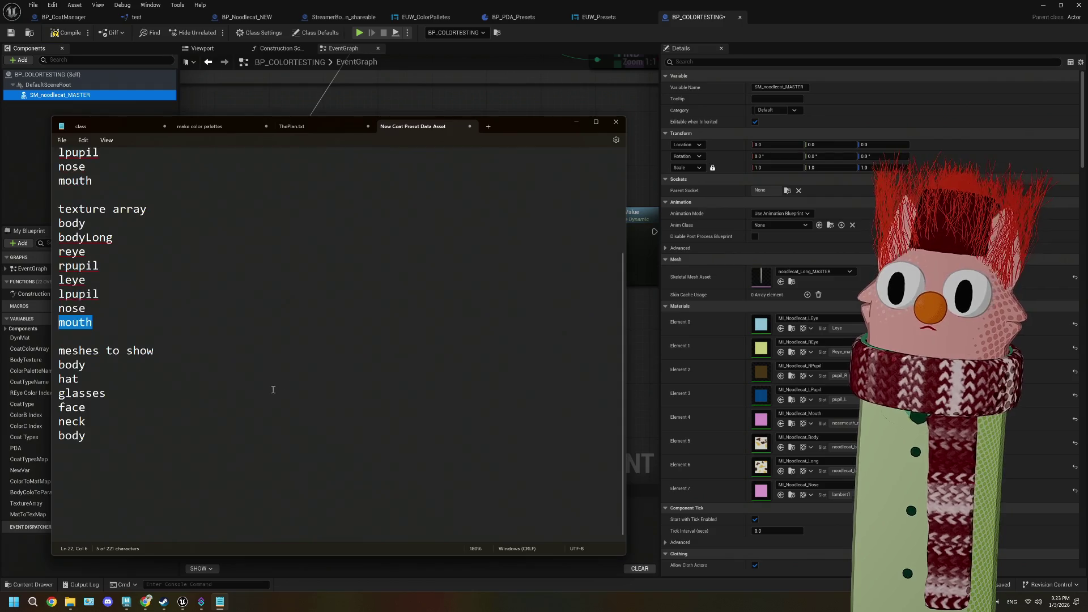
click(148, 426)
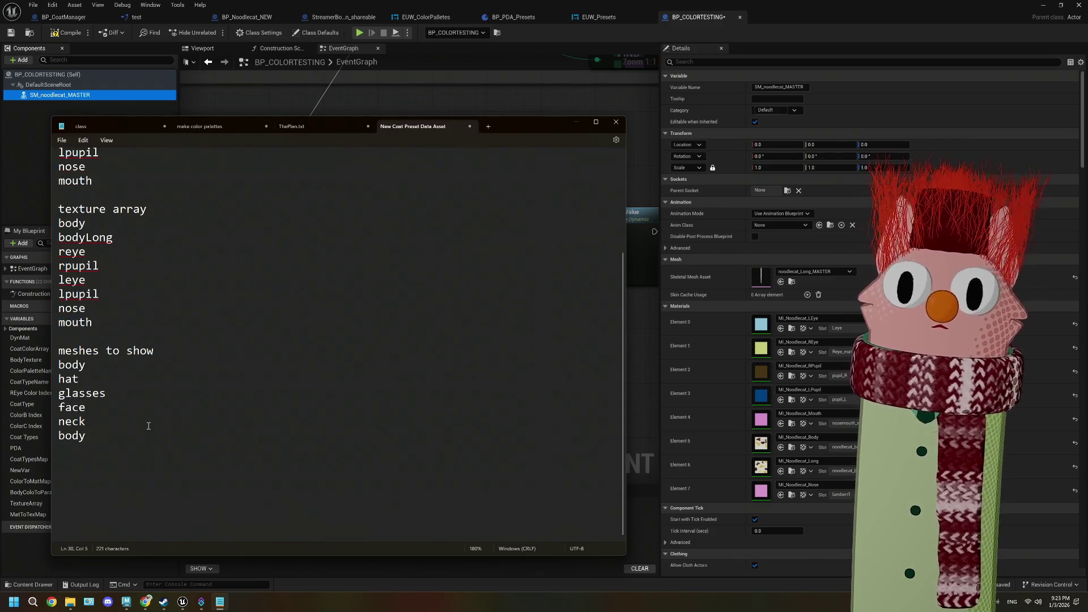
key(Return)
key(Return)
text(MATS )
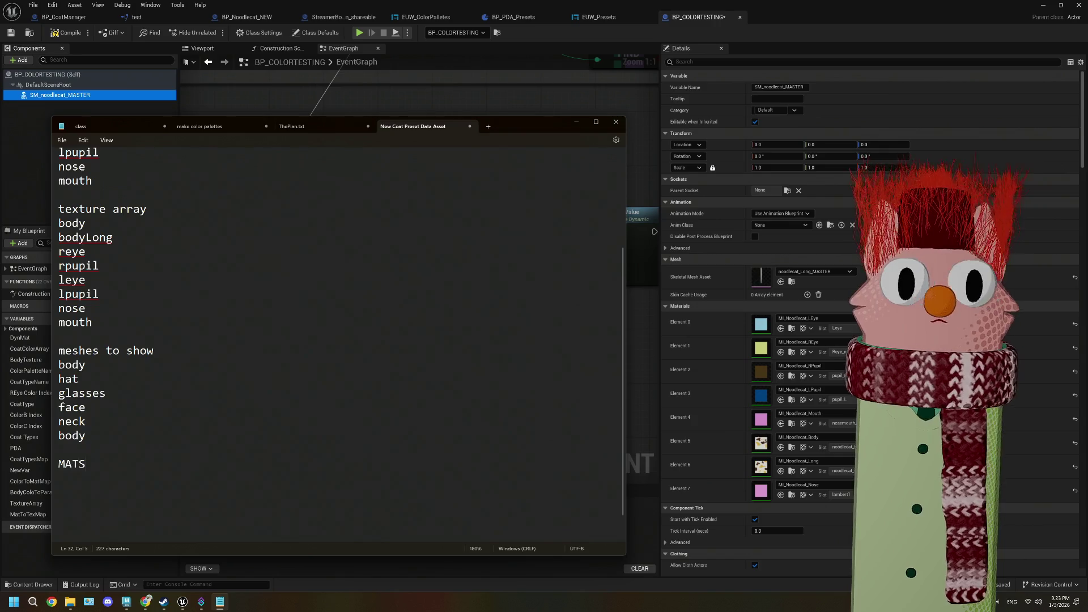
text(LEY)
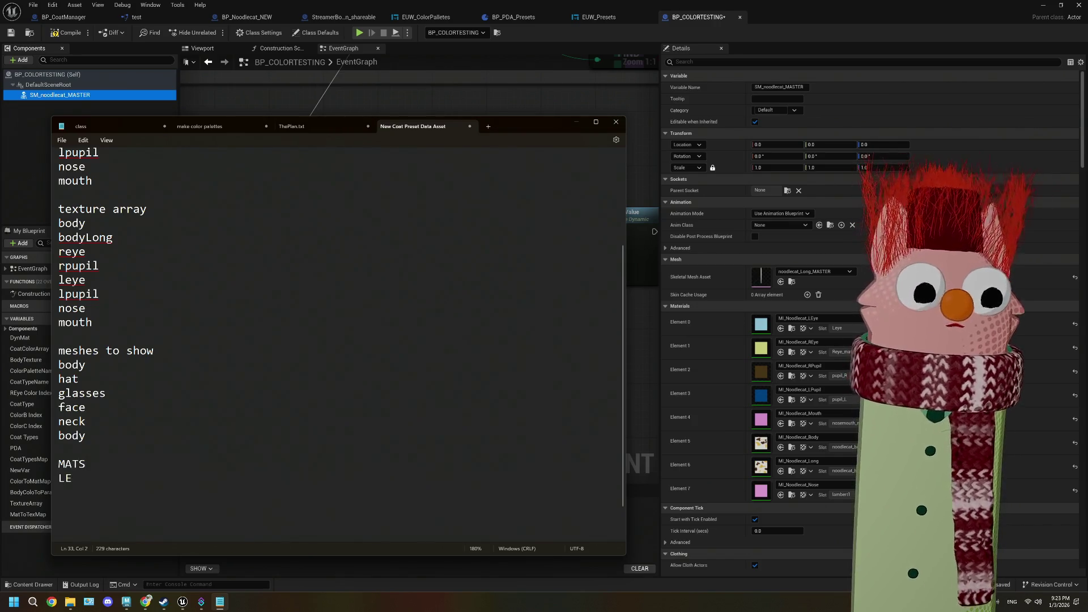
key(BackSpace)
text(ey)
key(BackSpace)
key(BackSpace)
text(ye)
key(Return)
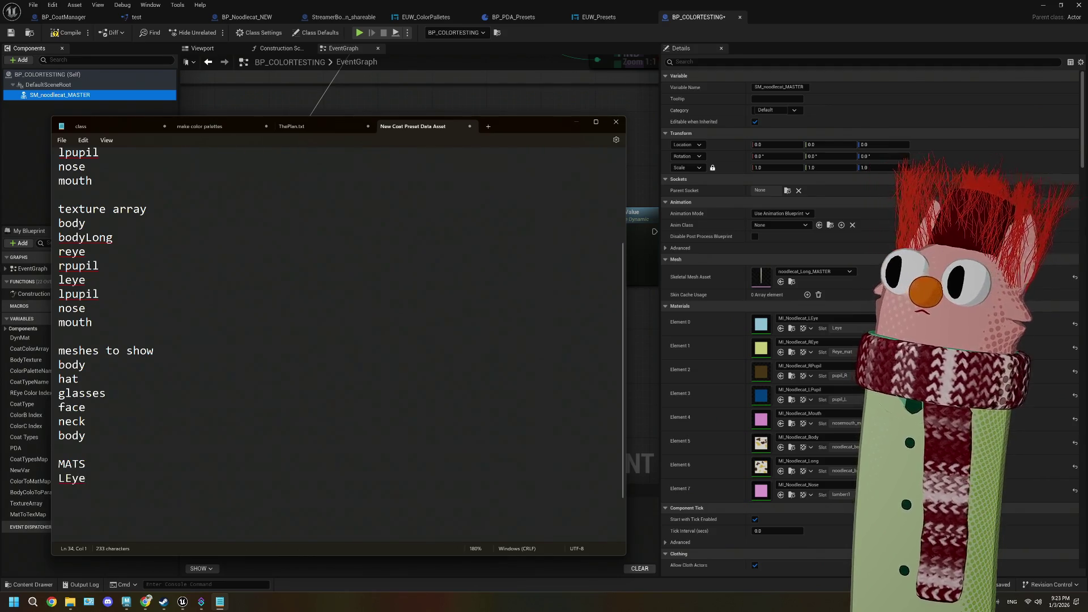
text(REye)
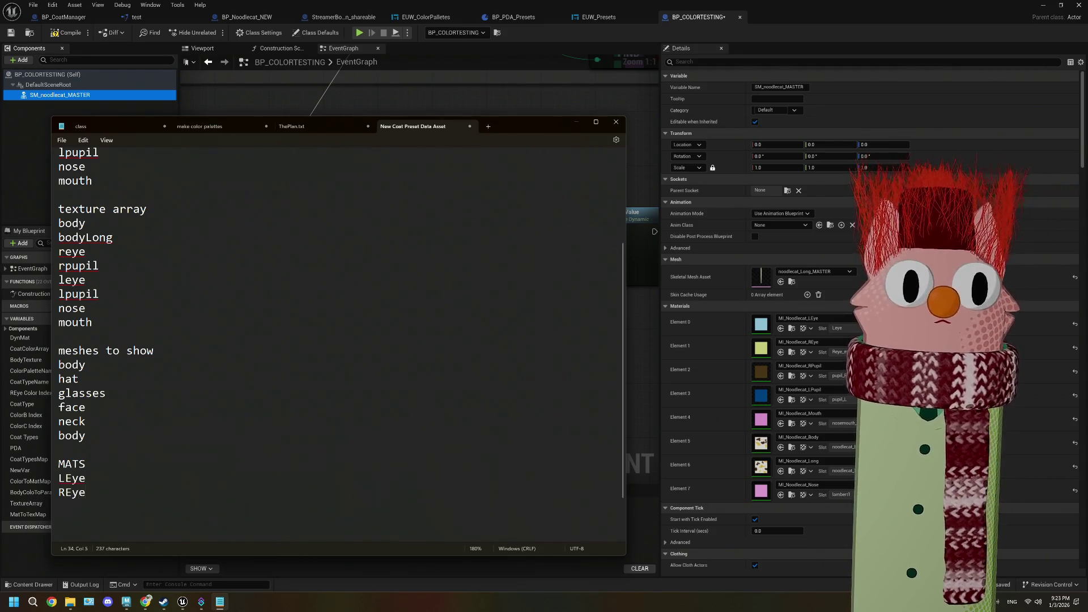
key(Return)
Add RPupil, LPupil, Mouth, Body, Long and Nose to the MATS list
text(RPupil)
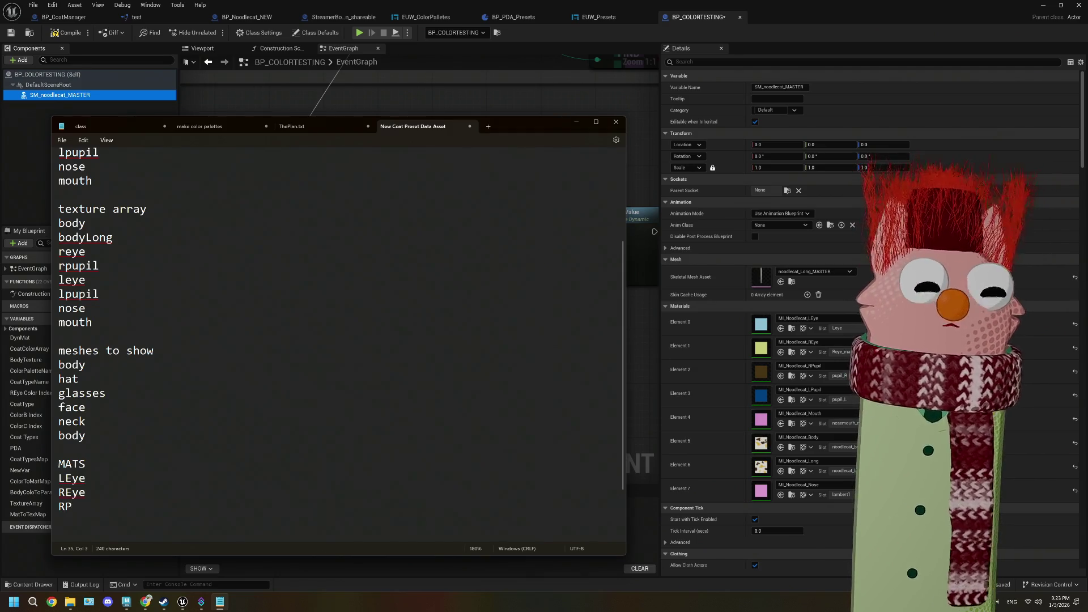
key(Return)
text(L)
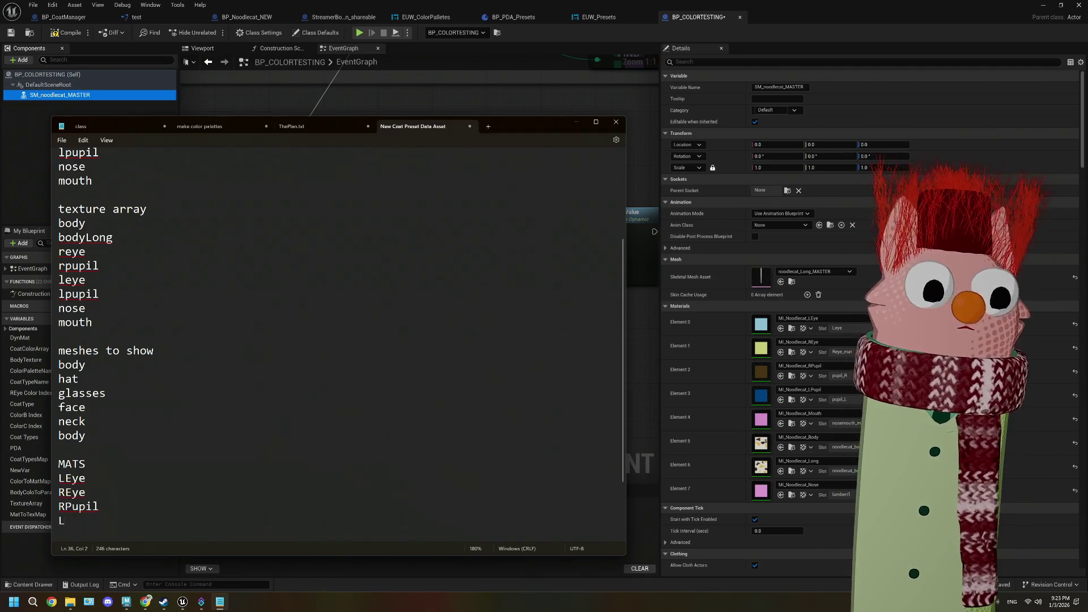
text(Pupil)
key(Return)
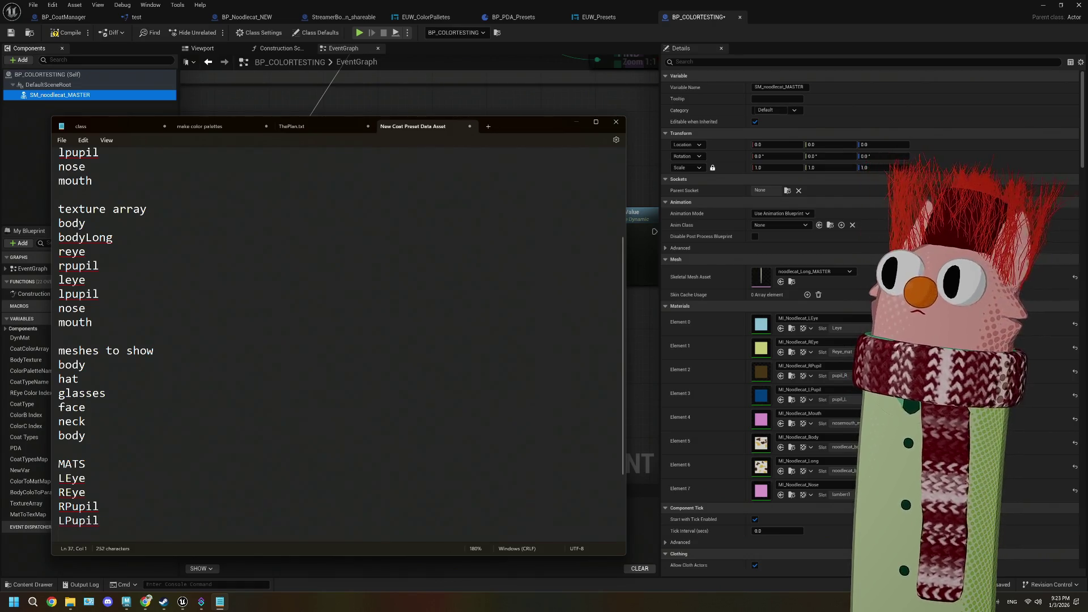
text(Mouth)
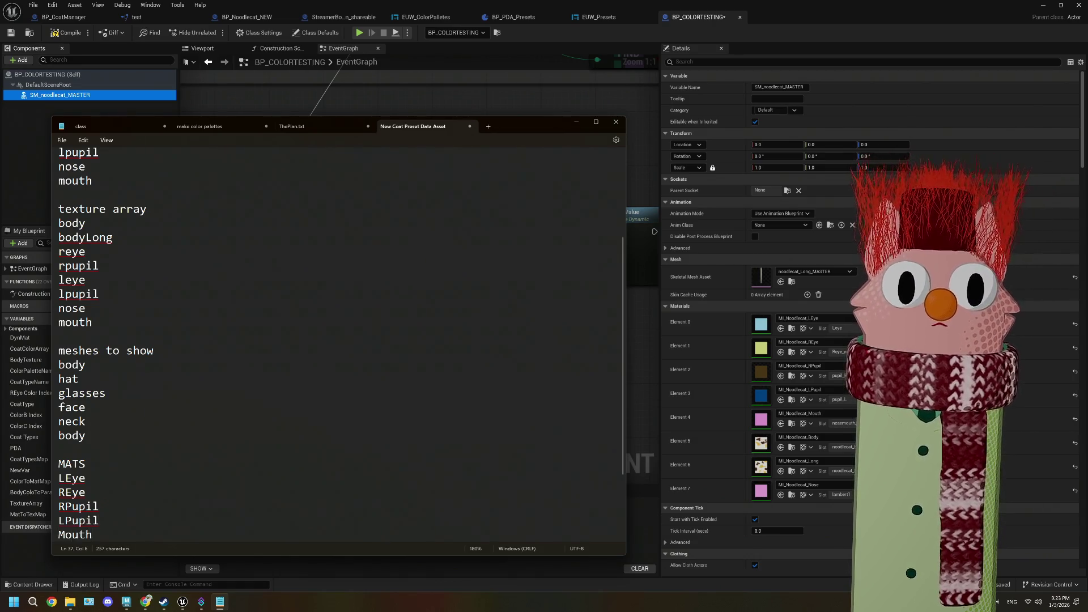
key(Return)
text(Body)
key(Return)
text(Long)
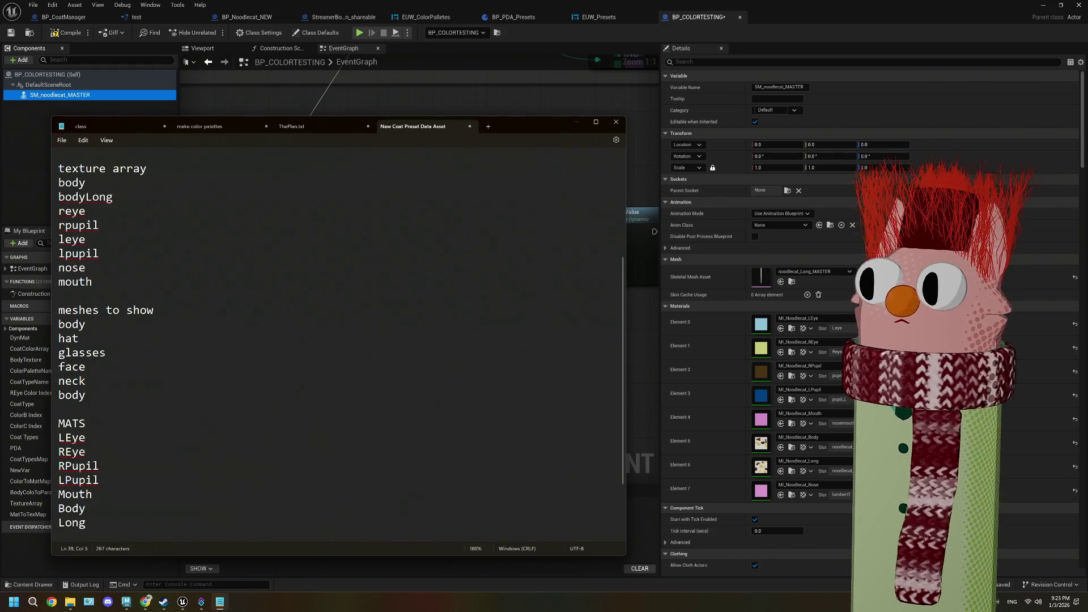
key(Return)
text(Noas)
key(BackSpace)
key(BackSpace)
text(se)
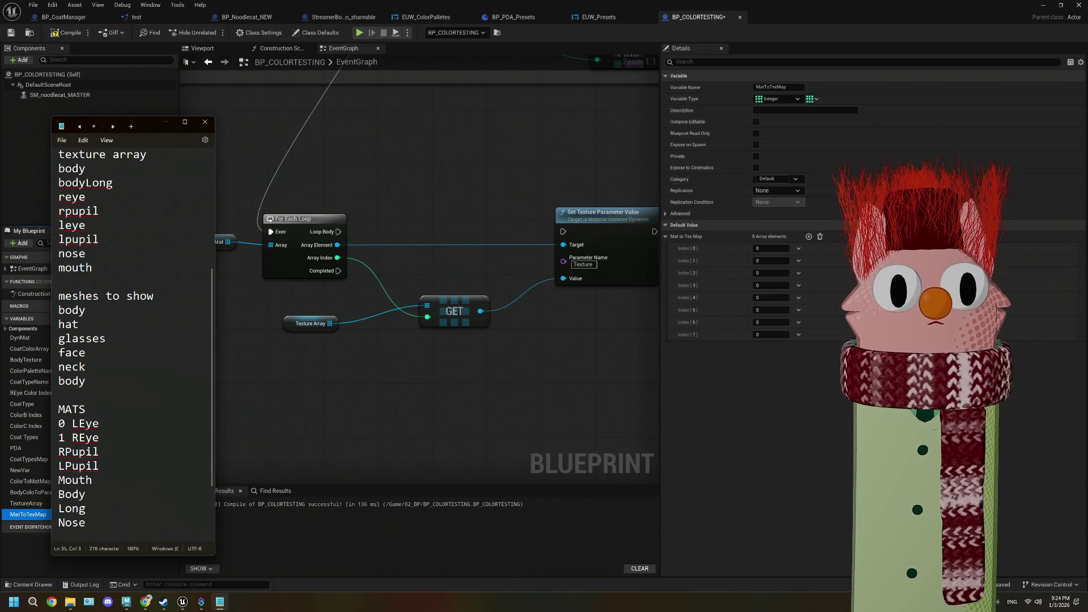
Prefix the MATS material lines with index numbers so all eight entries read 0–7
click(58, 451)
text(2 )
text(3 )
text(4 )
text(5 )
text(6 )
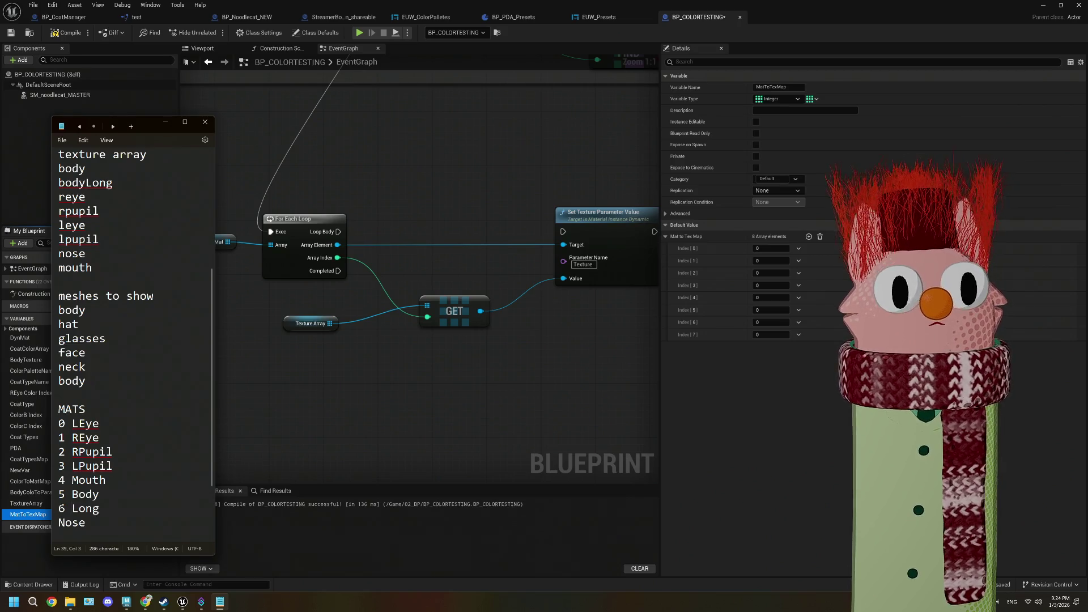
text(7)
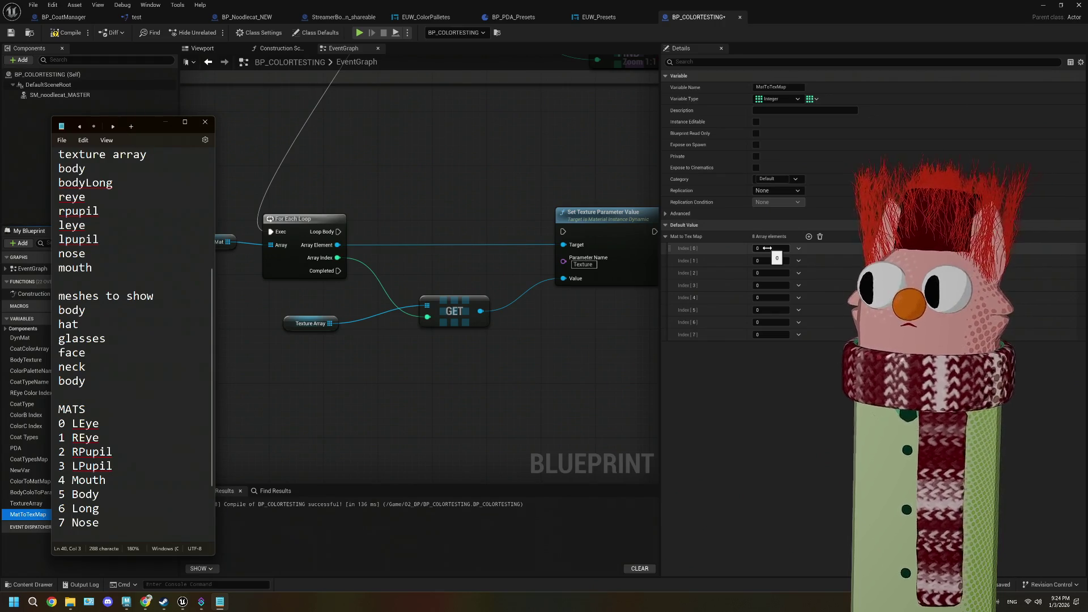
click(60, 169)
text(0 )
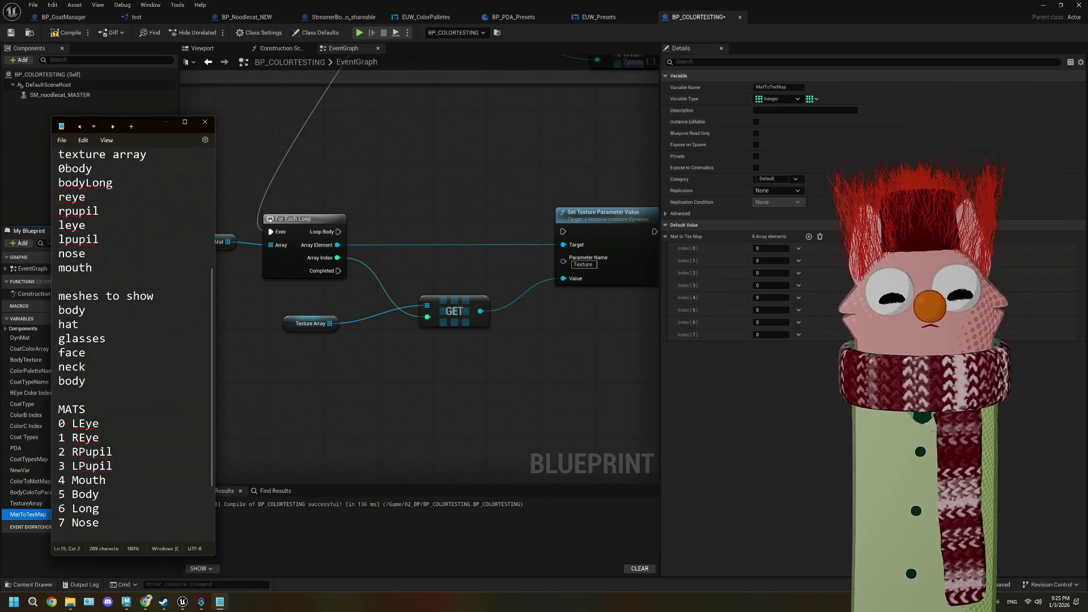
text(1 )
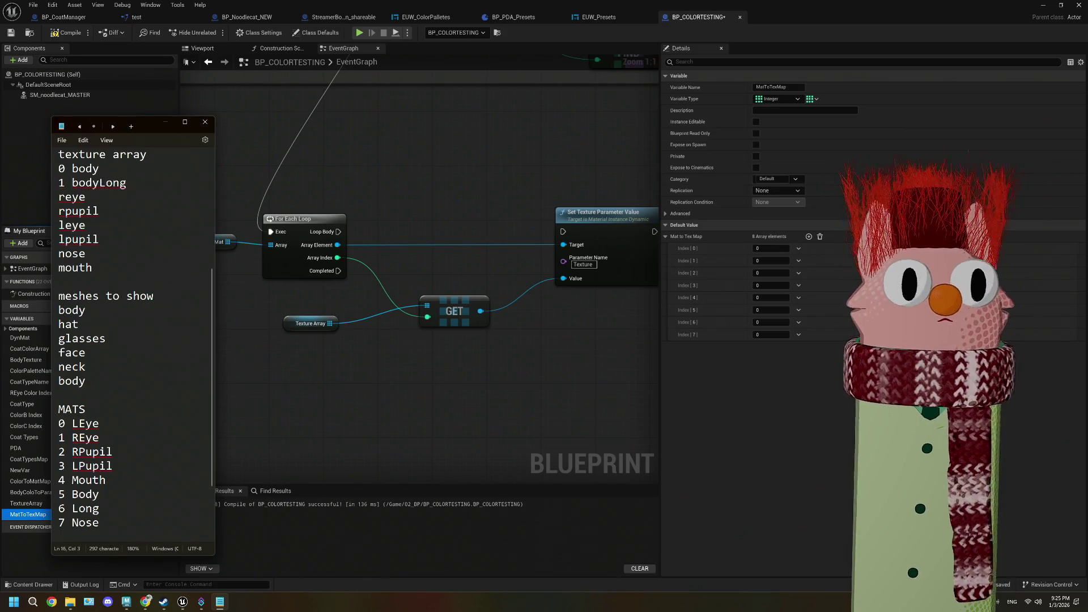
text(2)
key(Down)
key(Left)
text(3)
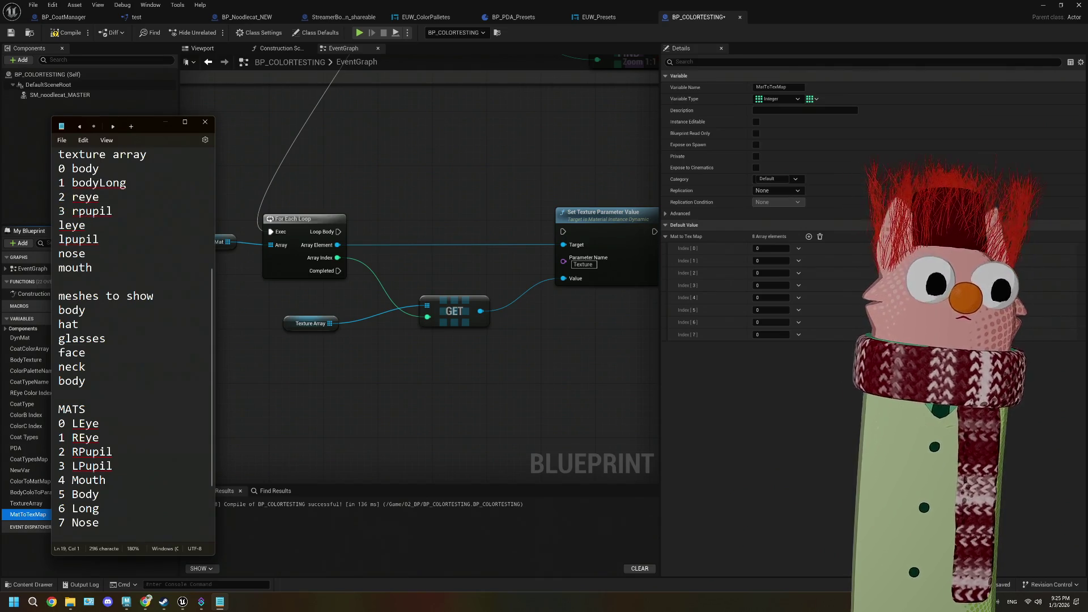
key(Down)
text(4)
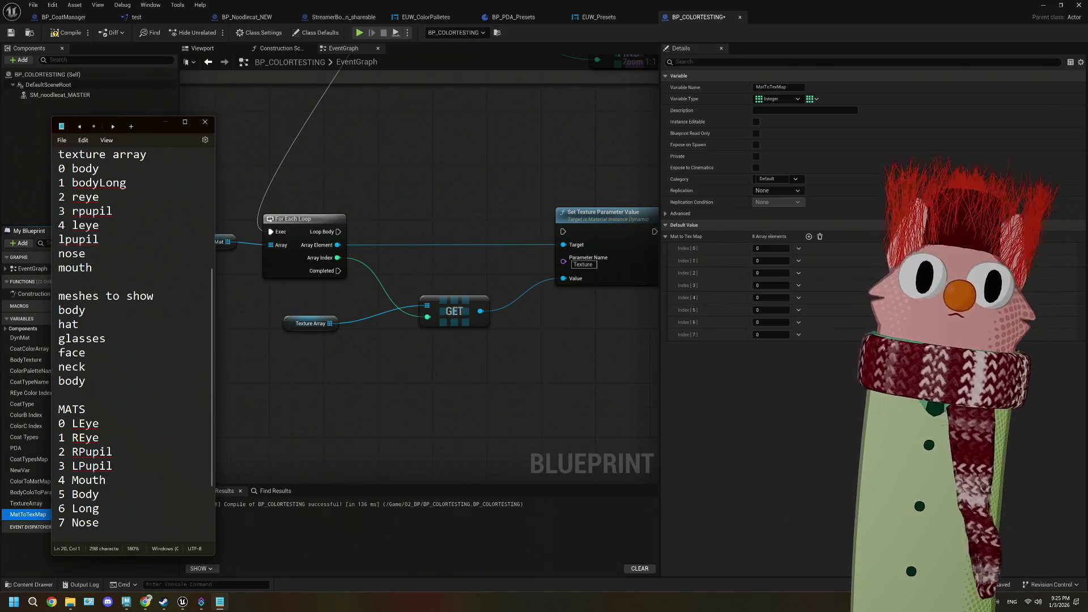
key(Down)
text(5 6)
key(Down)
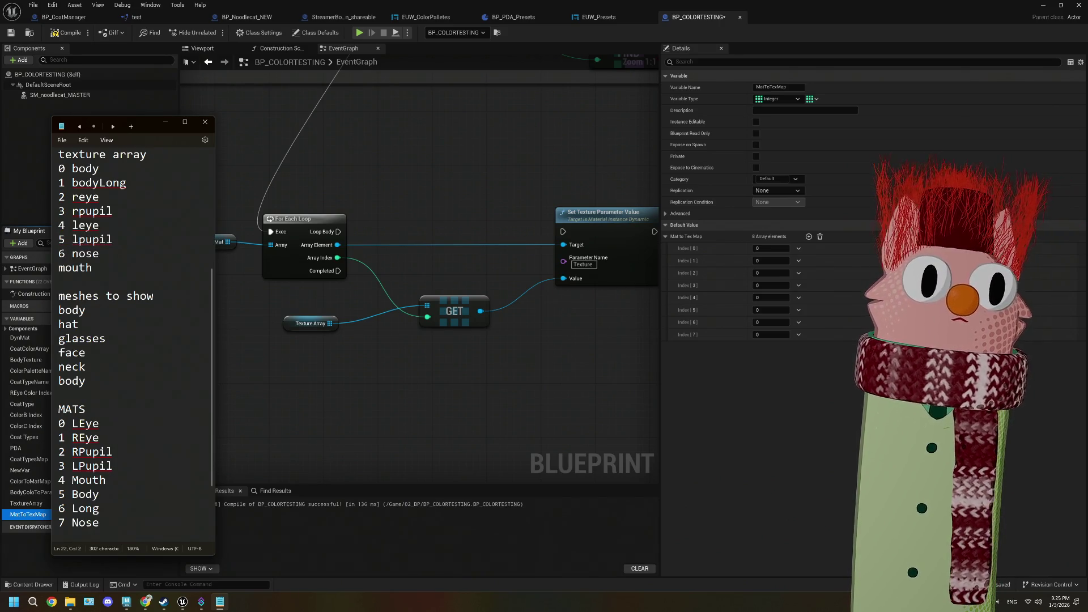
text(7)
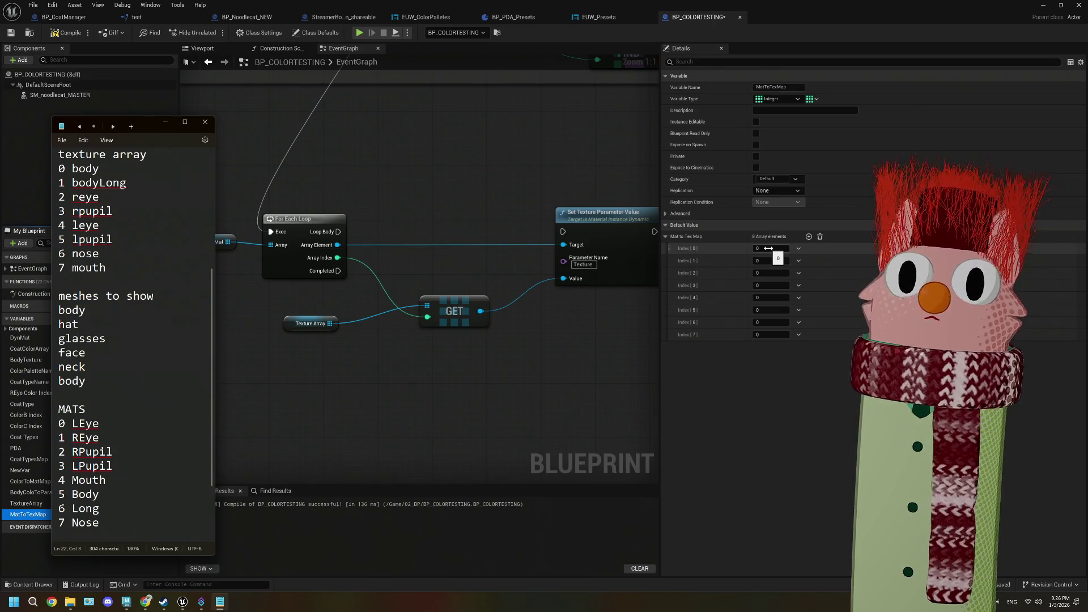
Set MatToTexMap's Index[0] default to 4
click(768, 248)
text(4)
key(Return)
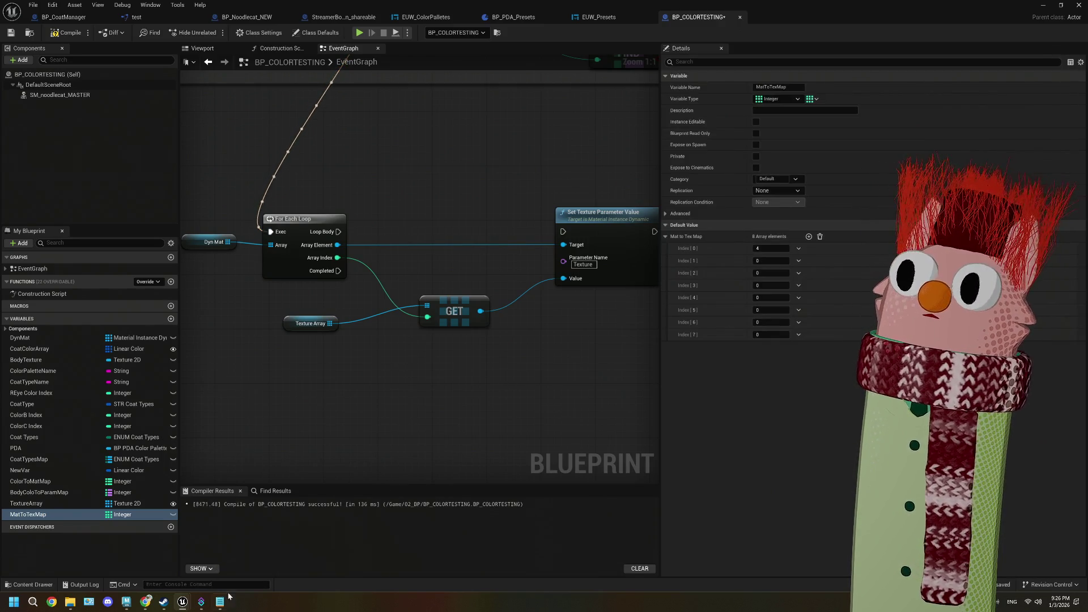
Wire Loop Body into Set Texture Parameter Value and compile the Blueprint
drag(338, 232, 563, 231)
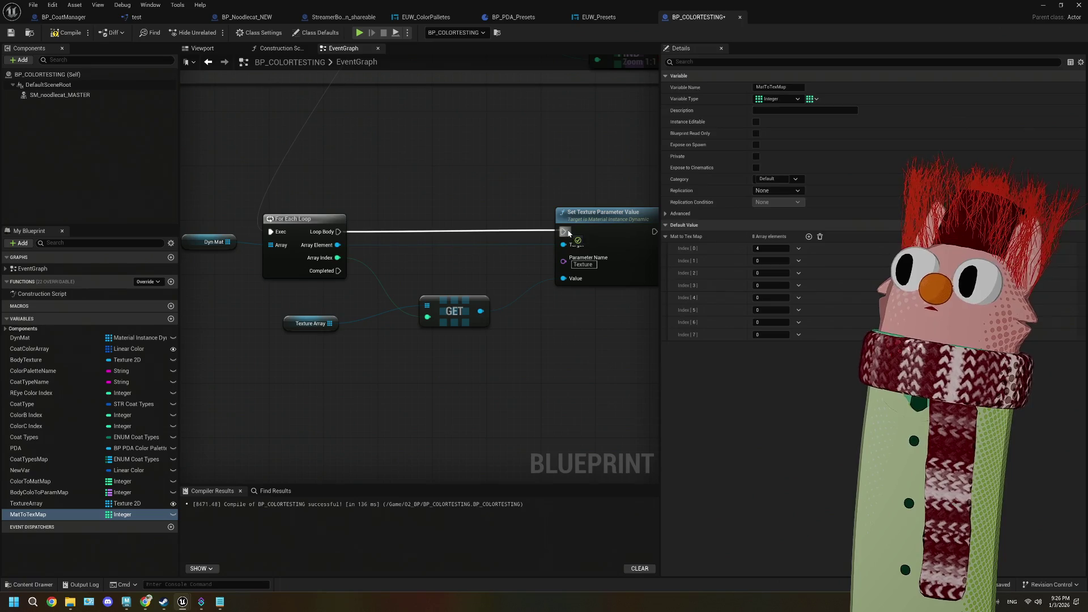
click(51, 34)
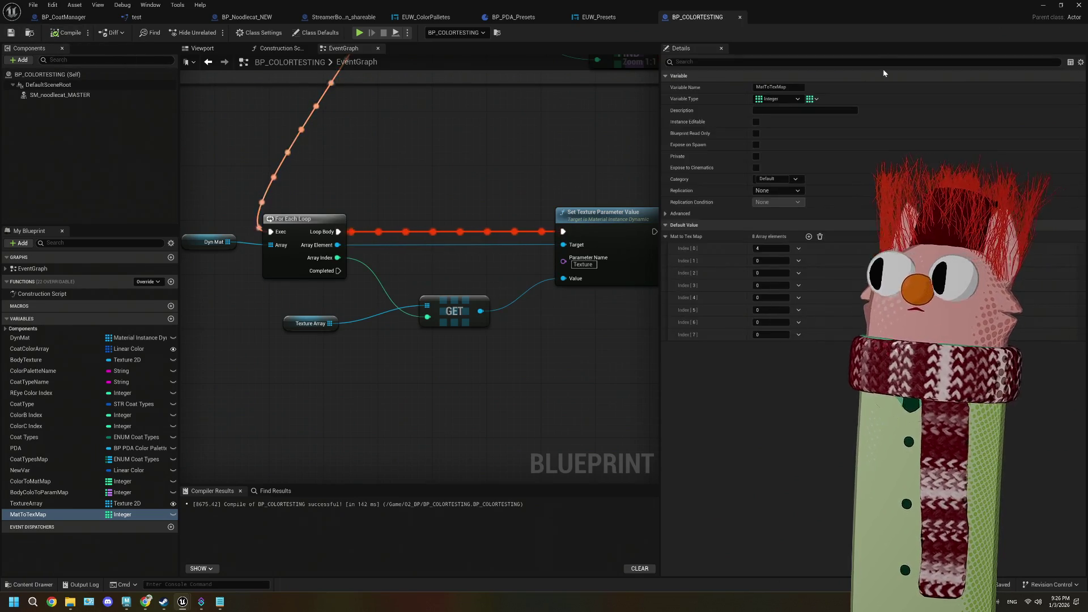
drag(805, 2, 776, 385)
double_click(776, 384)
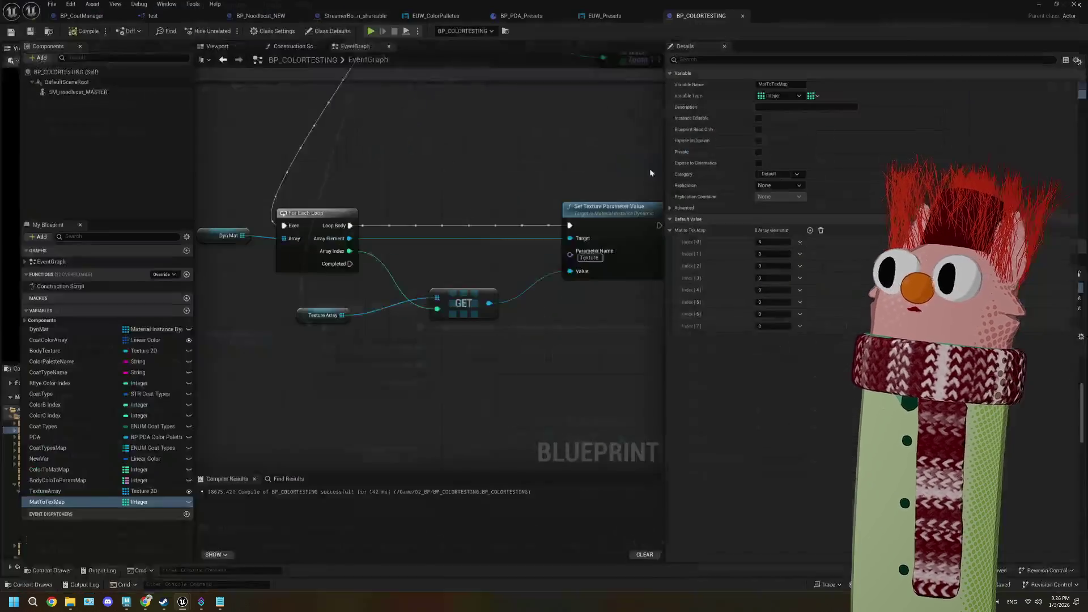
scroll(477, 347, down, 1)
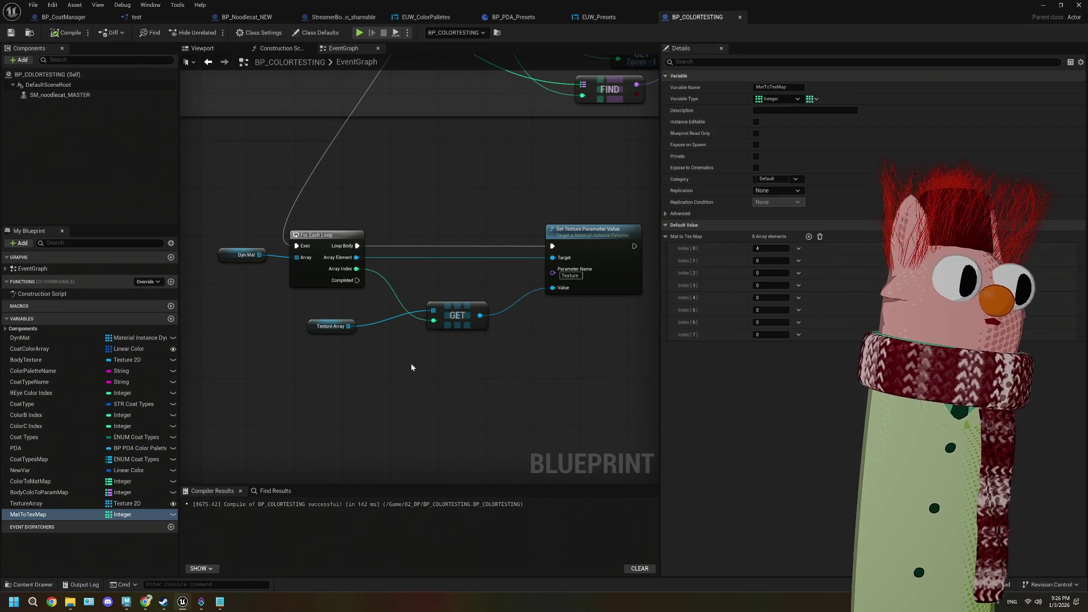
mouse_move(434, 378)
mouse_down()
mouse_move(385, 371)
mouse_move(305, 305)
mouse_up()
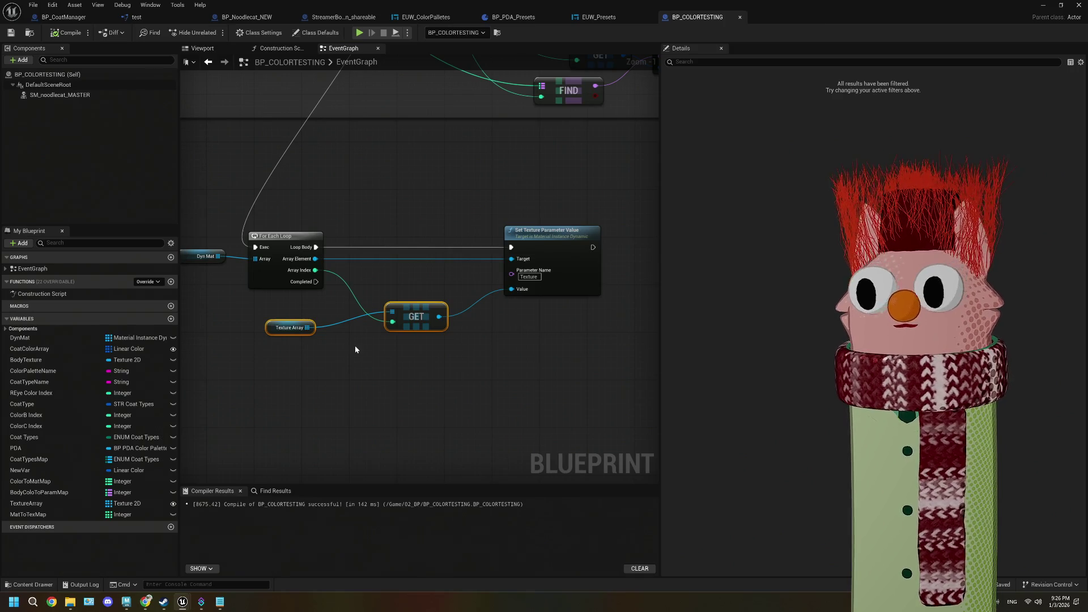
Replace the old GET nodes with a MatToTexMap GET driven by the loop's Array Index
key(Delete)
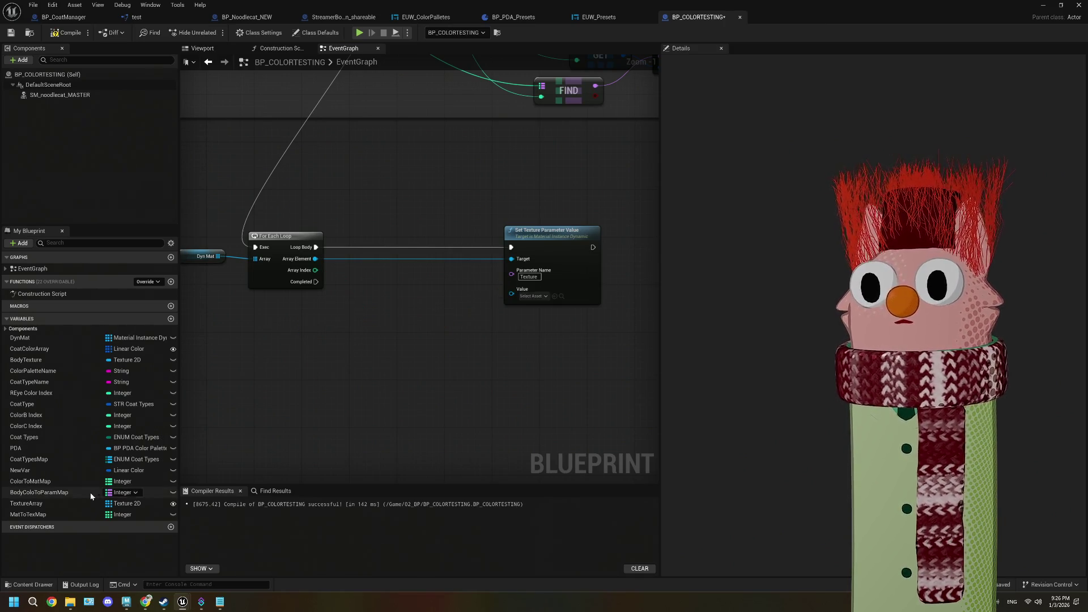
click(32, 515)
mouse_move(31, 517)
mouse_down()
mouse_move(363, 379)
mouse_move(262, 329)
mouse_up()
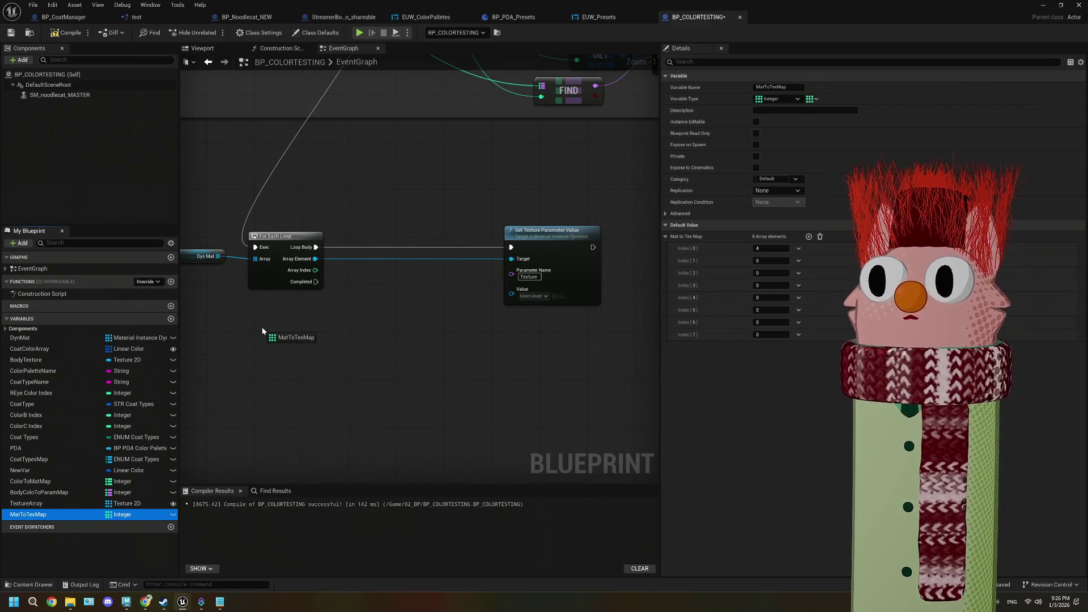
drag(262, 327, 262, 327)
key(Escape)
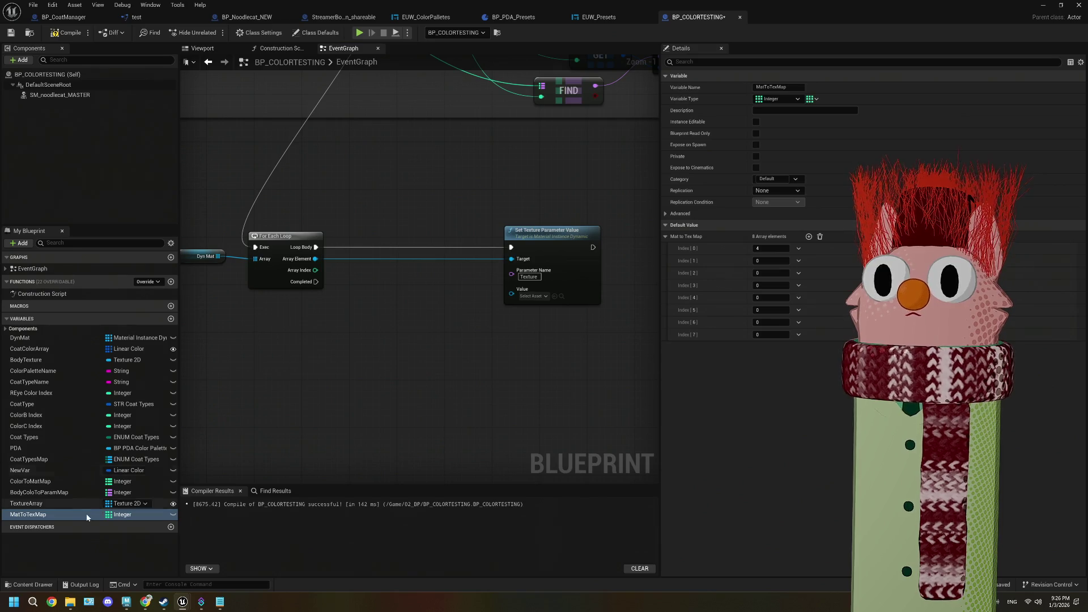
click(32, 505)
mouse_move(31, 506)
mouse_down()
mouse_move(290, 335)
mouse_move(277, 375)
mouse_up()
click(316, 358)
scroll(333, 377, up, 1)
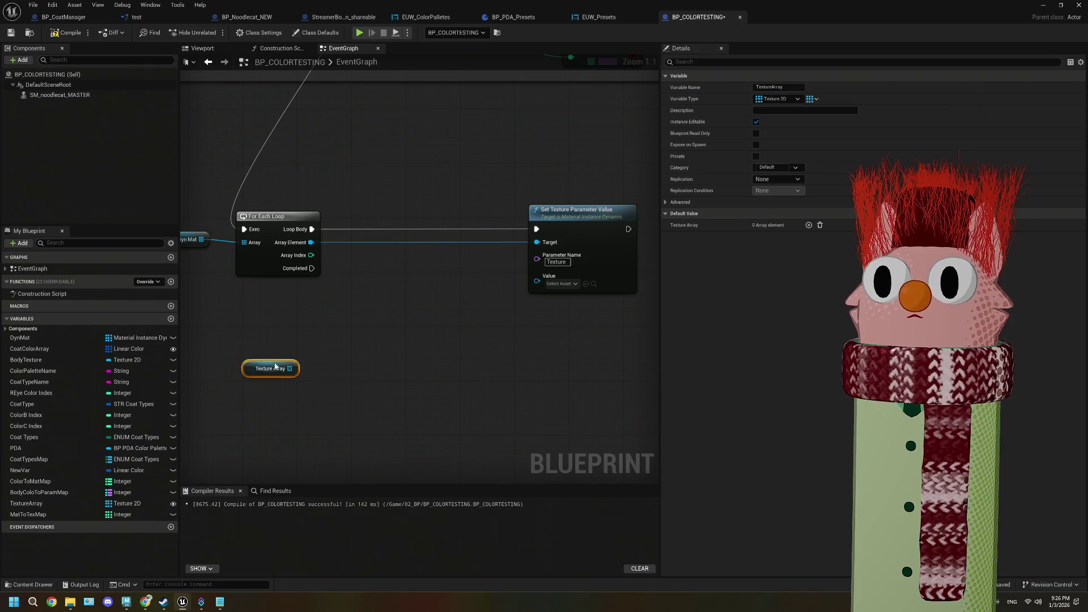
mouse_move(52, 517)
mouse_down()
mouse_move(218, 460)
mouse_move(286, 341)
mouse_move(296, 347)
mouse_move(362, 299)
mouse_up()
click(297, 350)
text(get)
click(411, 360)
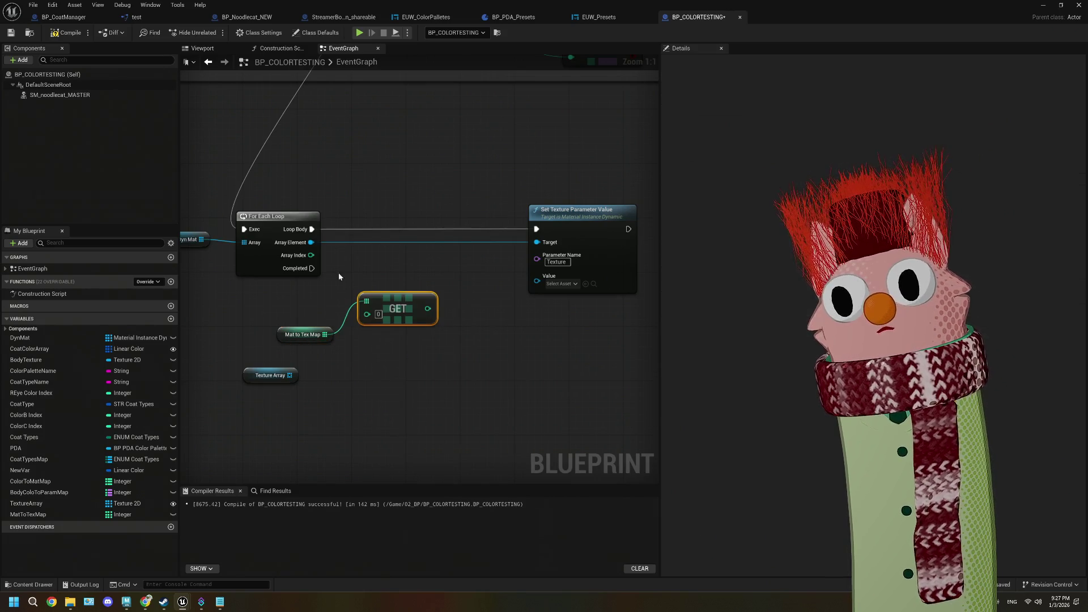
drag(311, 255, 367, 315)
ctrl+click(301, 335)
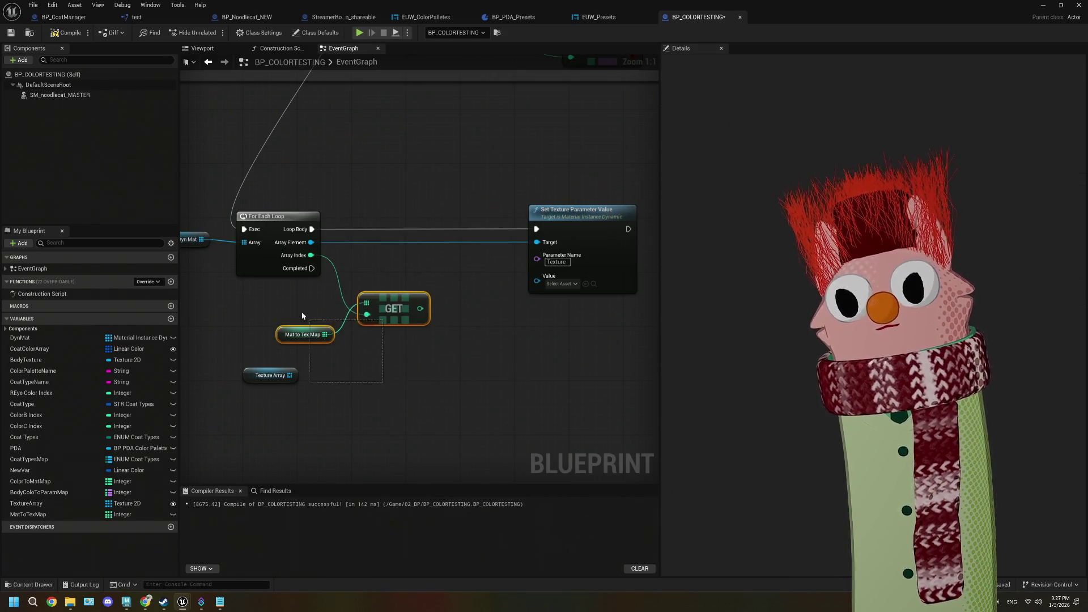
mouse_move(367, 306)
mouse_down()
mouse_move(348, 282)
mouse_move(353, 272)
mouse_move(449, 342)
mouse_move(442, 334)
mouse_up()
Add a Texture Array GET indexed by the mapped value, feed it to Value, and compile
text(get)
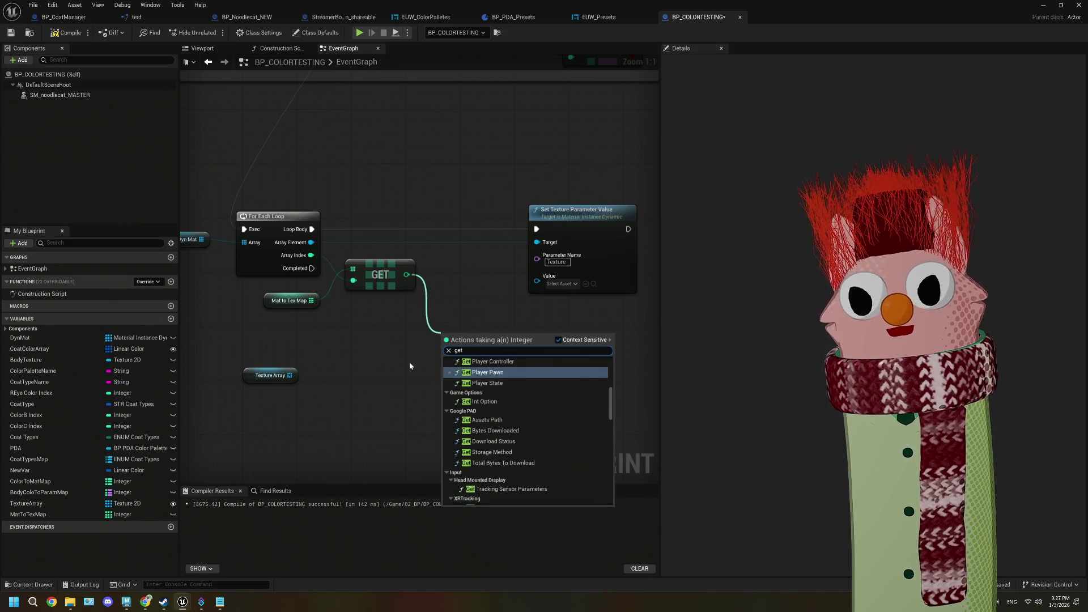
click(415, 373)
drag(290, 375, 359, 375)
text(get)
key(Return)
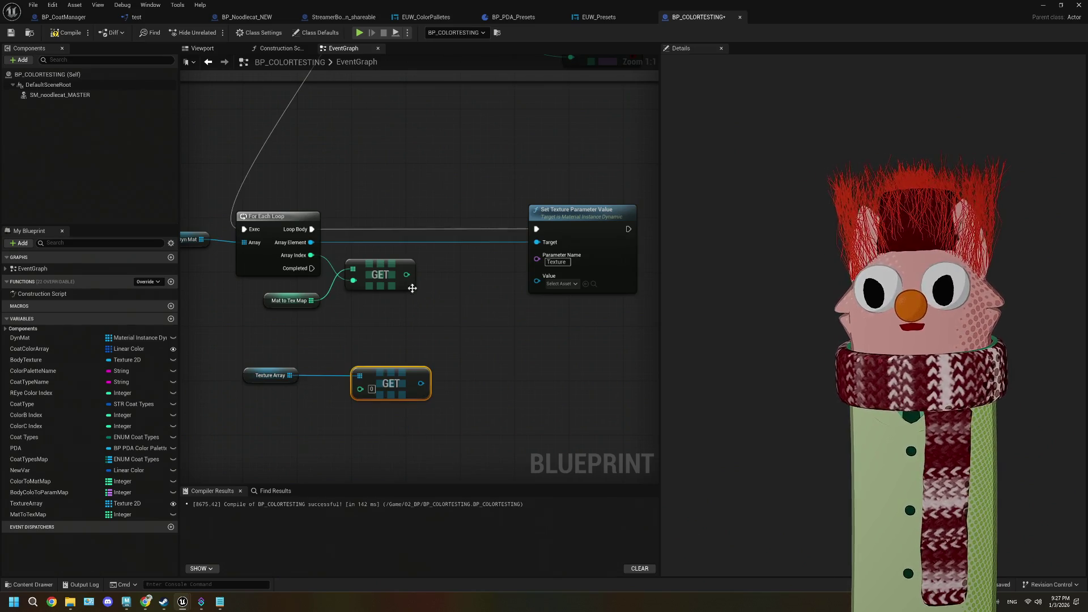
mouse_move(406, 275)
mouse_down()
mouse_move(361, 389)
mouse_move(510, 297)
mouse_move(562, 290)
mouse_up()
click(56, 32)
click(10, 33)
mouse_move(787, 17)
mouse_down()
mouse_move(872, 18)
mouse_move(740, 330)
mouse_up()
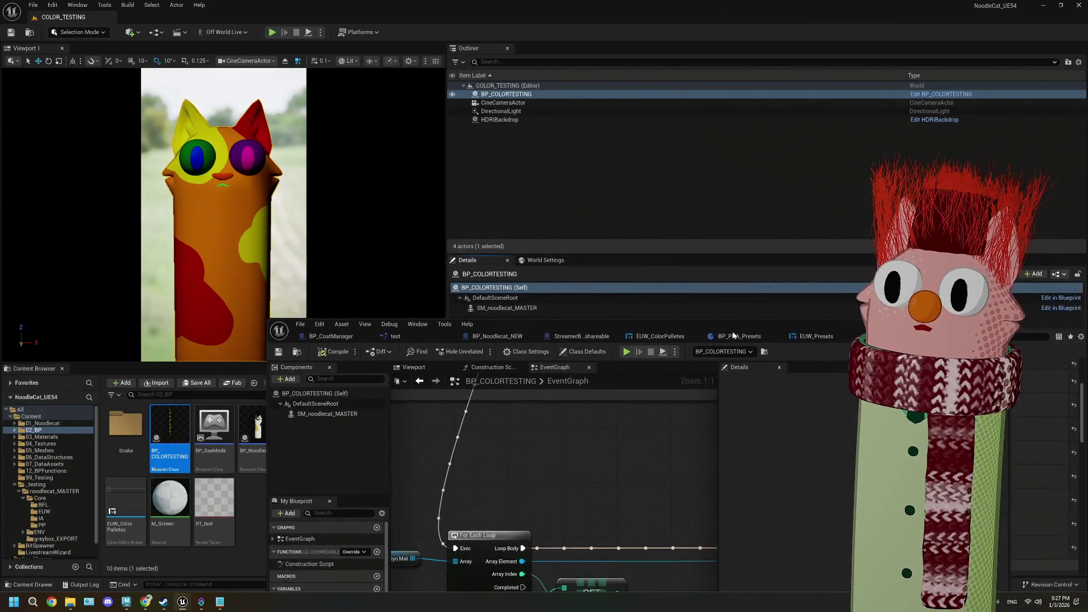
Move the Texture Array and its GET node up-right together
double_click(740, 329)
shift+click(270, 375)
mouse_move(396, 376)
mouse_down()
mouse_move(436, 363)
mouse_move(494, 317)
mouse_up()
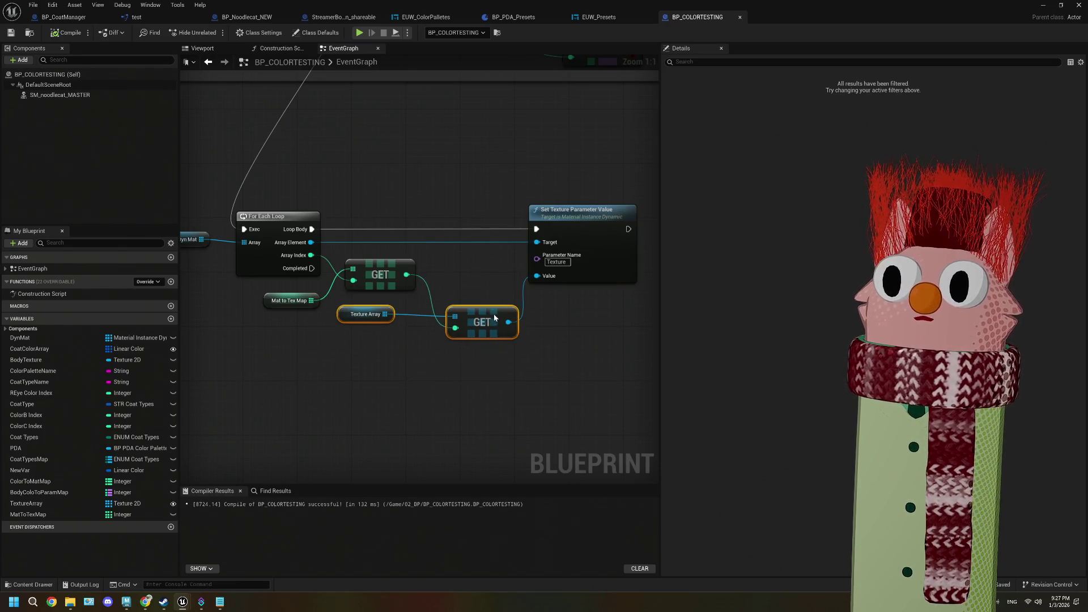
click(488, 386)
Nudge the texture GET node, then show MatToTexMap's defaults beside the Notepad index notes
mouse_move(848, 31)
mouse_down()
mouse_move(620, 440)
mouse_move(516, 539)
mouse_up()
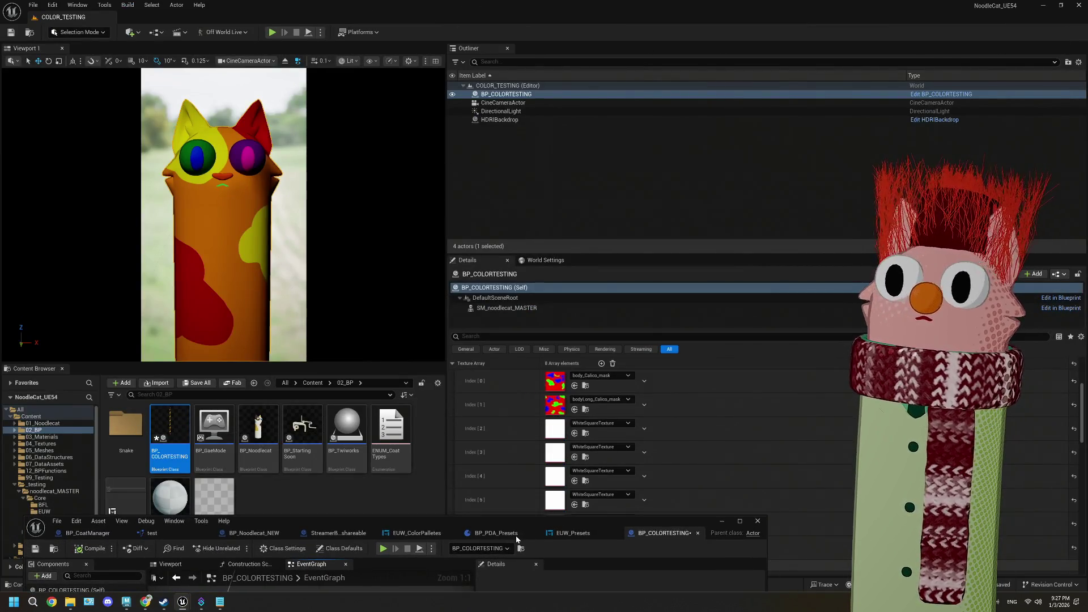
double_click(516, 540)
drag(487, 321, 474, 306)
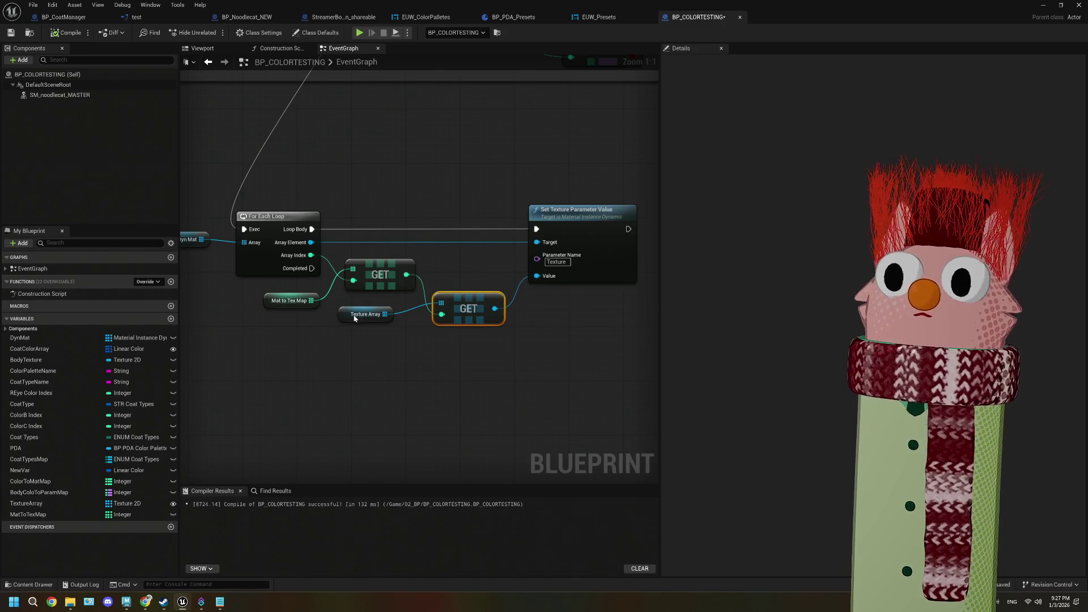
click(53, 514)
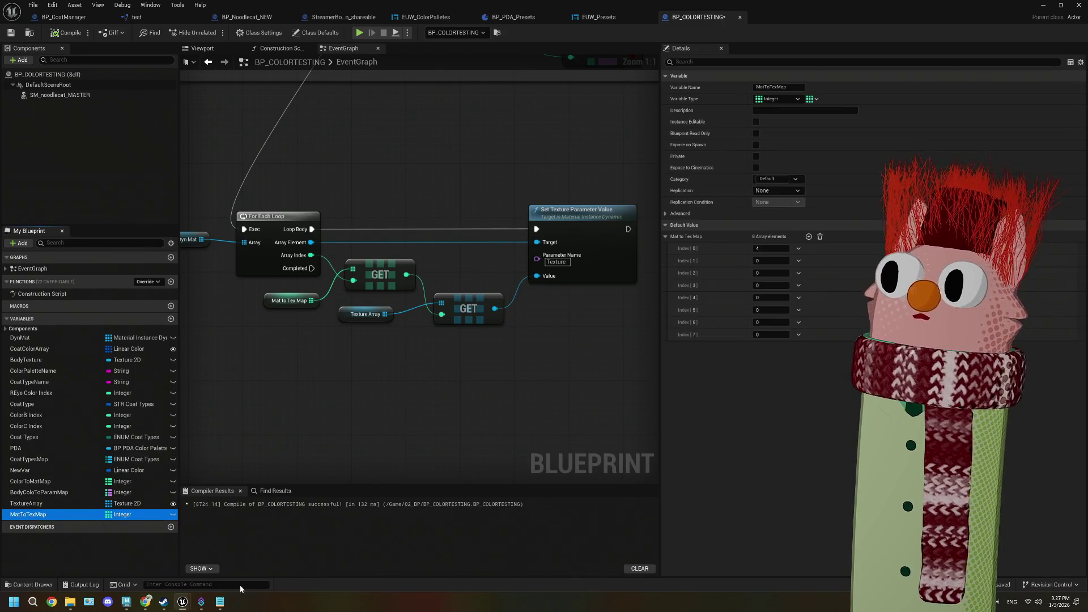
click(219, 602)
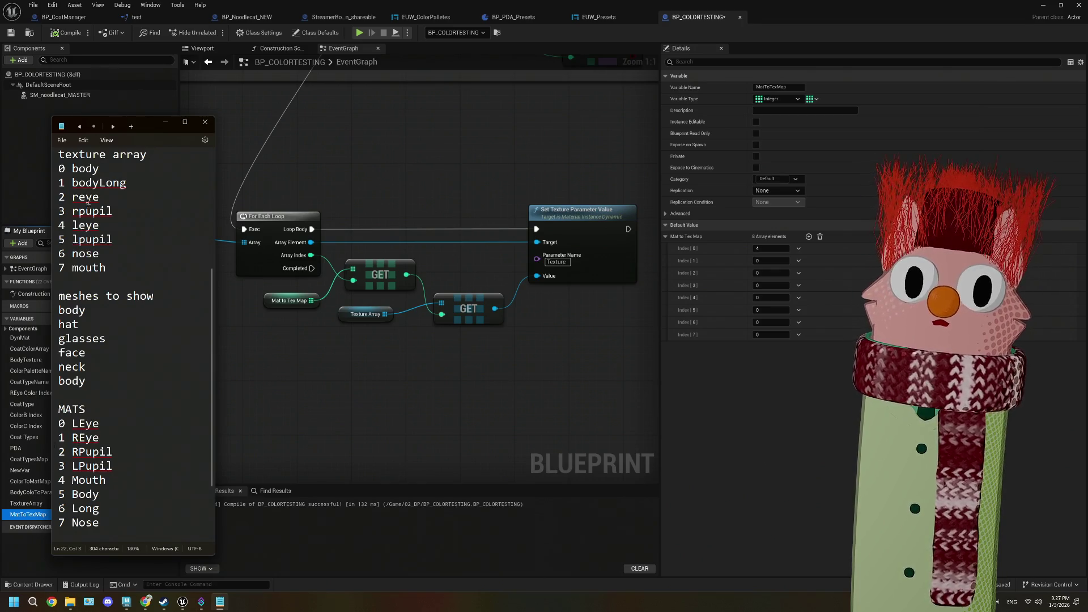
Enter 2 and 3 as MatToTexMap's Index[1] and Index[2] values, checking the notes
click(770, 260)
text(2)
key(Return)
click(220, 602)
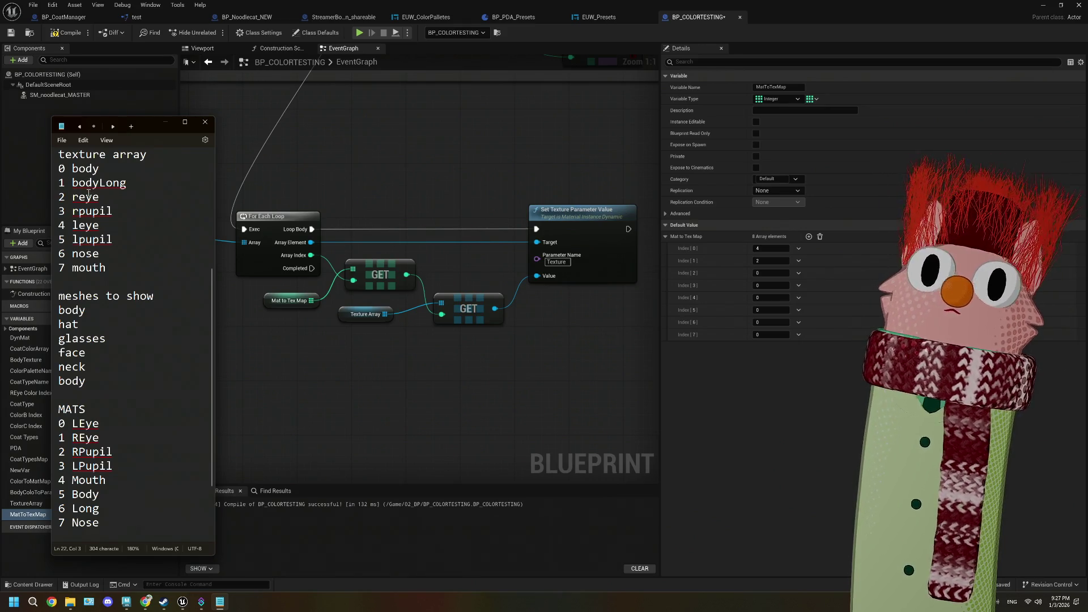
click(770, 271)
text(3)
key(Return)
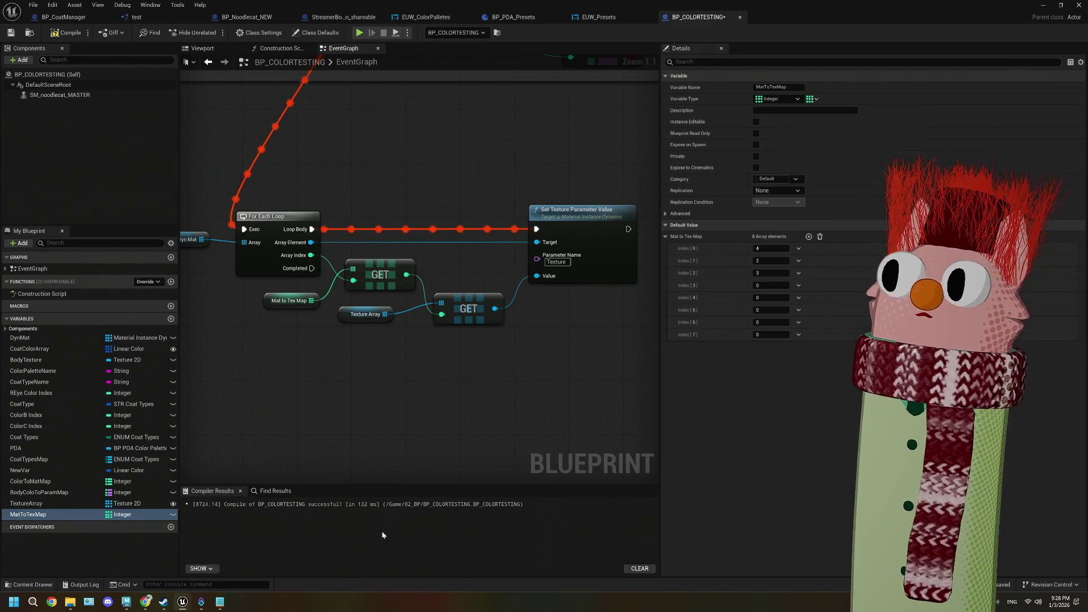
key(alt+Tab)
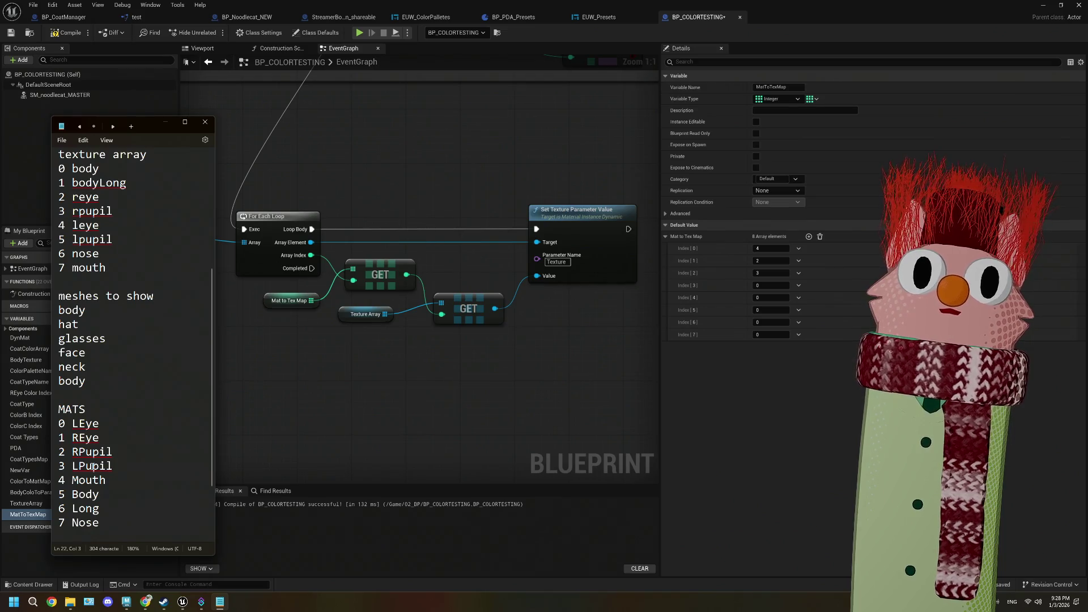
click(784, 250)
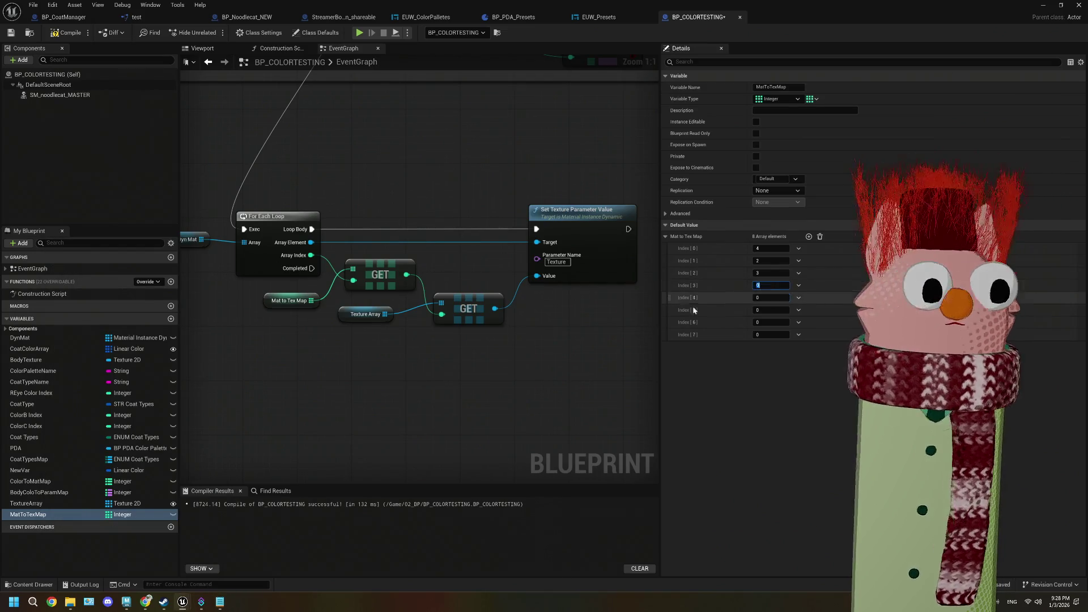
click(484, 364)
click(220, 602)
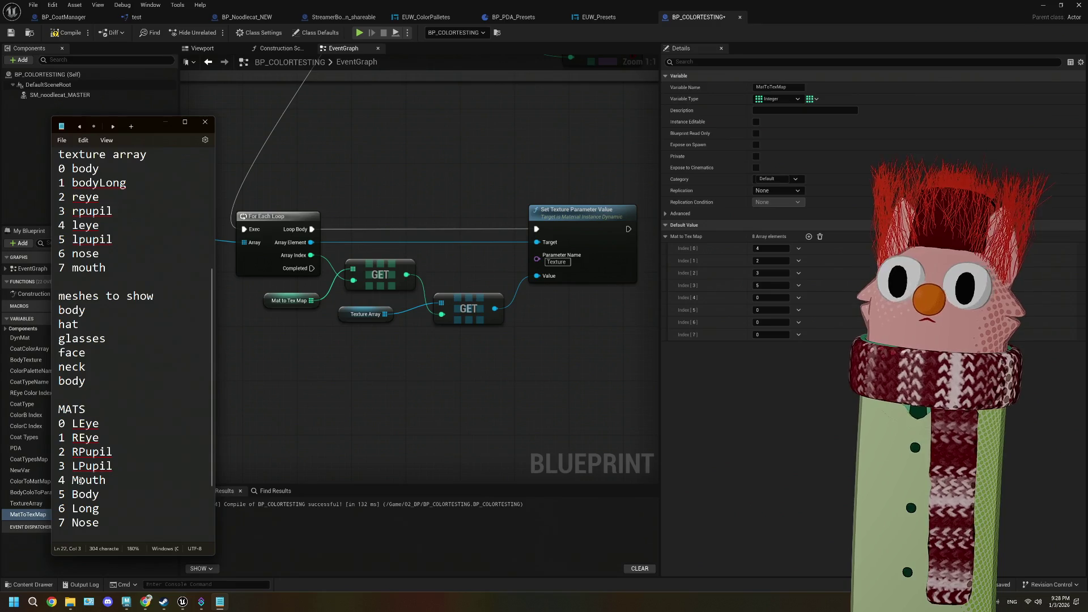
Enter 7, 1 and 6 for Index[4], Index[6] and Index[7], then compile
click(759, 298)
text(7)
click(220, 602)
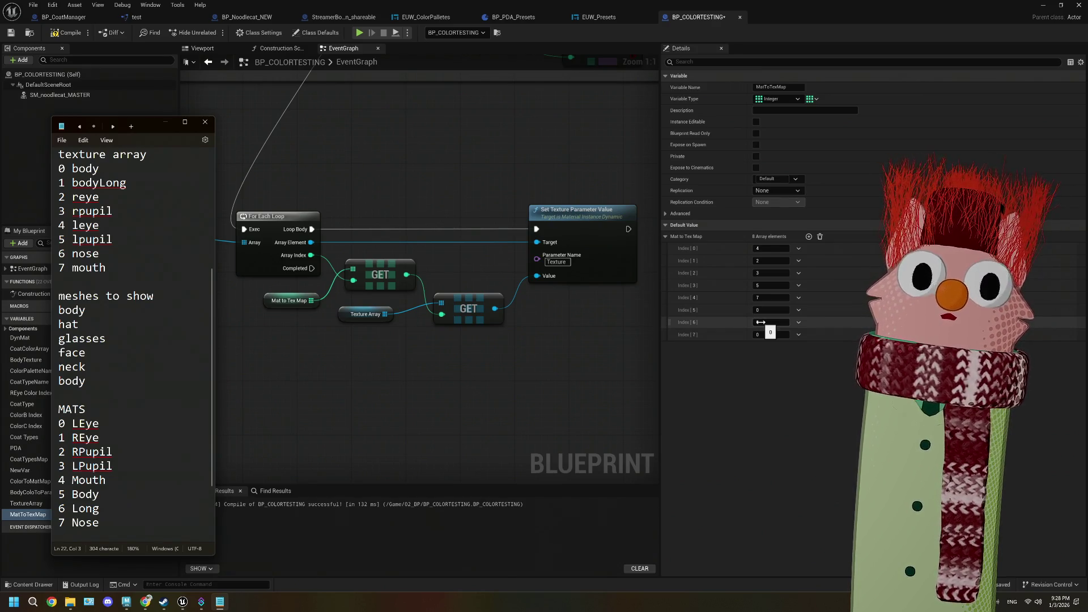
click(761, 322)
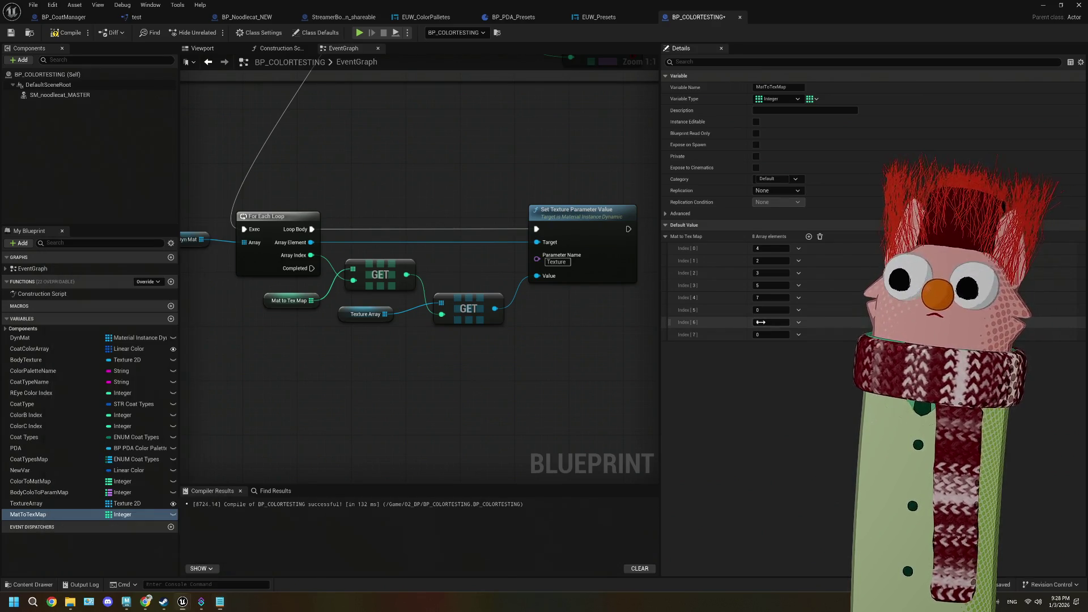
text(1)
key(Return)
click(220, 602)
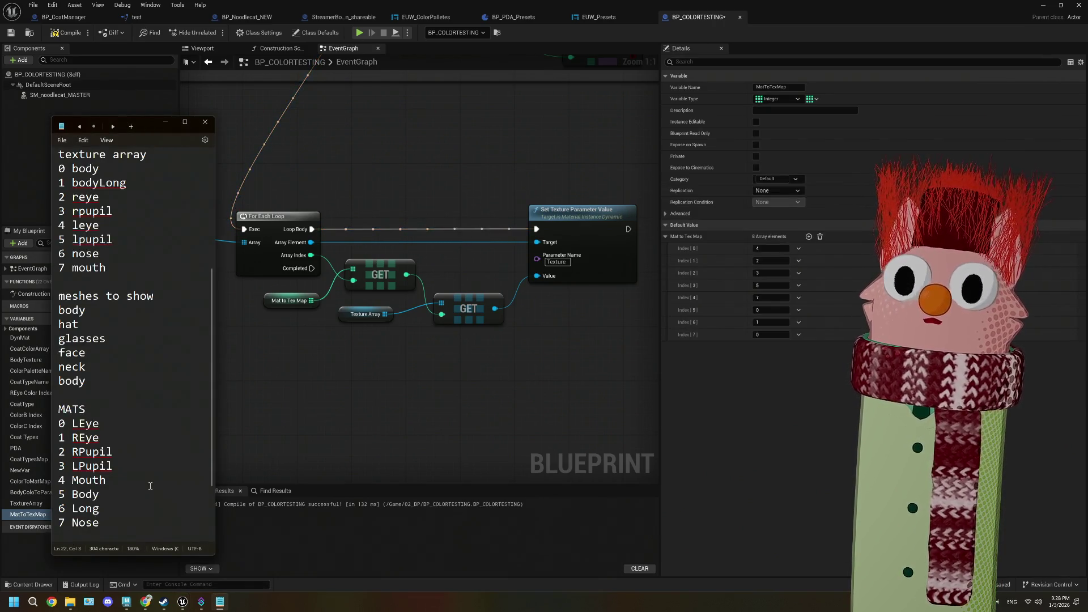
click(767, 335)
text(6)
key(Return)
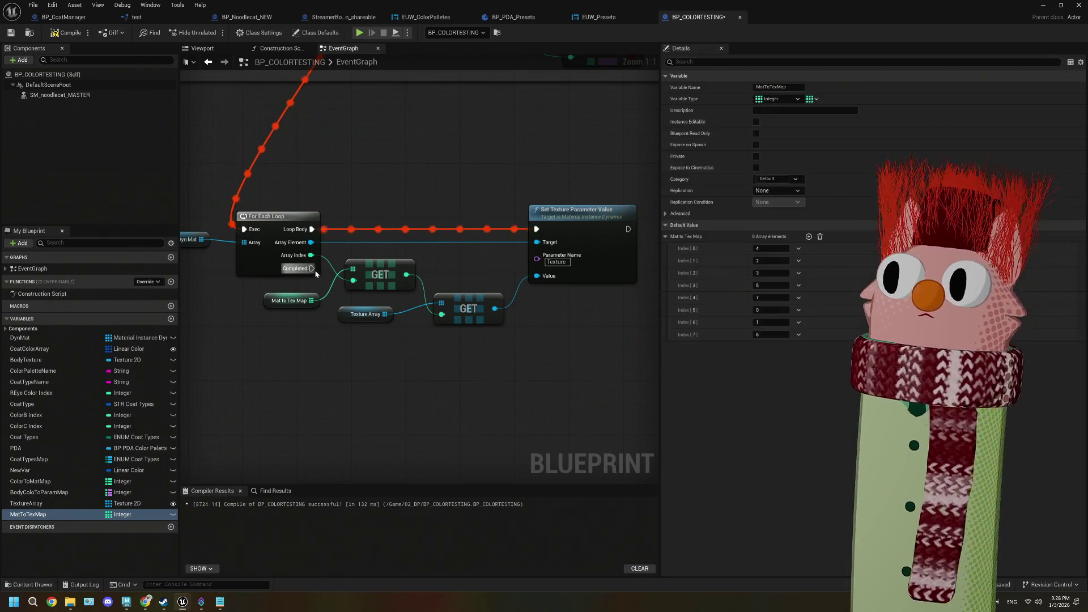
key(F7)
mouse_move(454, 17)
mouse_down()
mouse_move(797, 238)
mouse_move(566, 129)
mouse_move(454, 206)
mouse_move(218, 307)
mouse_move(81, 410)
mouse_up()
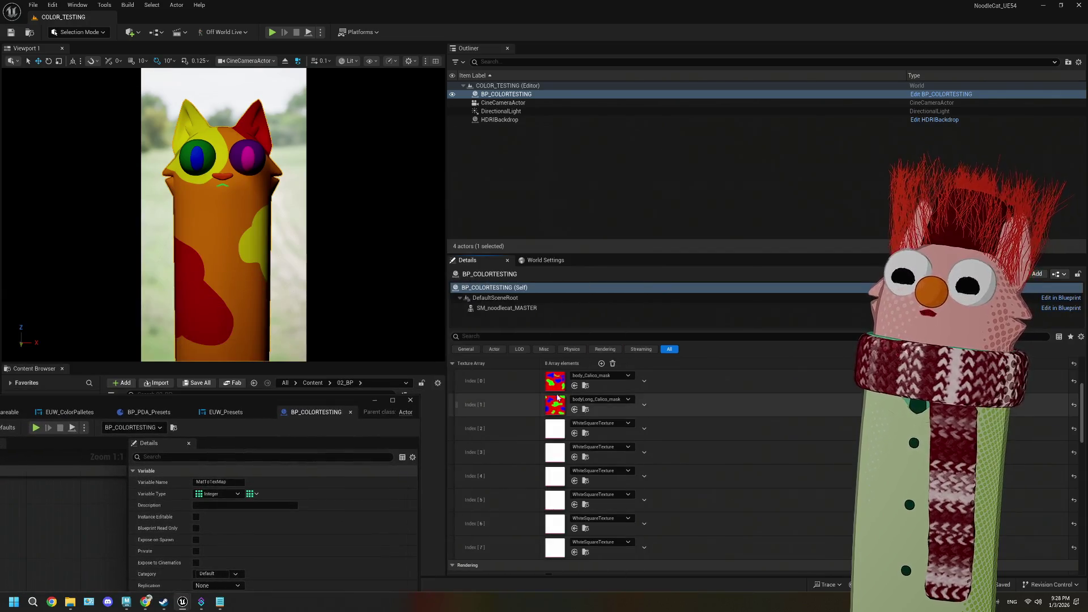
Choose a body mask for Texture Array Index [0] and return to the full blueprint editor
click(624, 376)
click(618, 551)
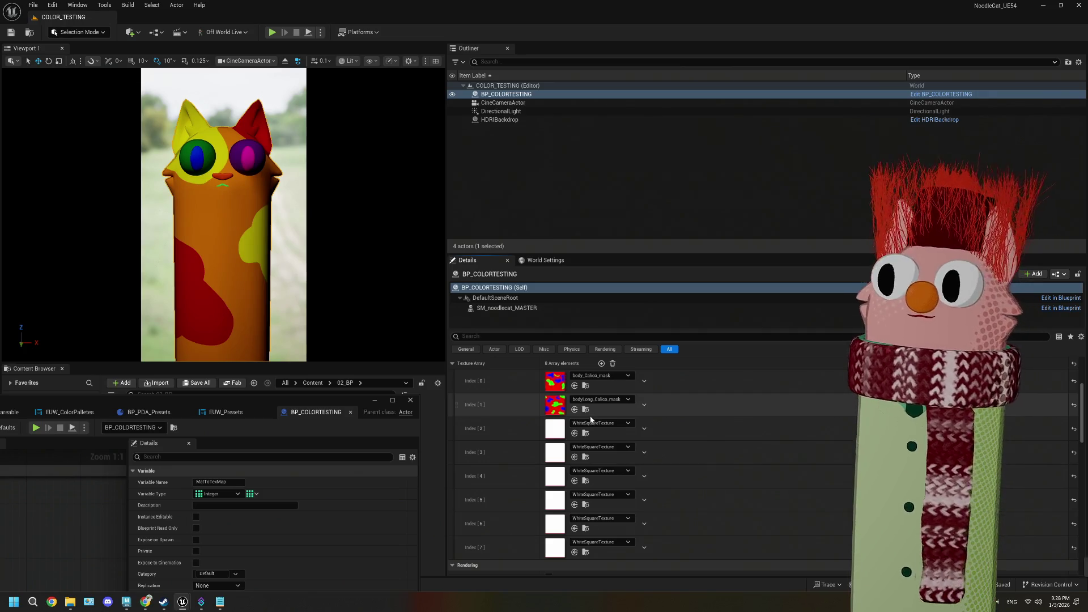
double_click(352, 396)
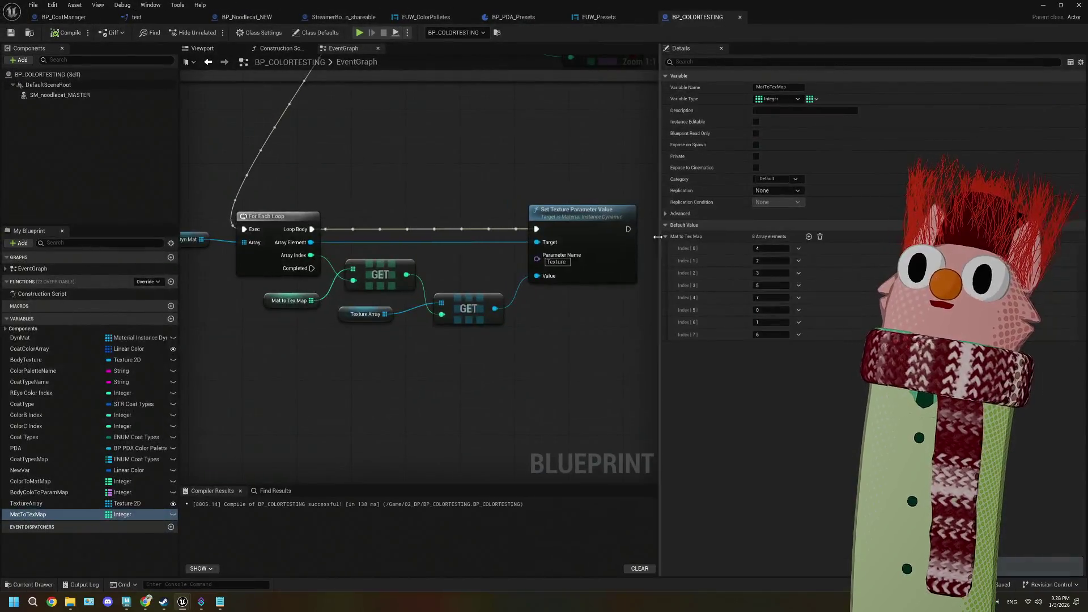
drag(471, 328, 497, 340)
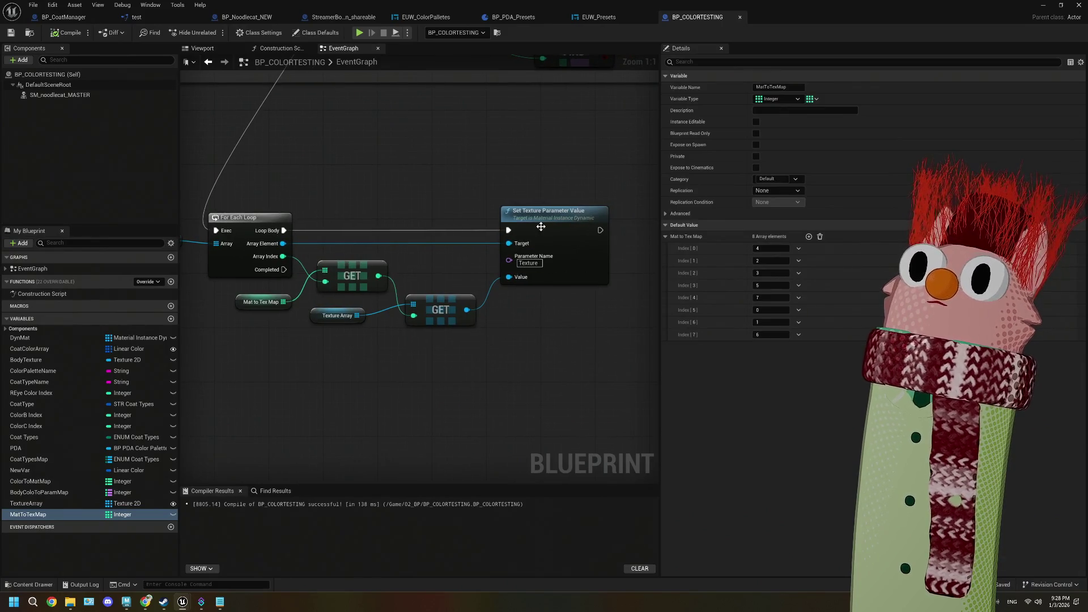
scroll(448, 380, down, 1)
scroll(447, 380, down, 1)
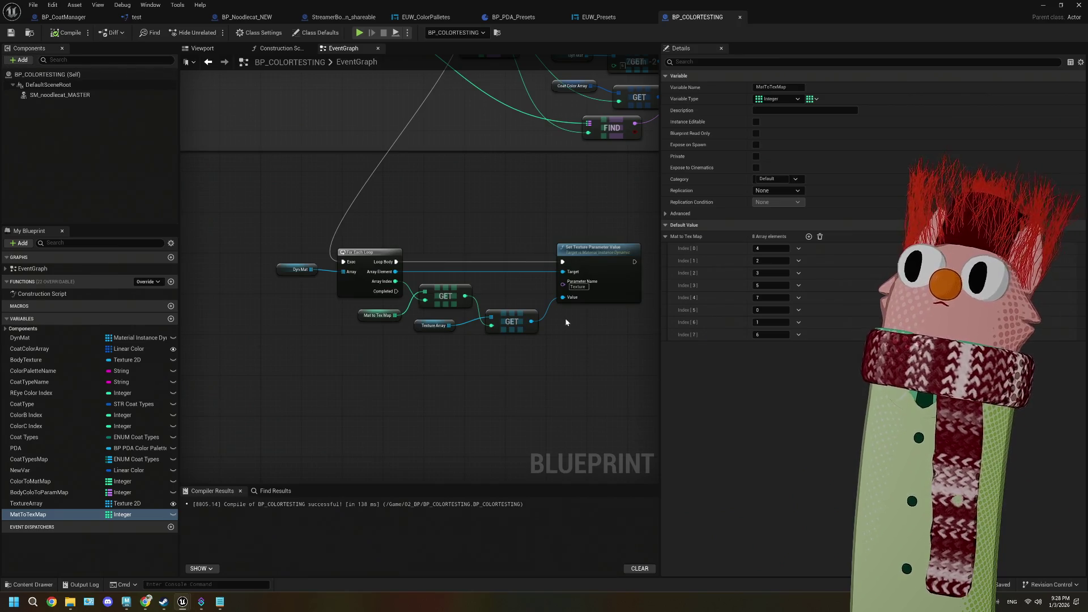
Rename the Set Texture Parameter Value parameter to PrevTexture and compile
drag(565, 318, 421, 327)
scroll(420, 327, up, 2)
click(437, 278)
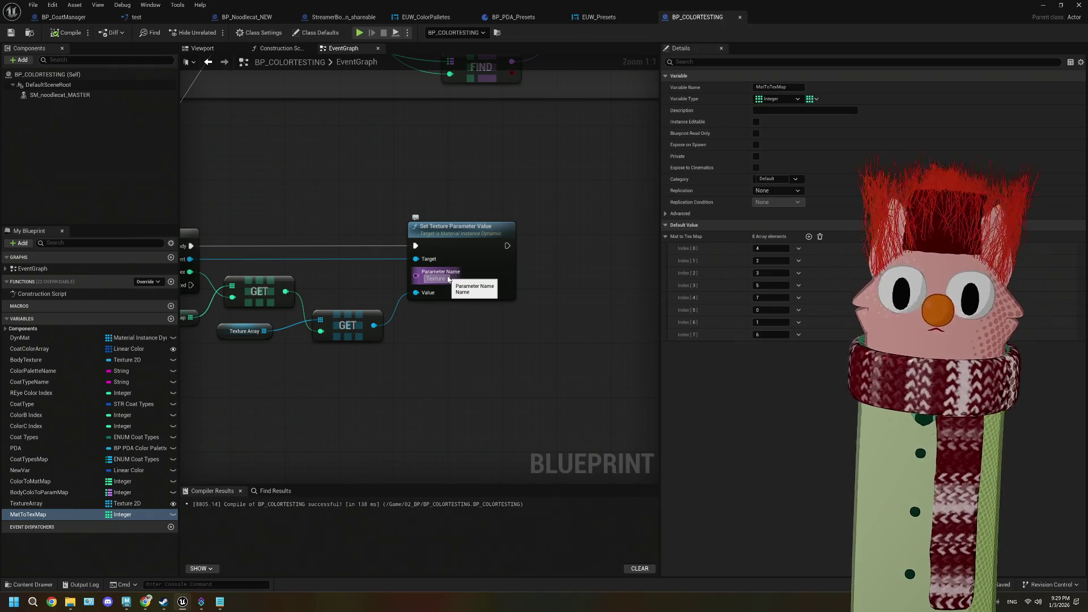
key(Return)
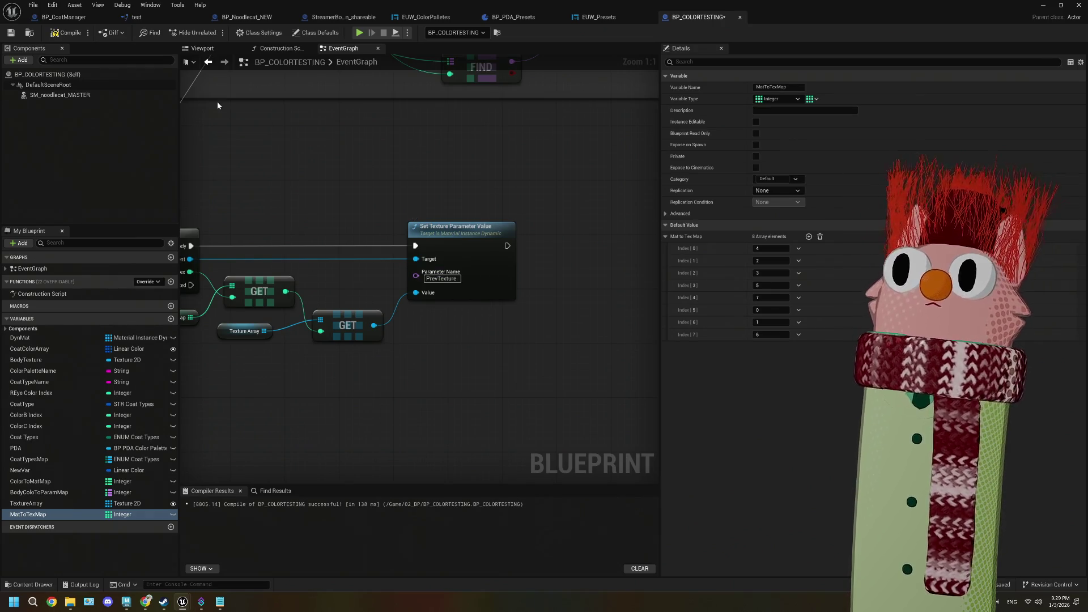
click(11, 32)
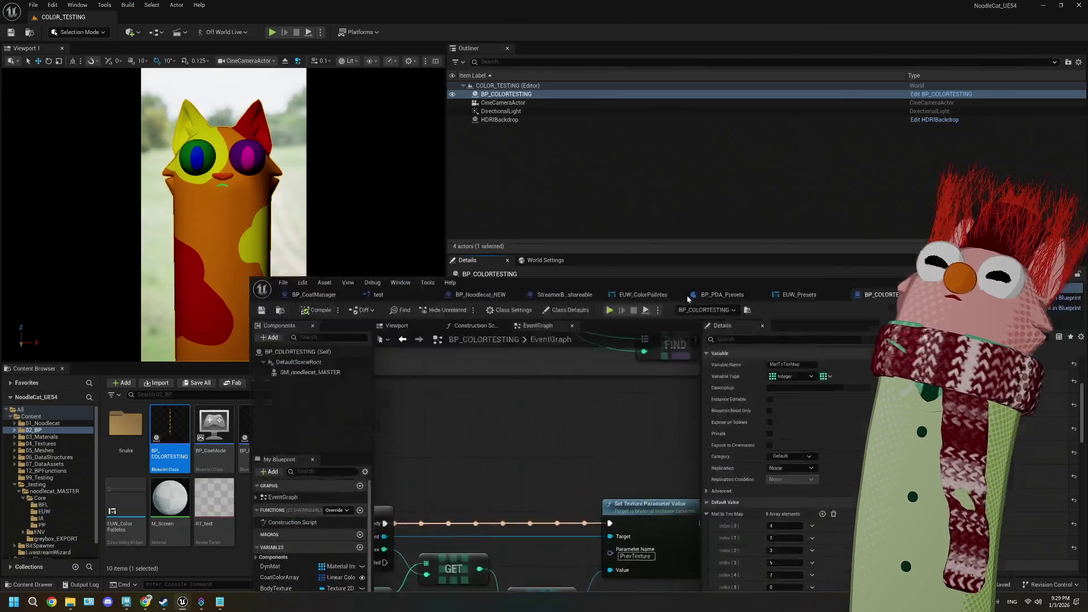
Preview body_pointed_mask on Index [0], switch back to body_Calico_mask, and save the level
click(599, 376)
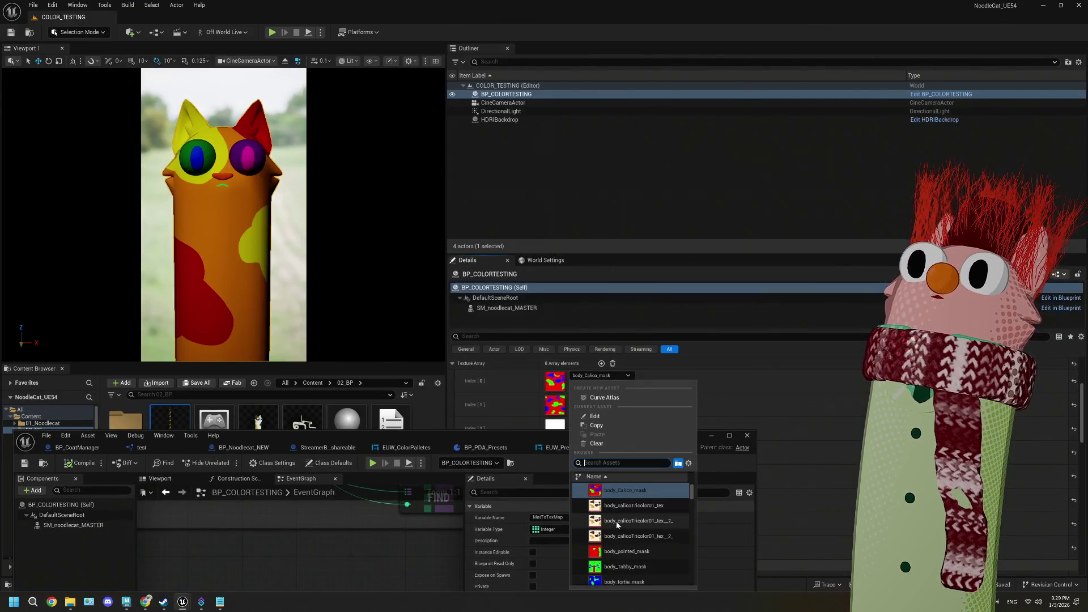
click(625, 552)
click(599, 376)
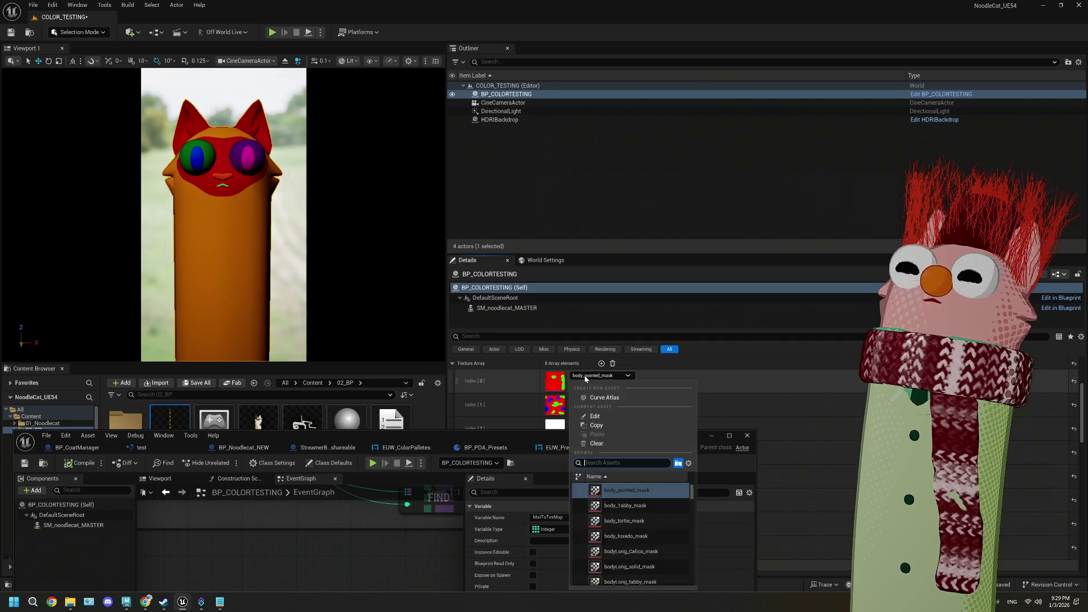
scroll(632, 522, up, 2)
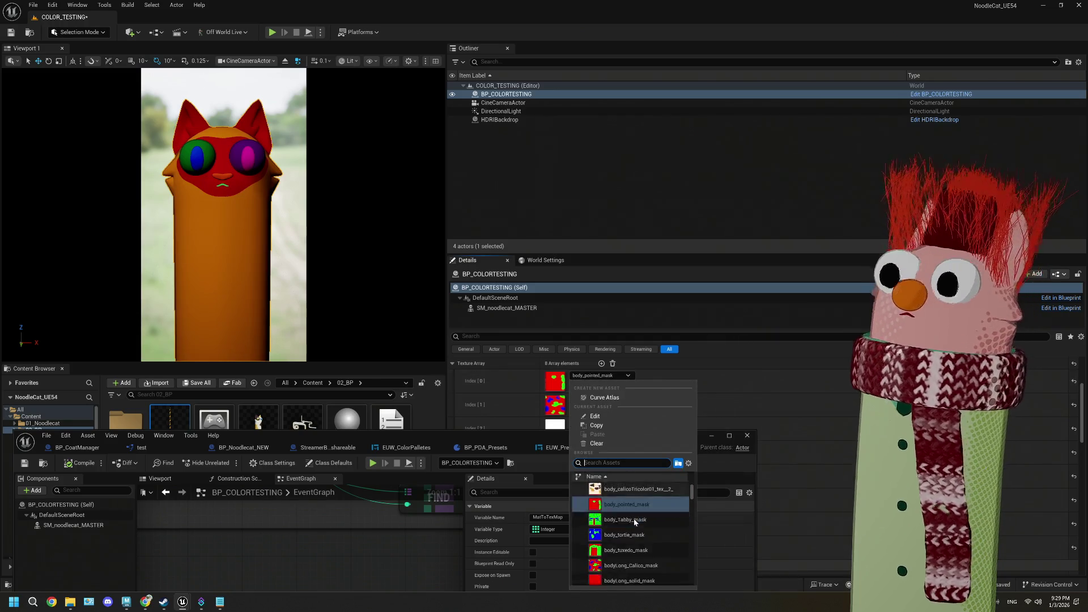
scroll(640, 520, up, 2)
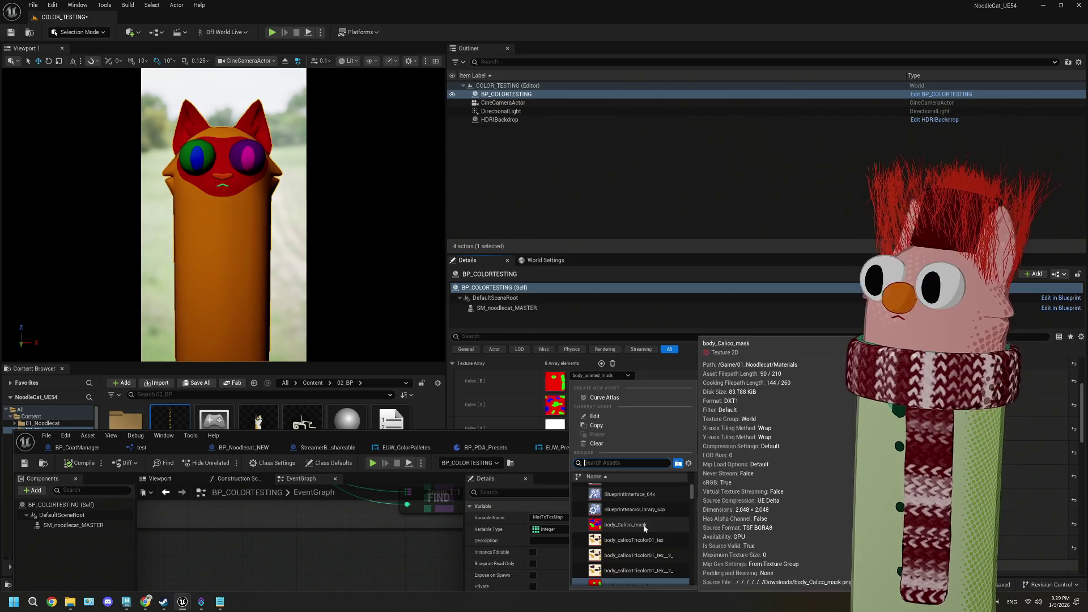
click(625, 525)
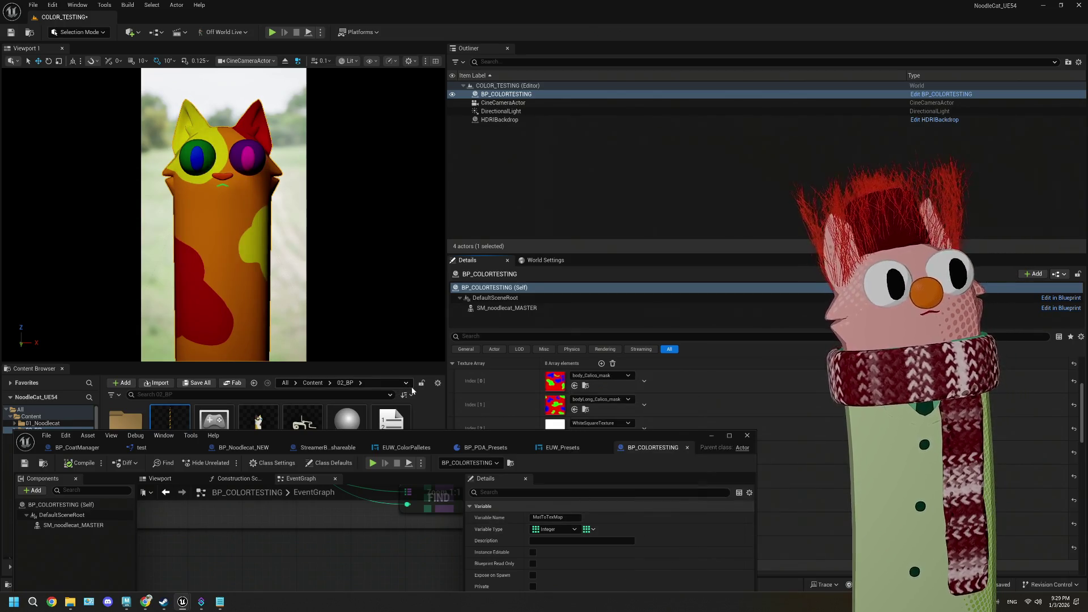
click(10, 33)
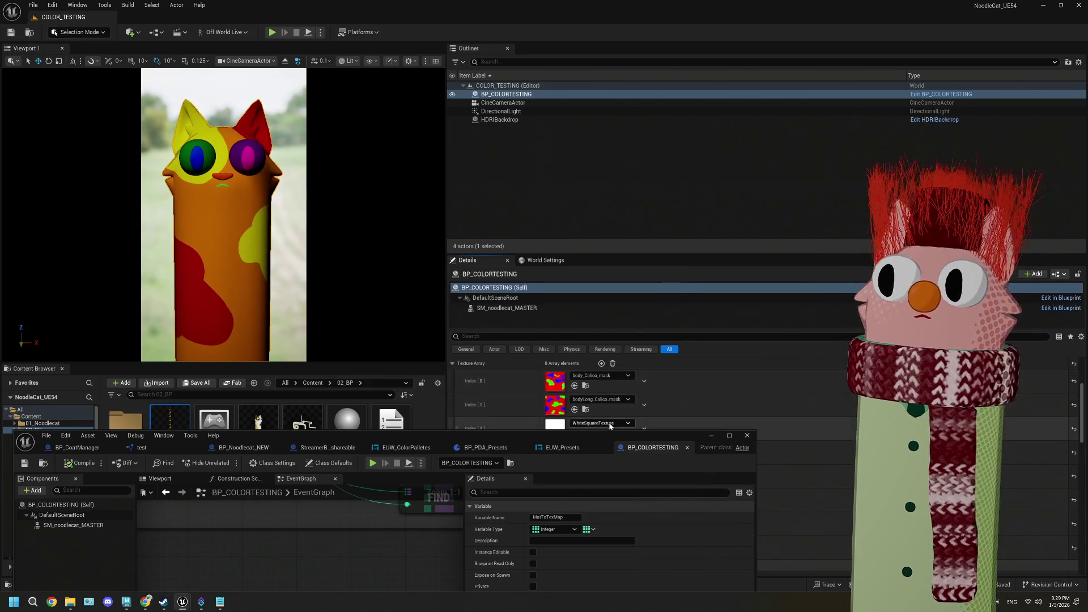
double_click(448, 437)
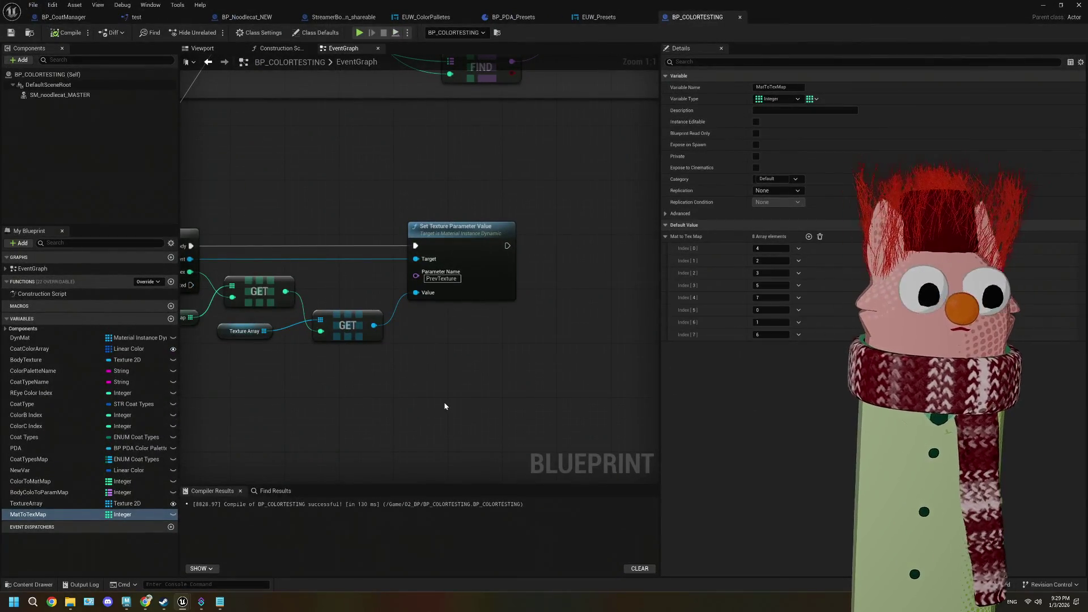
Frame the For Each Loop and Set Texture Parameter nodes in a comment titled 'Set Textures'
scroll(435, 391, down, 3)
drag(432, 381, 467, 367)
drag(558, 404, 201, 224)
text(c)
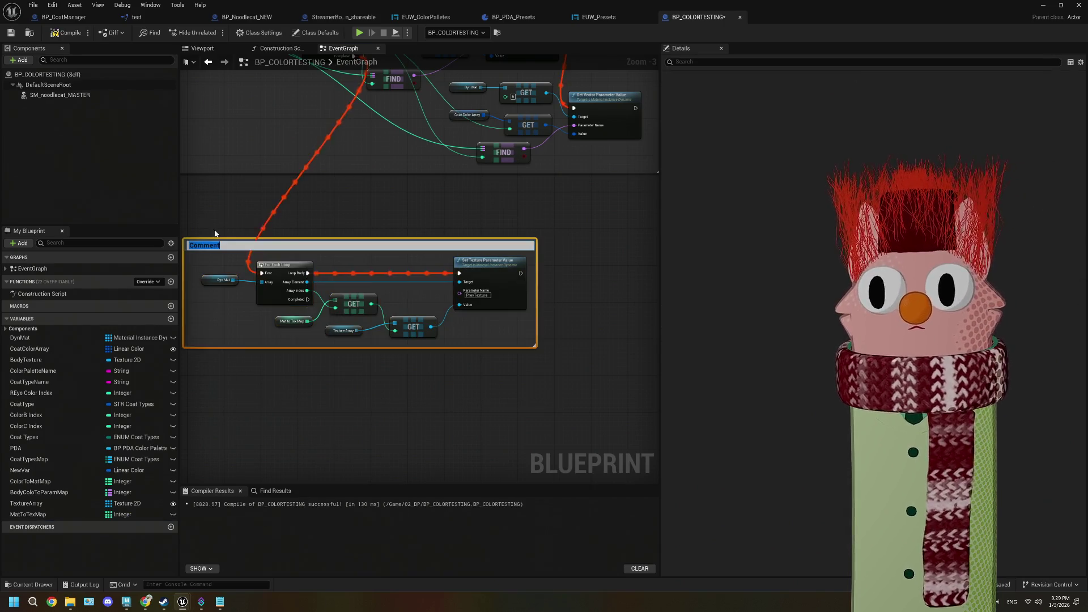
text(Set Textures)
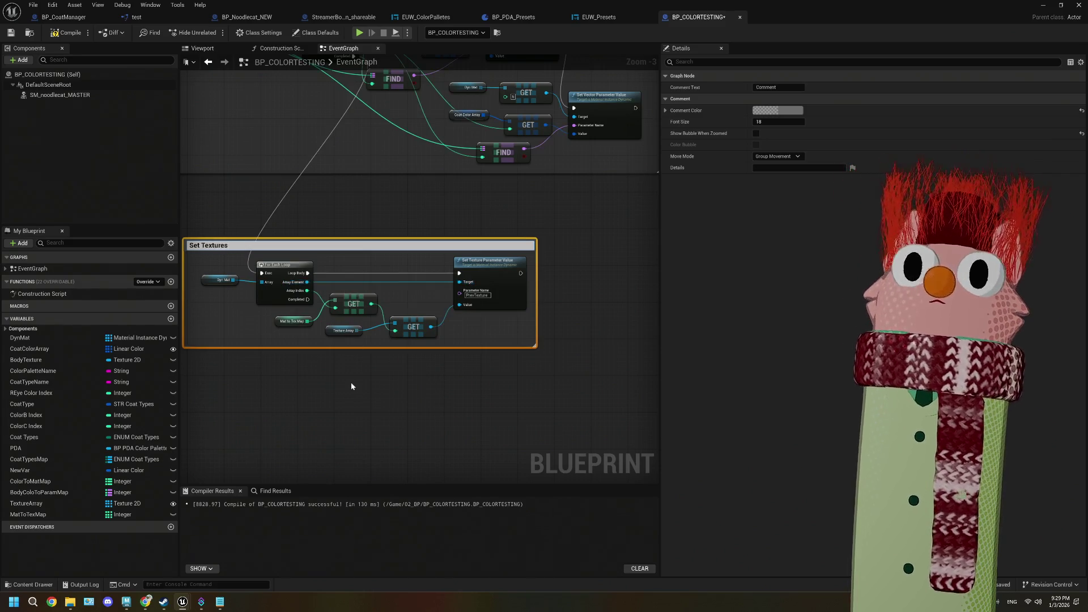
key(Return)
mouse_move(305, 253)
mouse_down()
mouse_move(260, 198)
mouse_move(326, 243)
mouse_up()
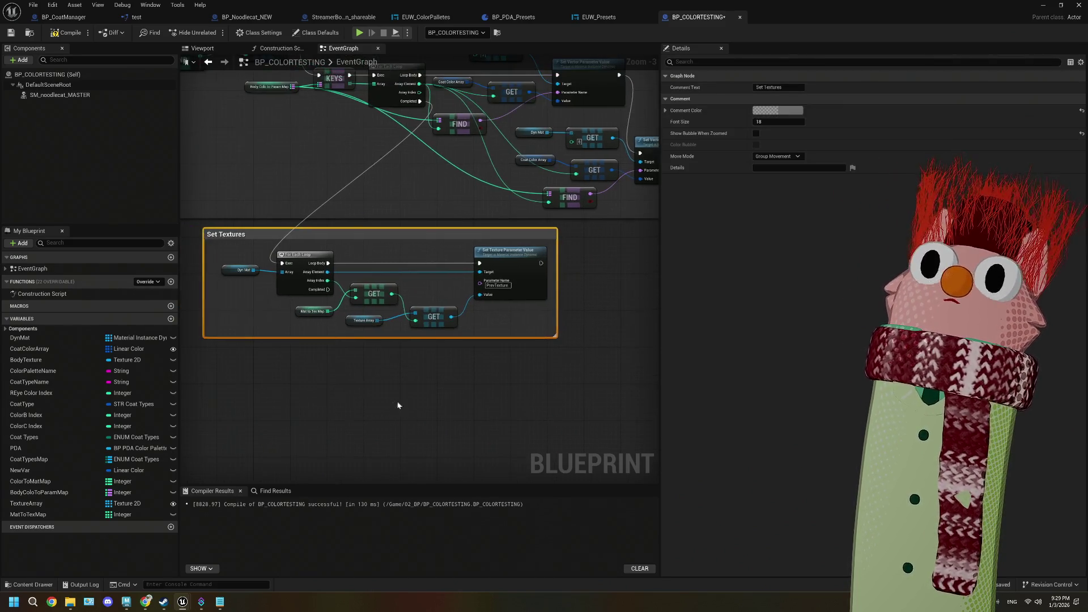
drag(767, 11, 505, 524)
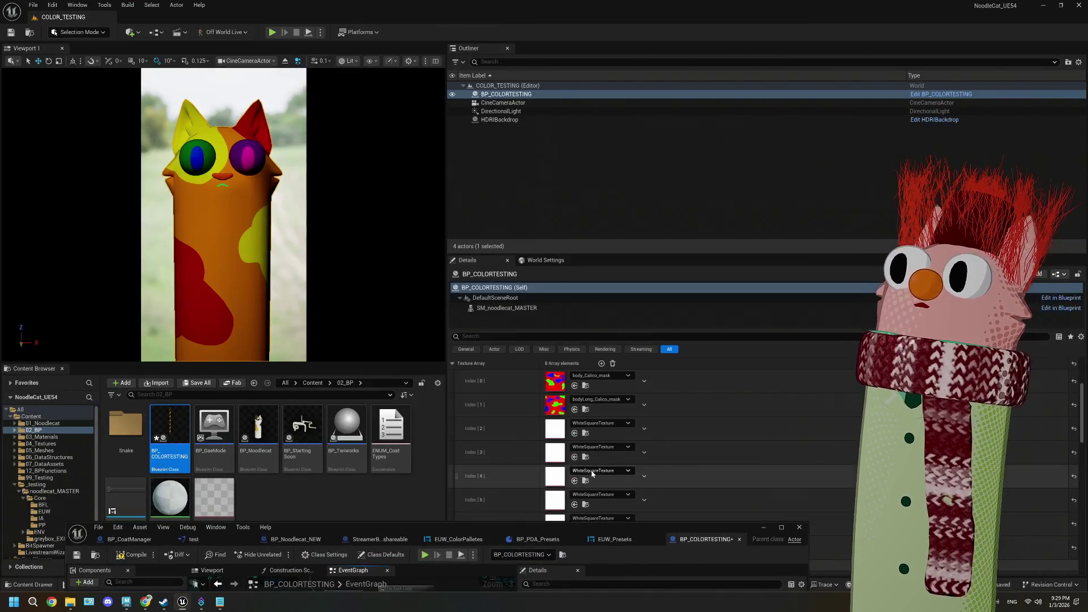
Try ZenIcon, WidgetGridVertexColorMaterial, then T_Grid on Texture Array Index [4]
click(598, 471)
scroll(625, 407, down, 3)
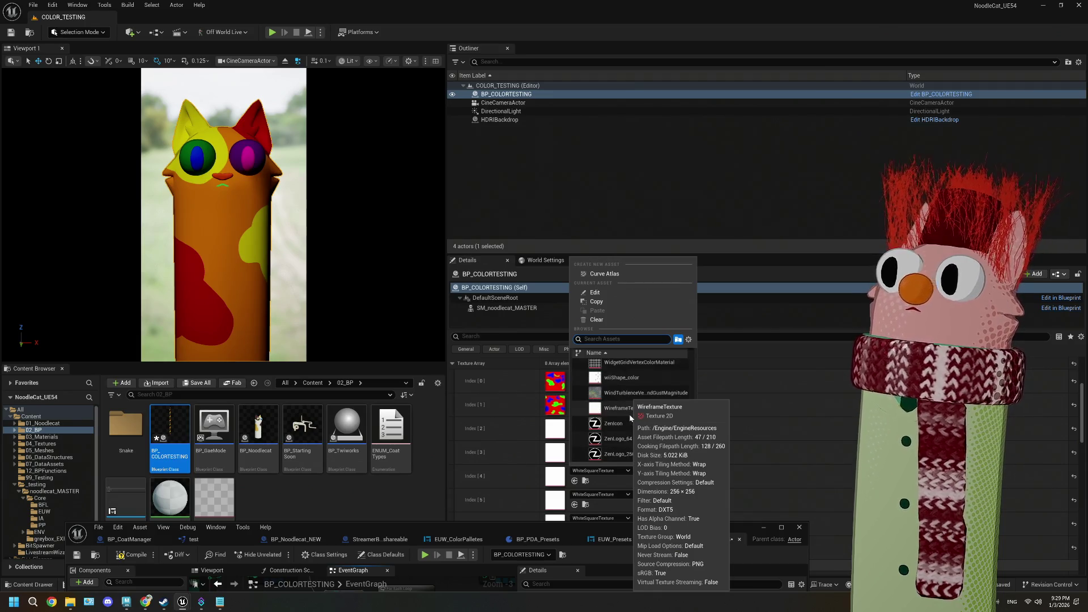
click(621, 432)
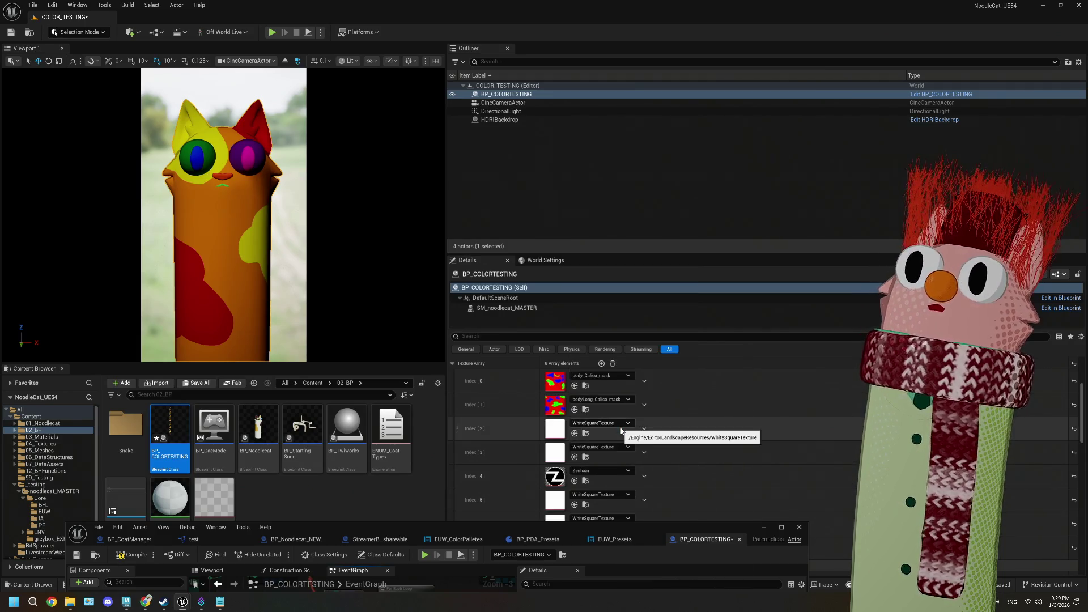
click(605, 473)
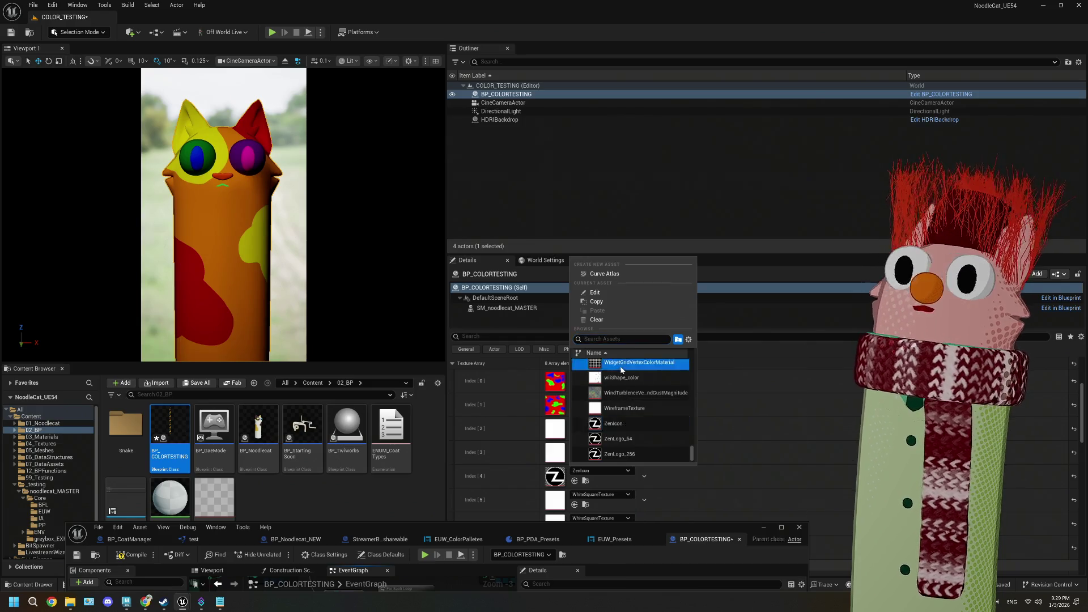
click(620, 366)
click(605, 470)
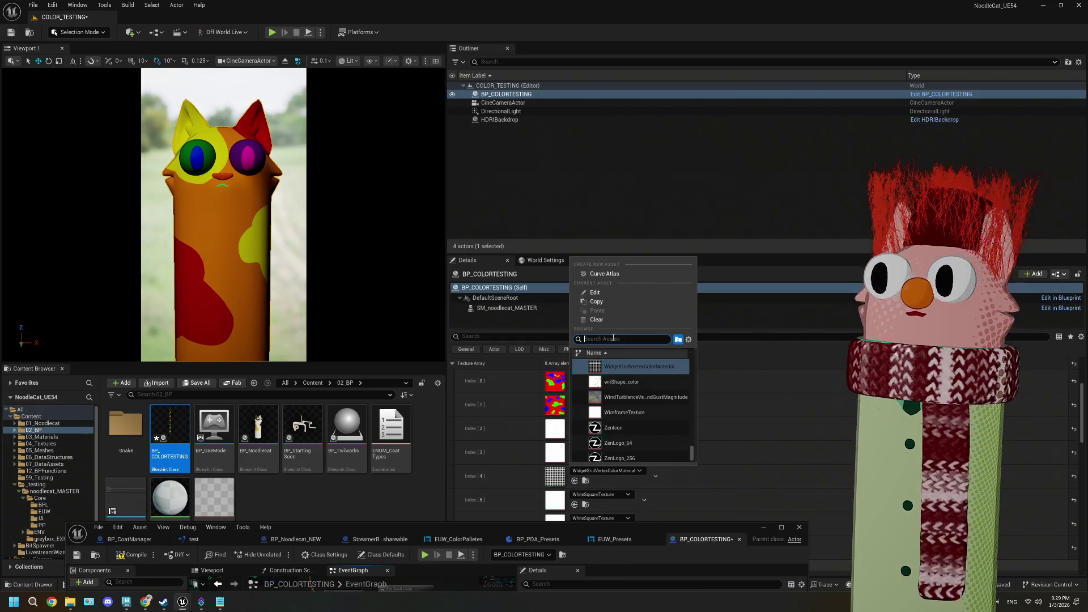
text(grid)
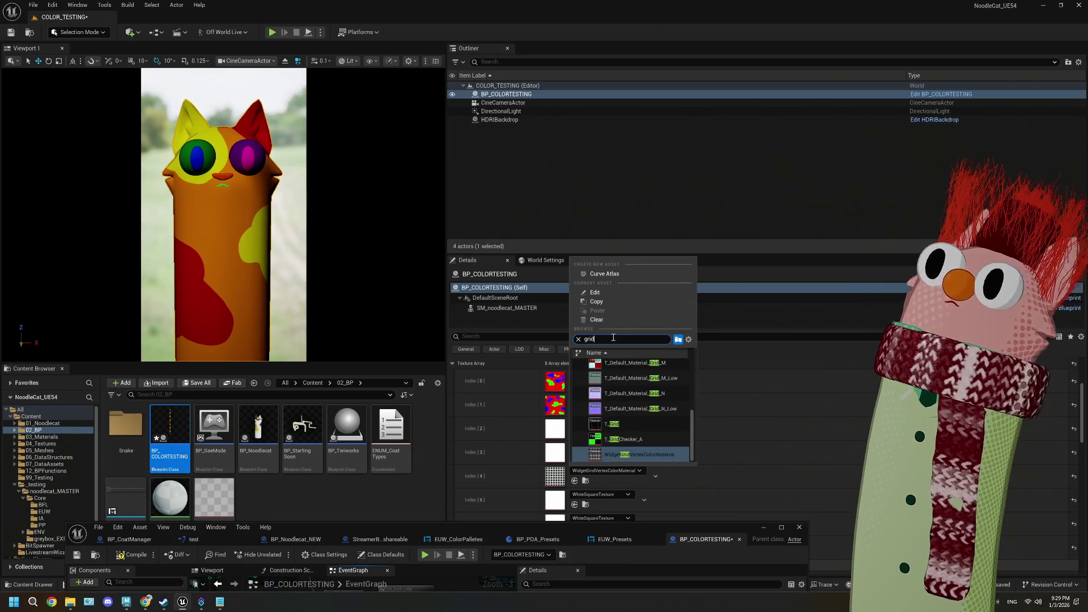
click(634, 440)
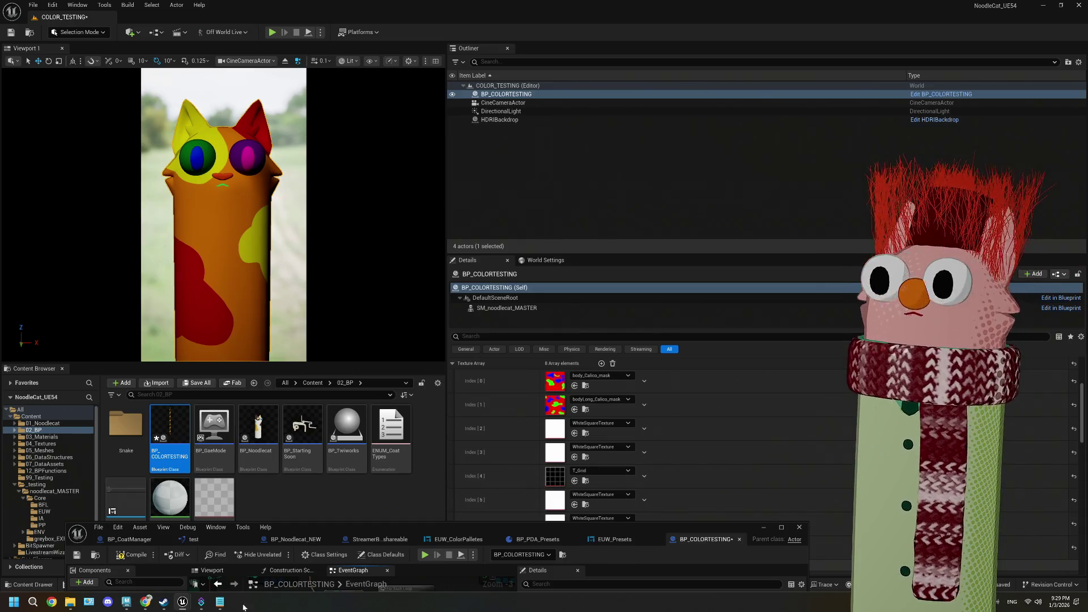
Check the texture-order notes, then assign T_Loaf to Index [4]
click(225, 603)
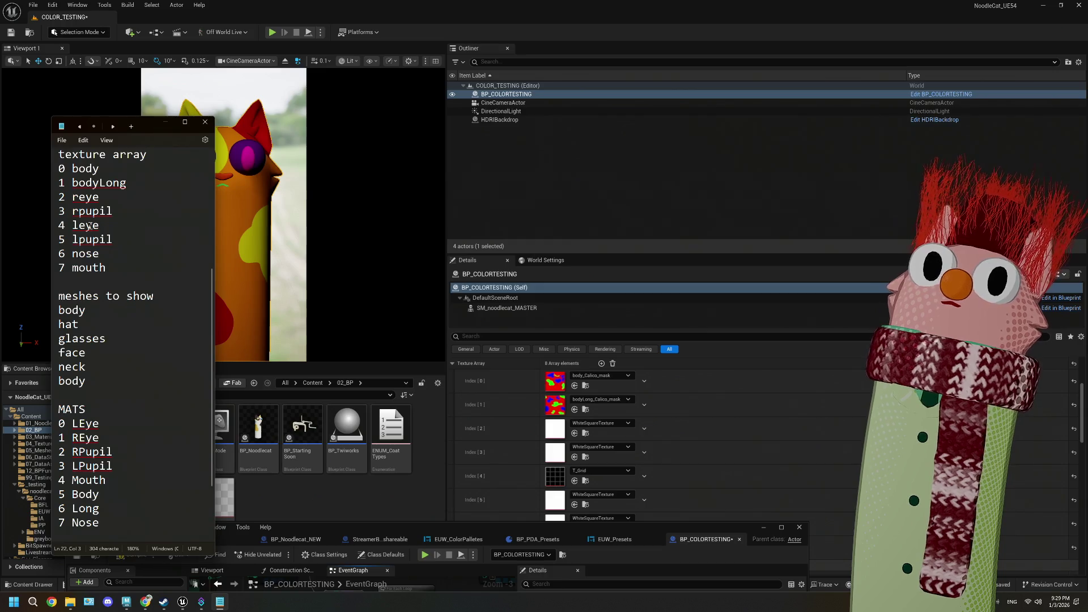
click(165, 123)
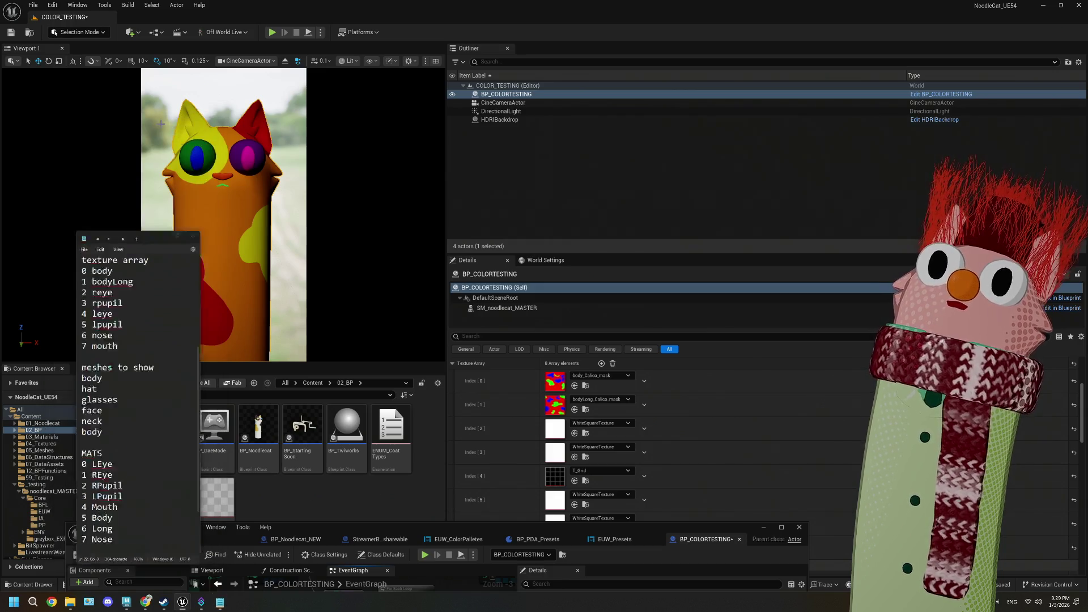
click(594, 472)
scroll(624, 407, down, 3)
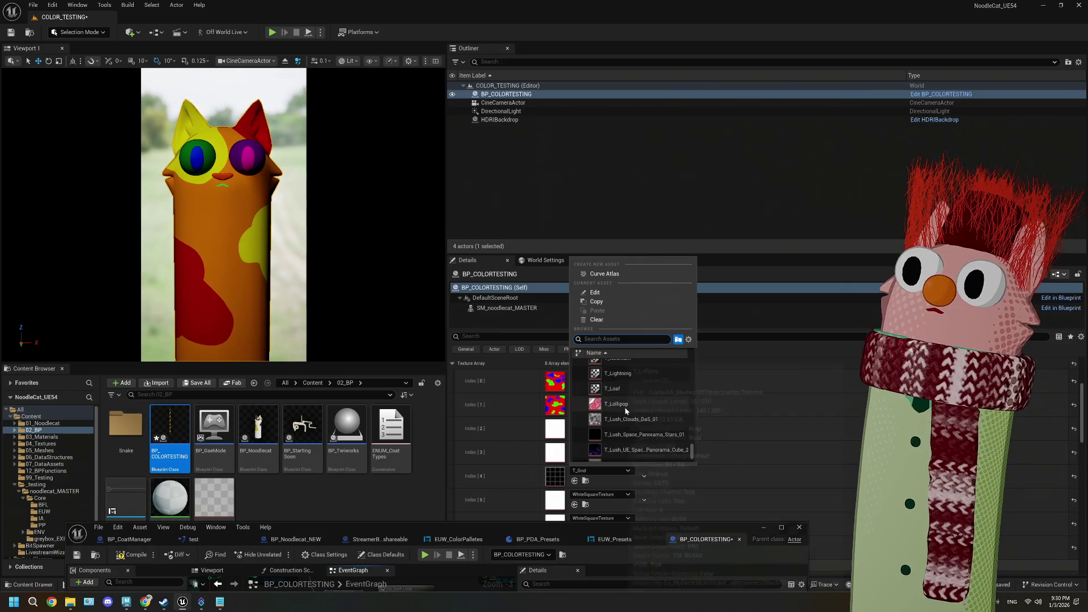
scroll(645, 409, down, 1)
click(630, 375)
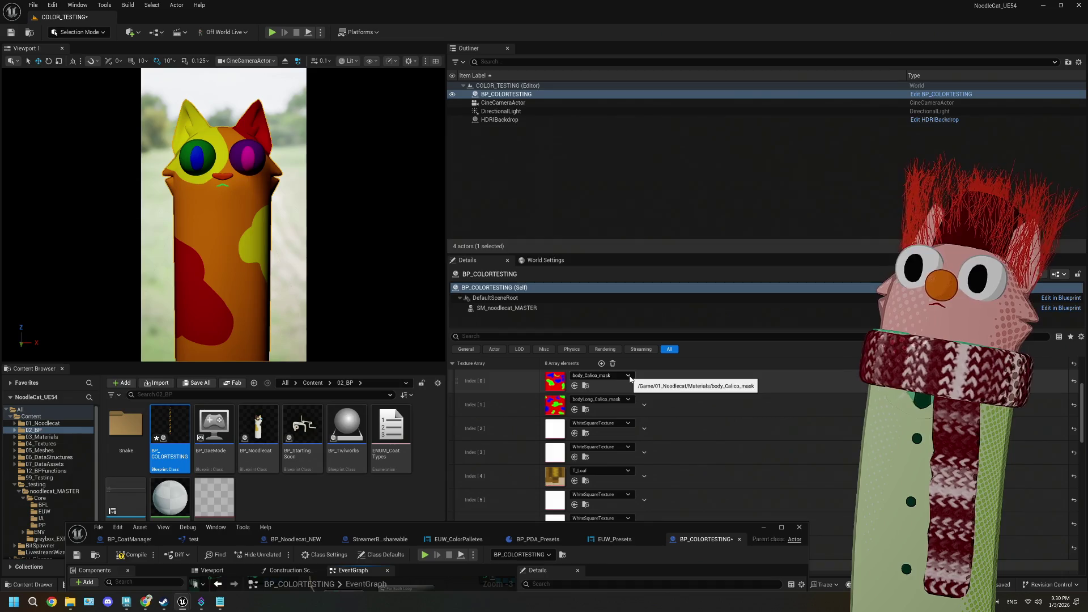
Try bodyLong_tabby_mask on Index [1], then revert it to bodyLong_Calico_mask
click(628, 399)
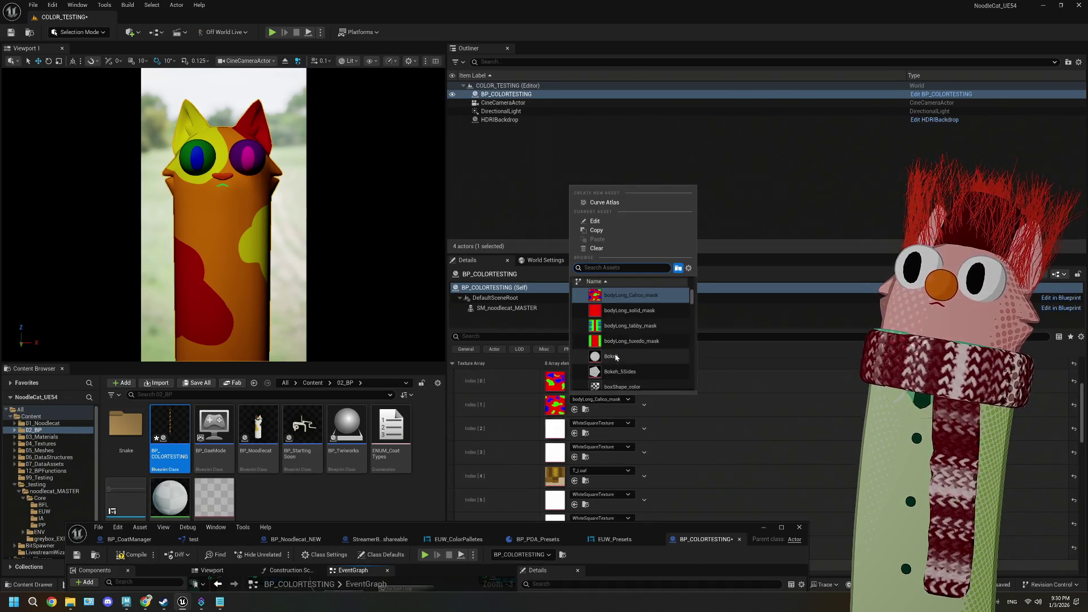
click(630, 326)
click(247, 61)
click(257, 79)
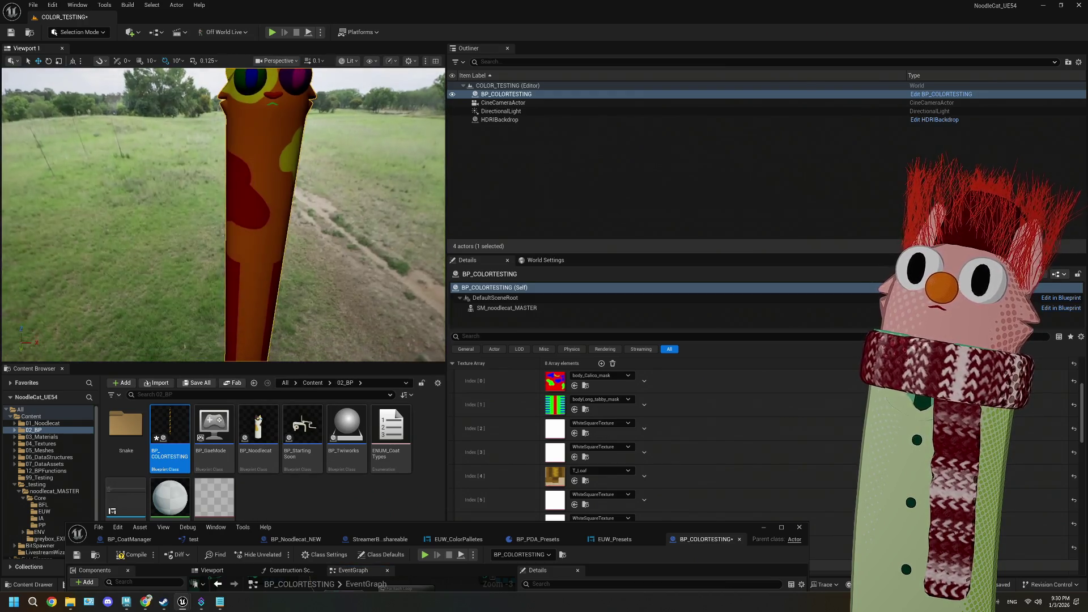
click(590, 399)
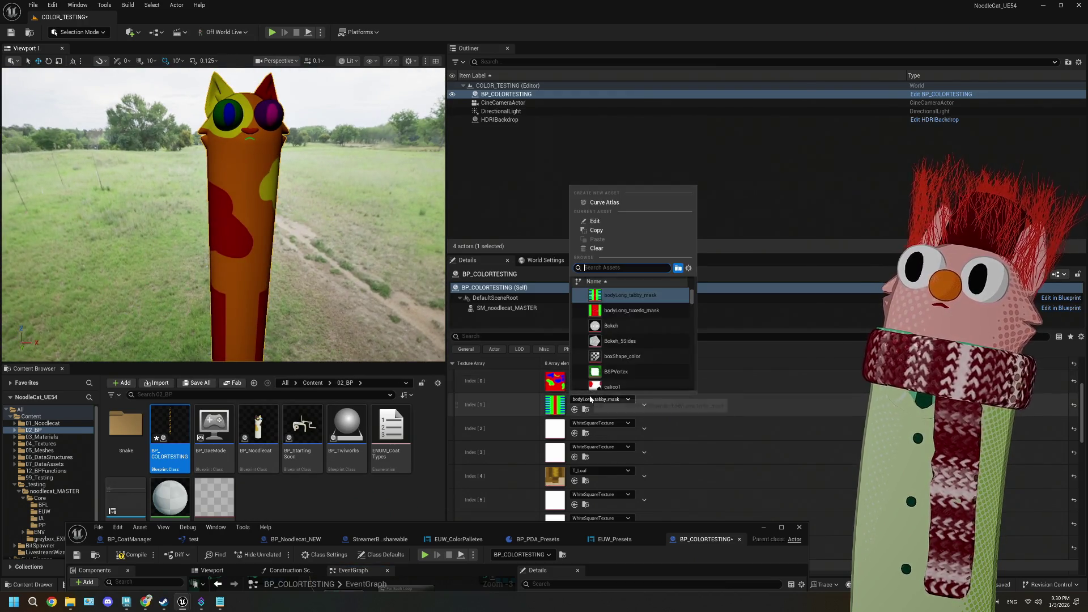
scroll(623, 321, up, 3)
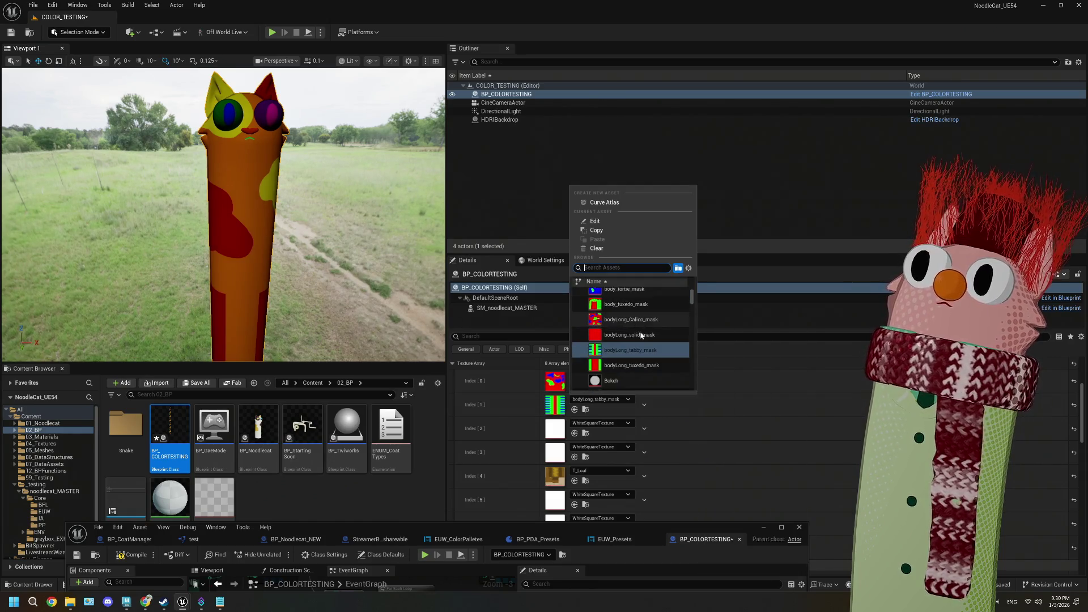
click(646, 320)
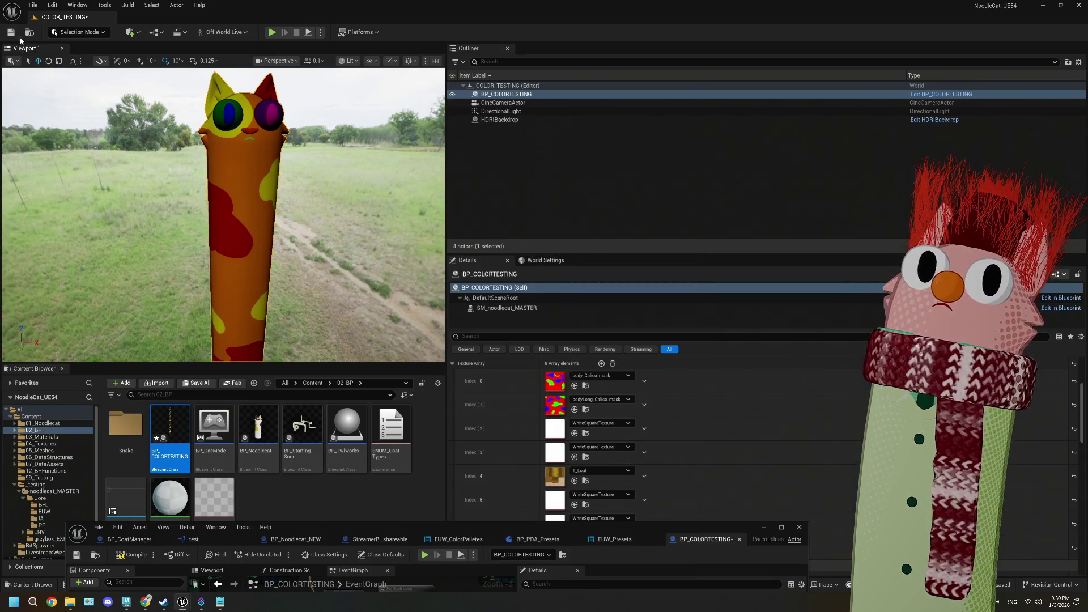
Set Index [4] to bodyLong_Calico_mask and enlarge the BP_COLORTESTING Blueprint editor
mouse_move(280, 153)
mouse_down()
mouse_move(263, 154)
mouse_move(278, 152)
mouse_up()
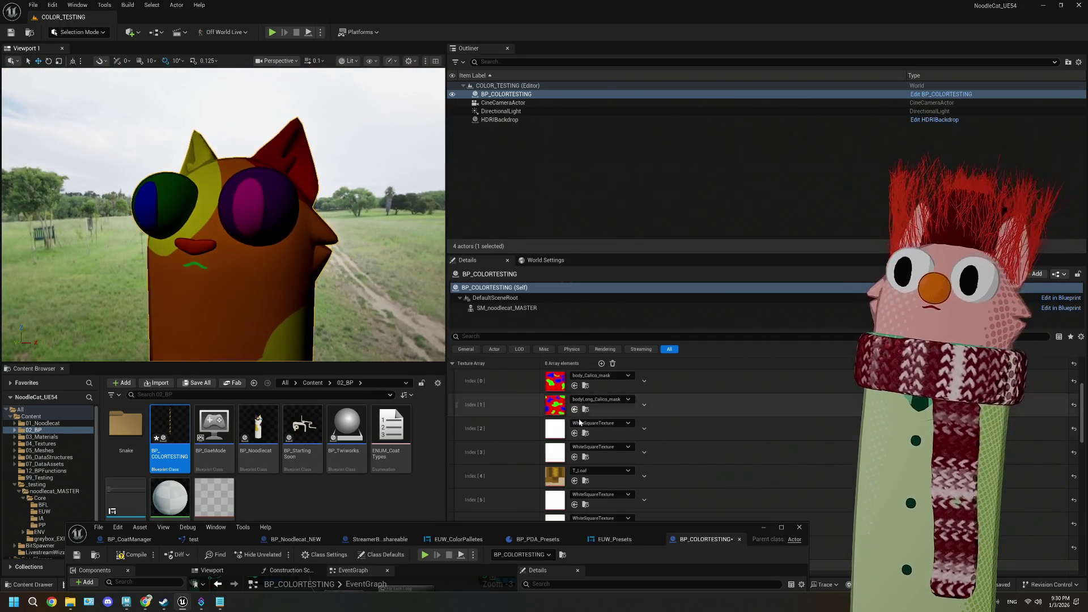
click(605, 471)
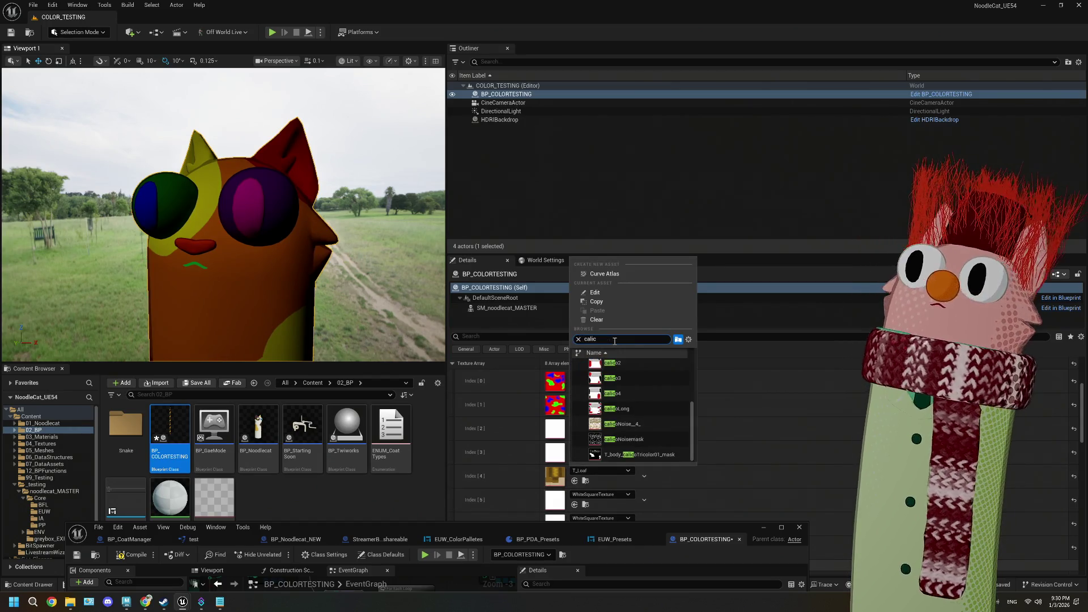
scroll(635, 414, down, 3)
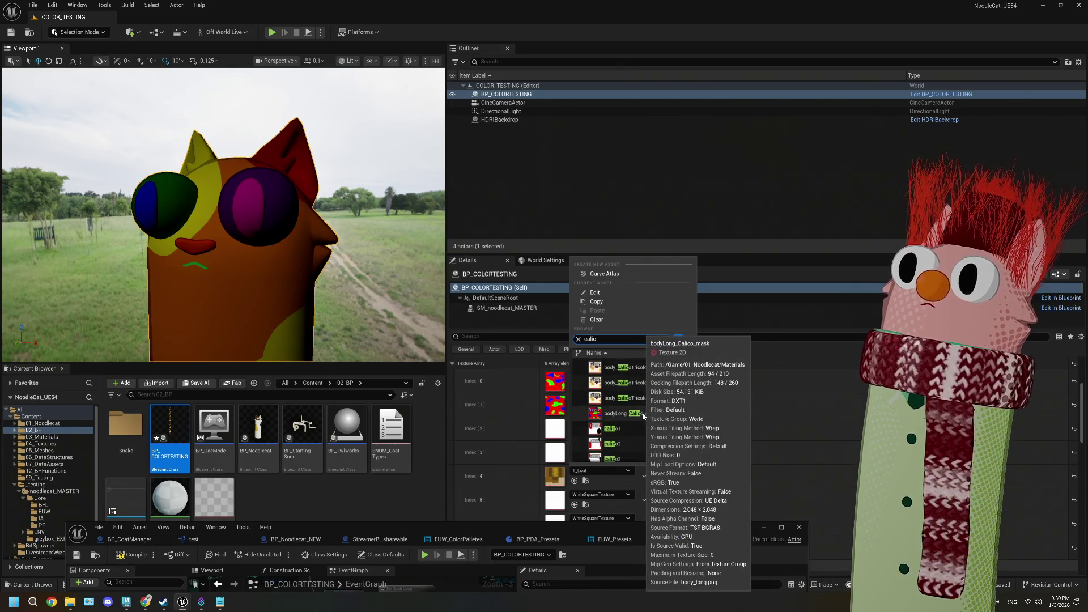
click(635, 414)
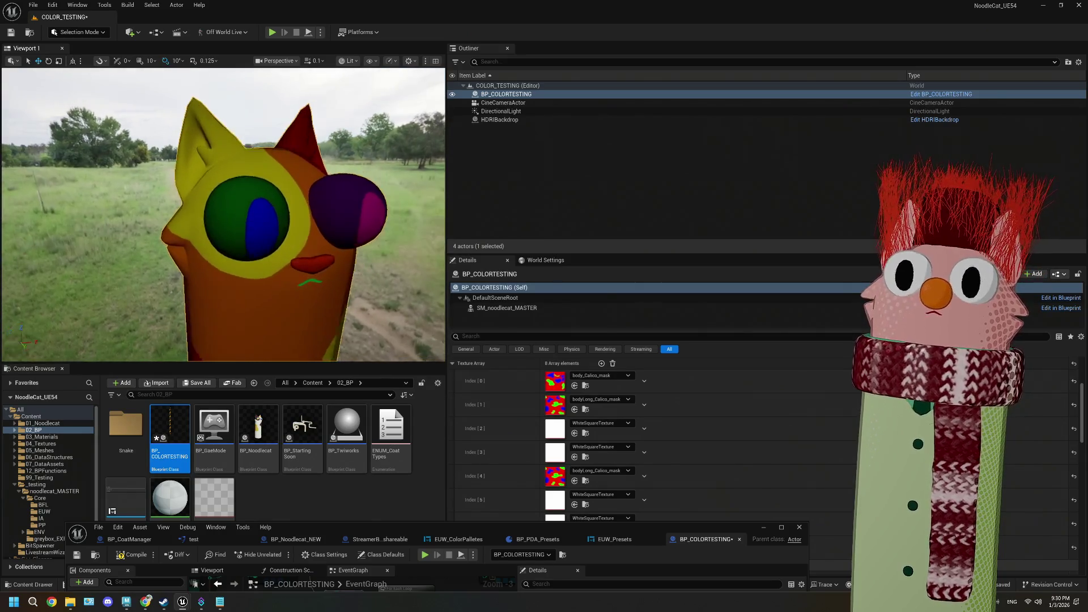
double_click(638, 528)
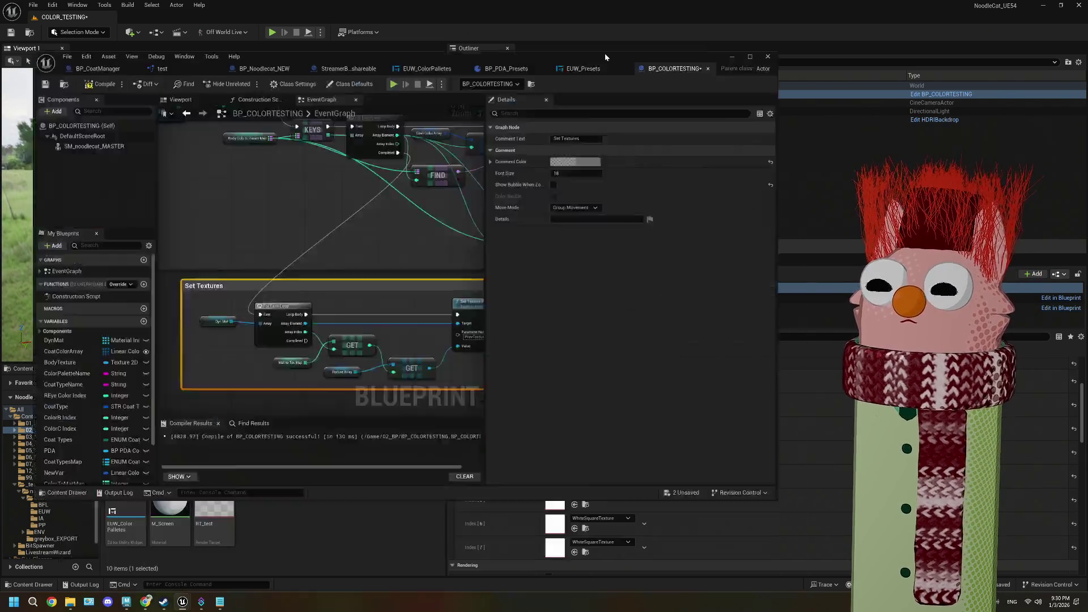
Save, widen the Set Textures group, and duplicate the Set Texture Parameter Value node
key(ctrl+s)
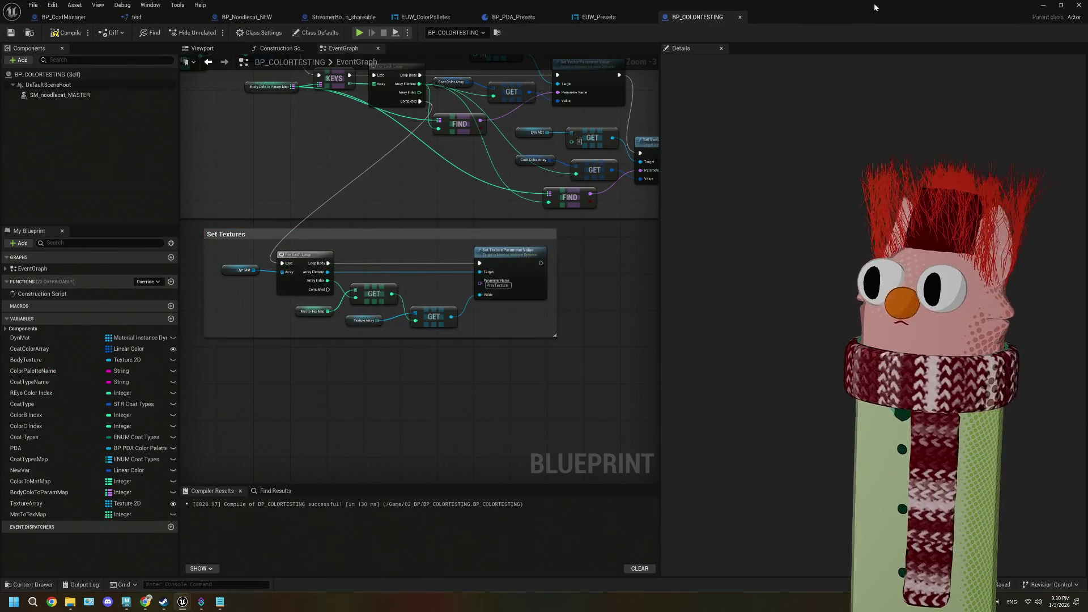
scroll(587, 338, up, 1)
drag(447, 340, 545, 340)
click(432, 286)
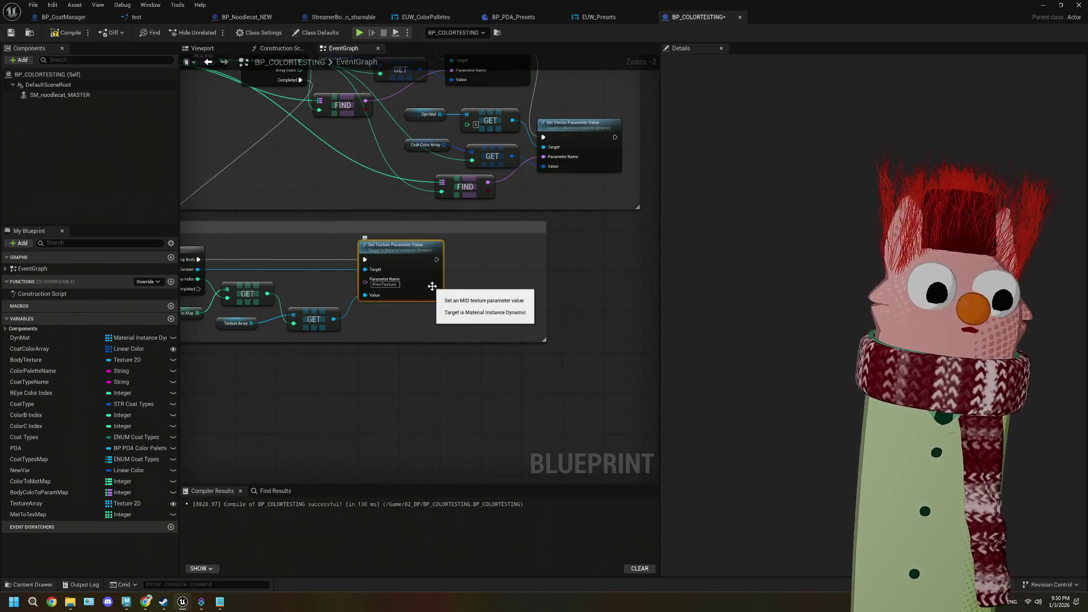
key(ctrl+c)
key(ctrl+v)
mouse_move(456, 309)
mouse_down()
mouse_move(484, 259)
mouse_move(462, 259)
mouse_up()
Wire the loop Element and GET texture into the copy, name its parameter Texture, compile
mouse_move(336, 314)
mouse_down()
mouse_move(440, 311)
mouse_move(462, 297)
mouse_up()
drag(202, 272, 461, 270)
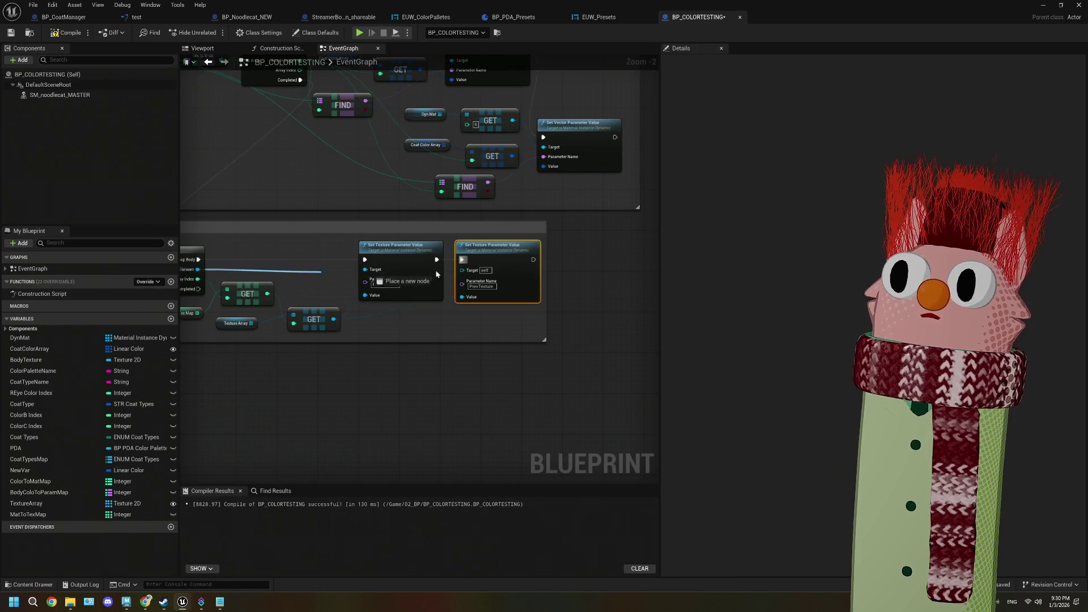
click(481, 284)
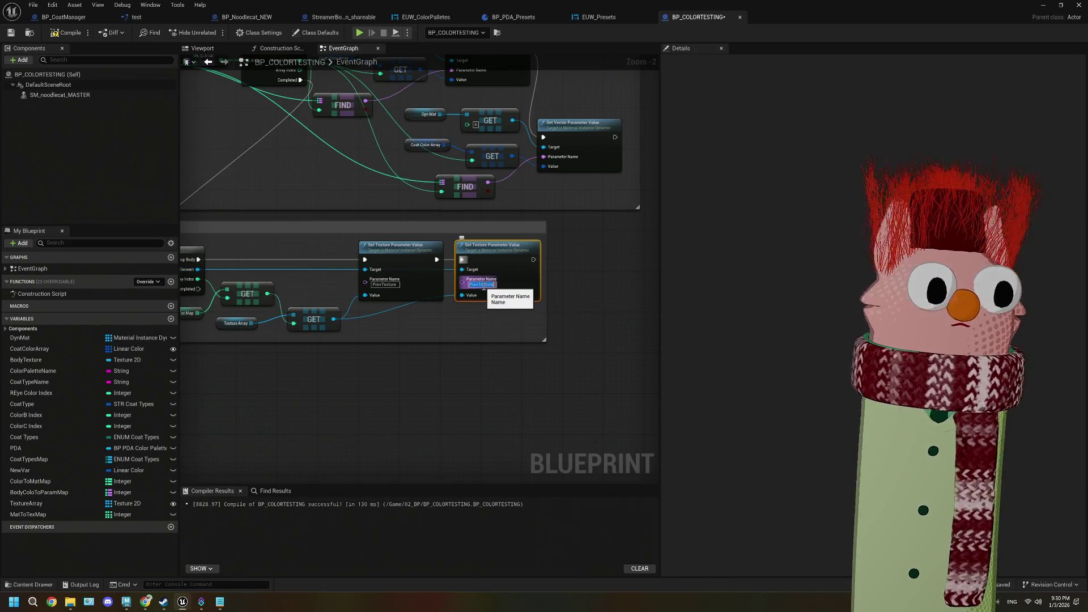
text(TR)
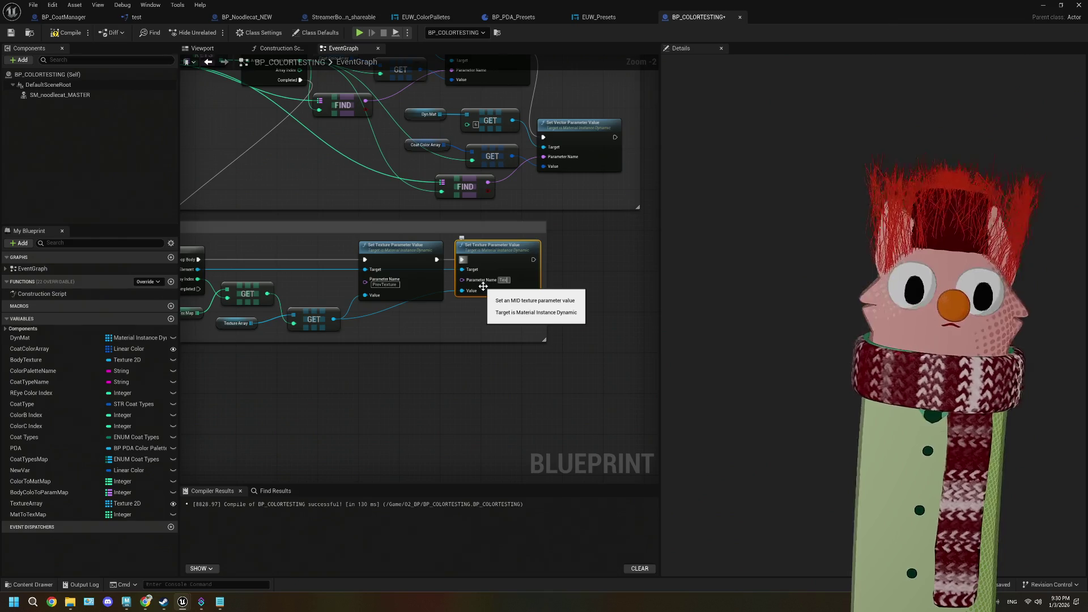
text(ture)
click(301, 206)
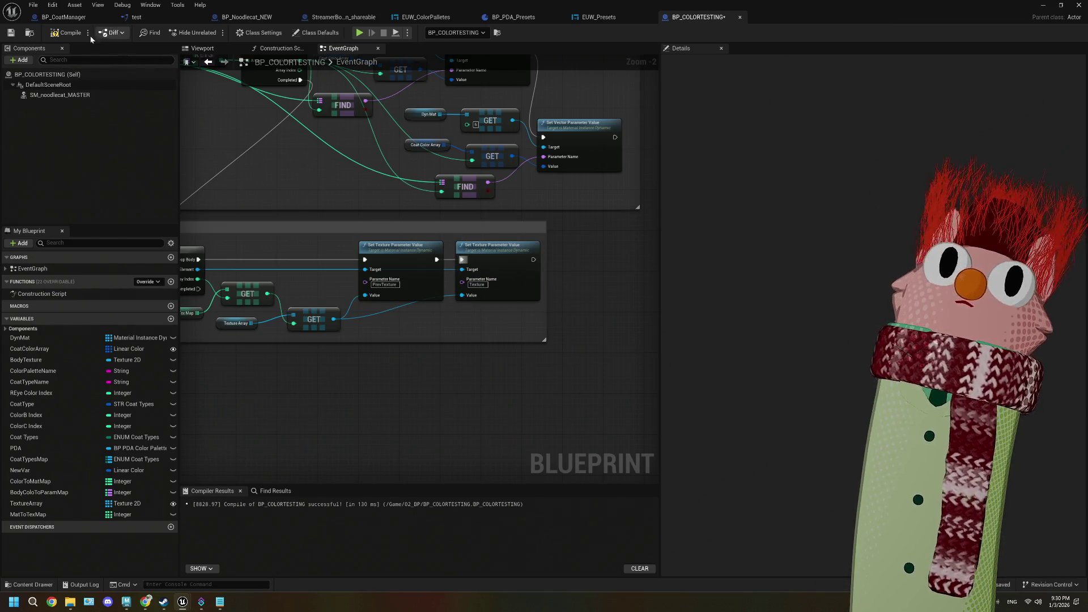
click(13, 33)
key(super+Down)
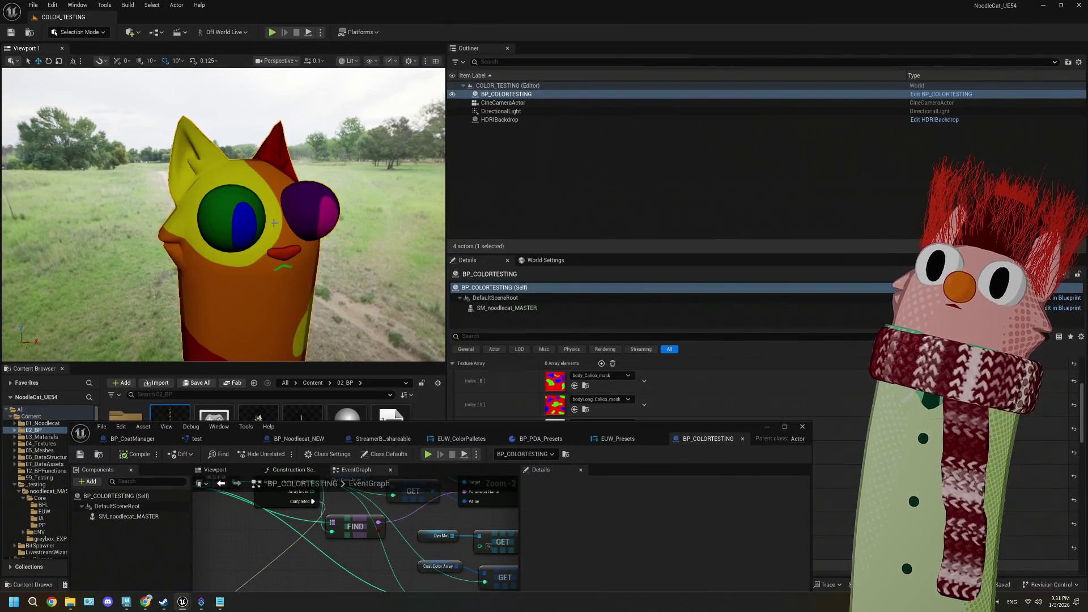
Select SM_noodlecat_MASTER in BP_COLORTESTING and open its MI_Noodlecat_LEye material instance
double_click(652, 425)
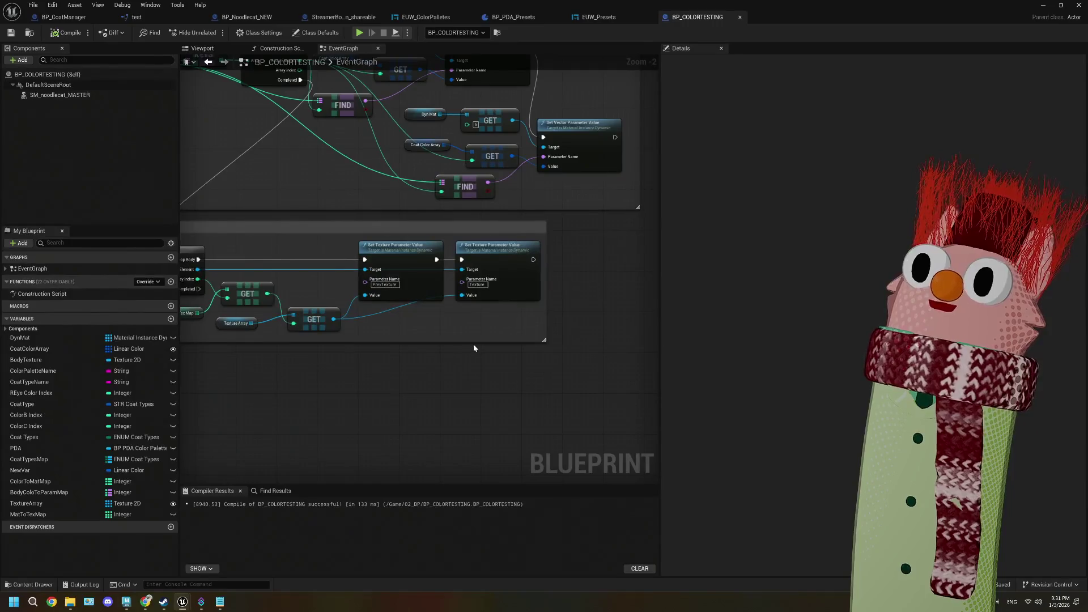
drag(395, 373, 515, 381)
drag(328, 375, 267, 384)
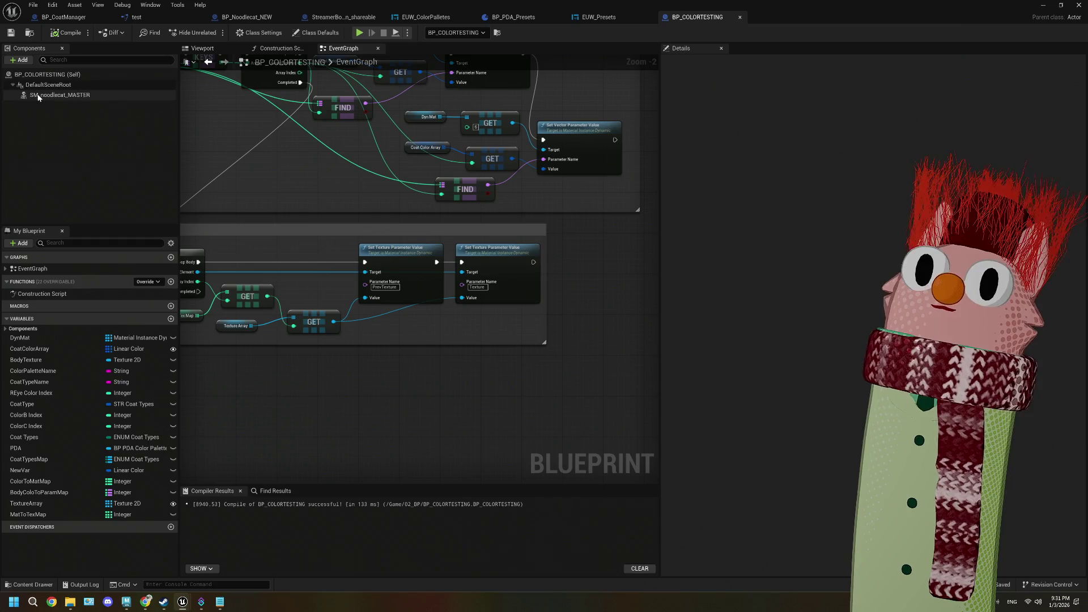
click(59, 94)
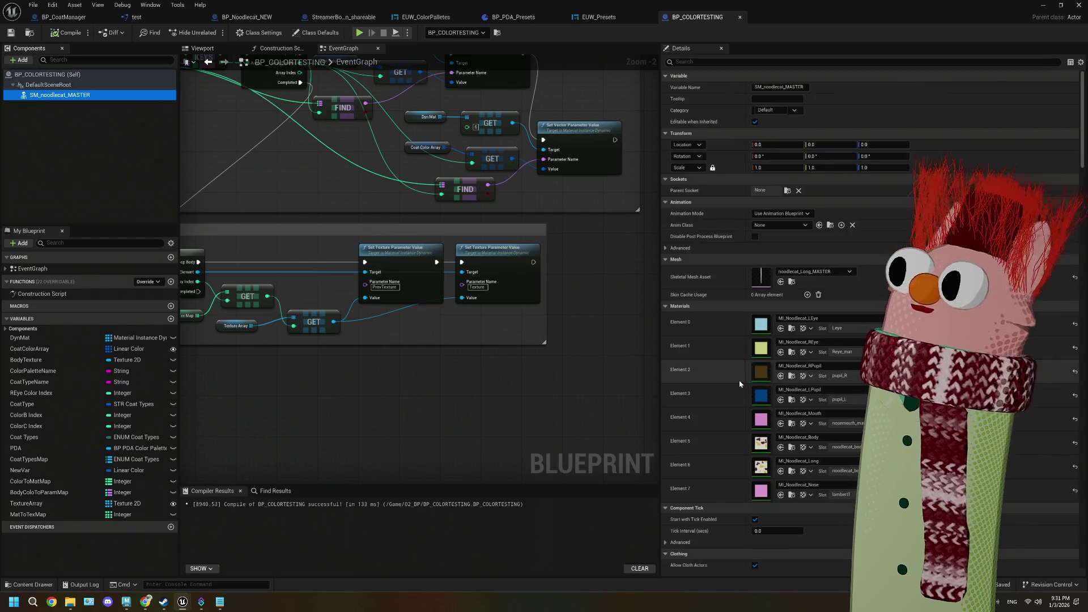
double_click(760, 324)
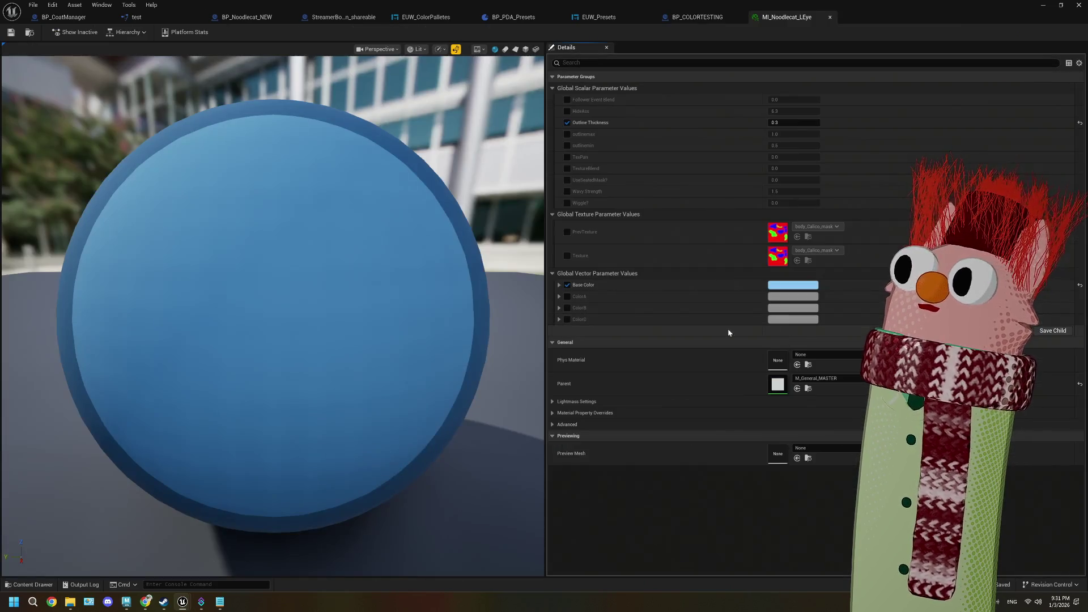
Enable the PrevTexture and Texture overrides on MI_Noodlecat_LEye and save it
click(566, 233)
click(567, 255)
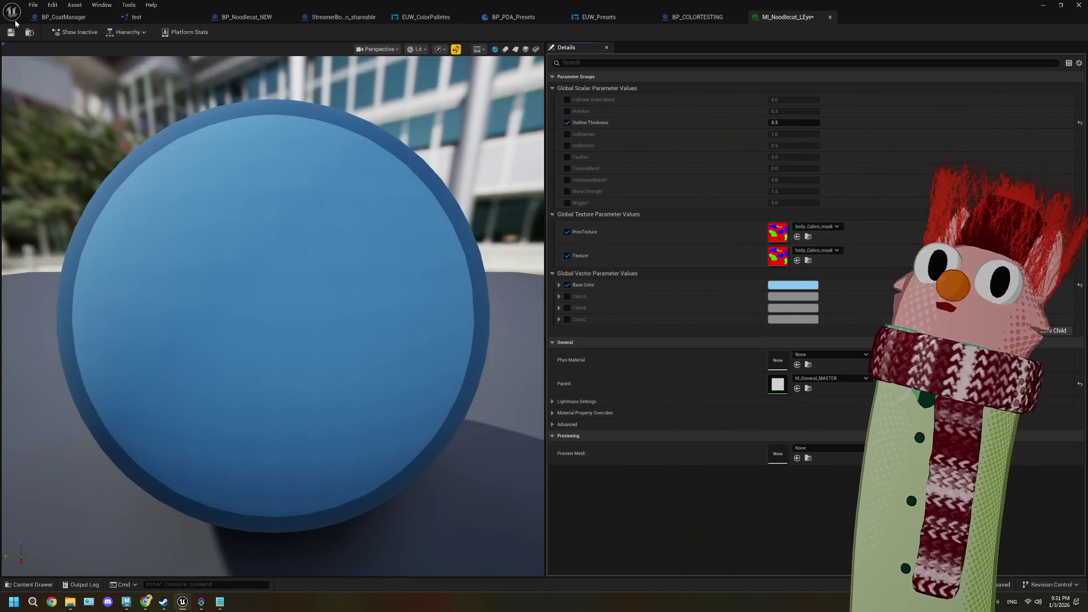
key(ctrl+s)
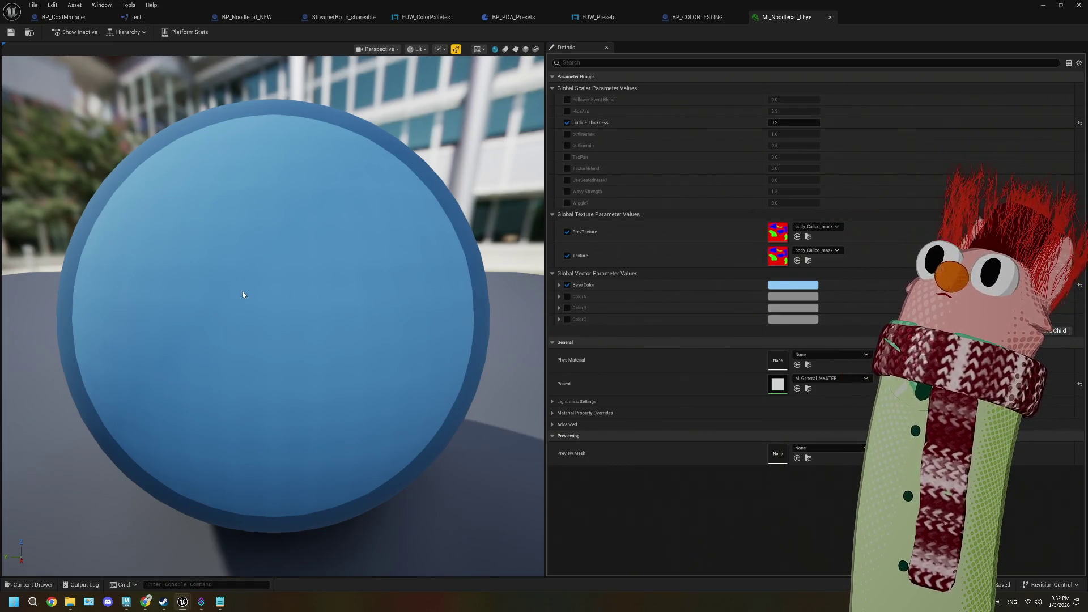
Orbit the preview sphere, resize the material editor, and switch to the BP_COLORTESTING Blueprint
scroll(242, 295, down, 3)
mouse_move(227, 322)
mouse_down()
mouse_move(28, 325)
mouse_move(582, 325)
mouse_up()
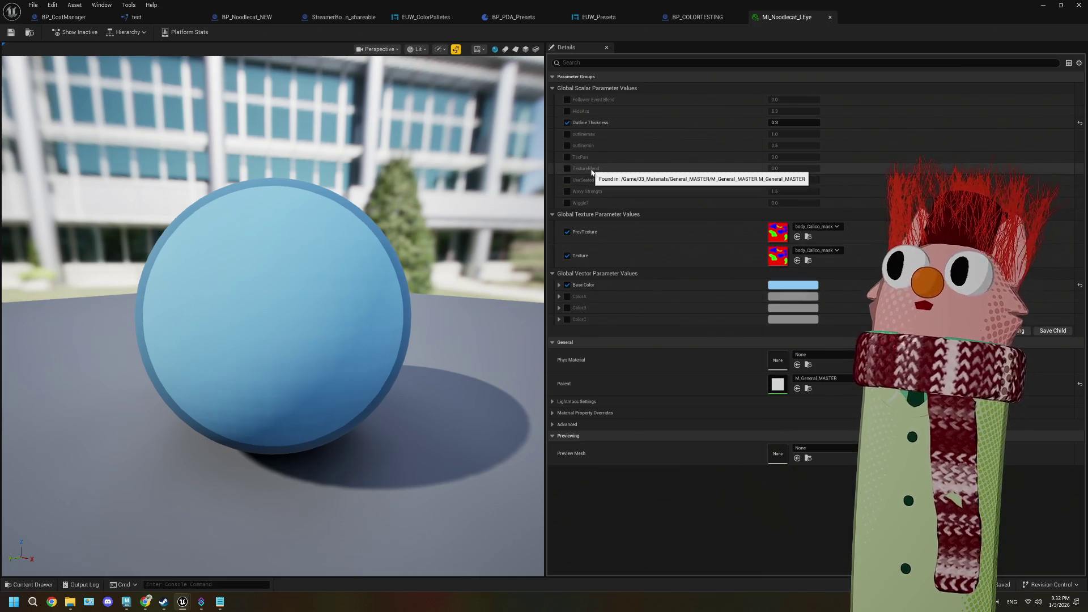
mouse_move(884, 11)
mouse_down()
mouse_move(683, 263)
mouse_move(470, 456)
mouse_move(472, 445)
mouse_up()
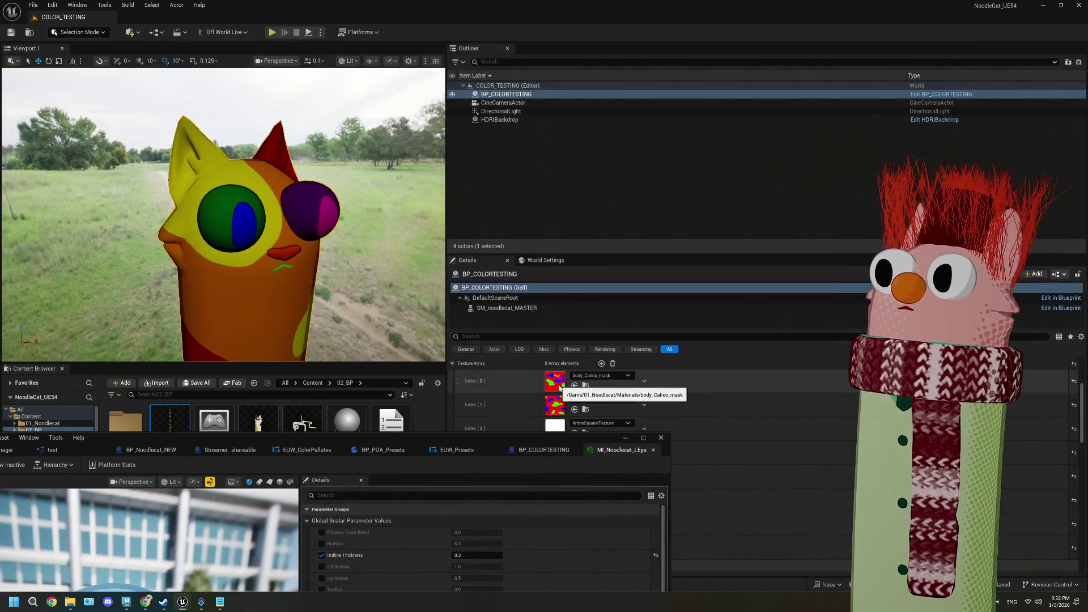
double_click(551, 443)
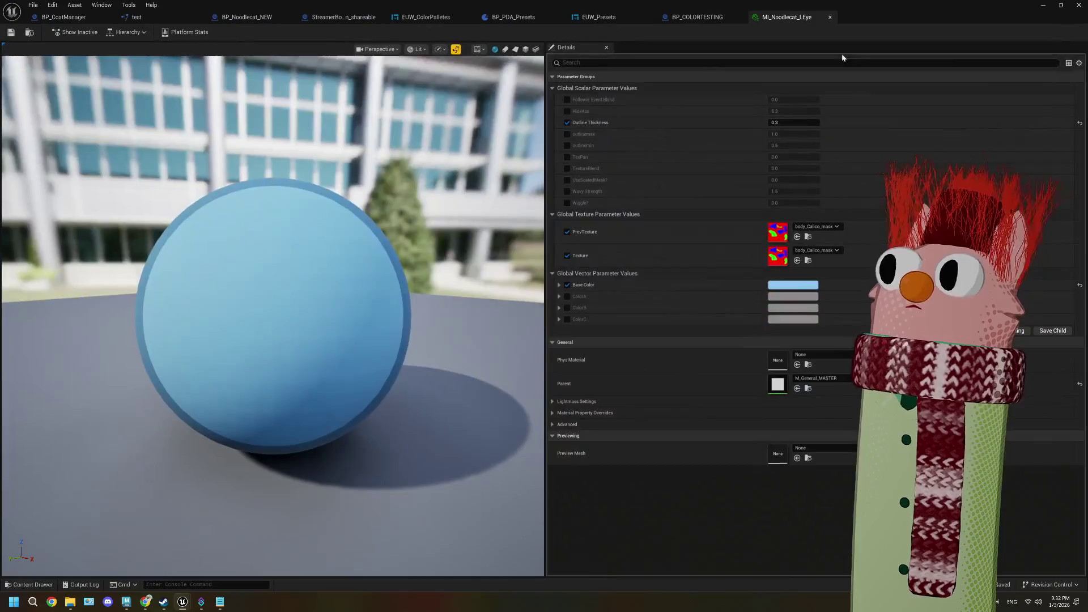
click(699, 17)
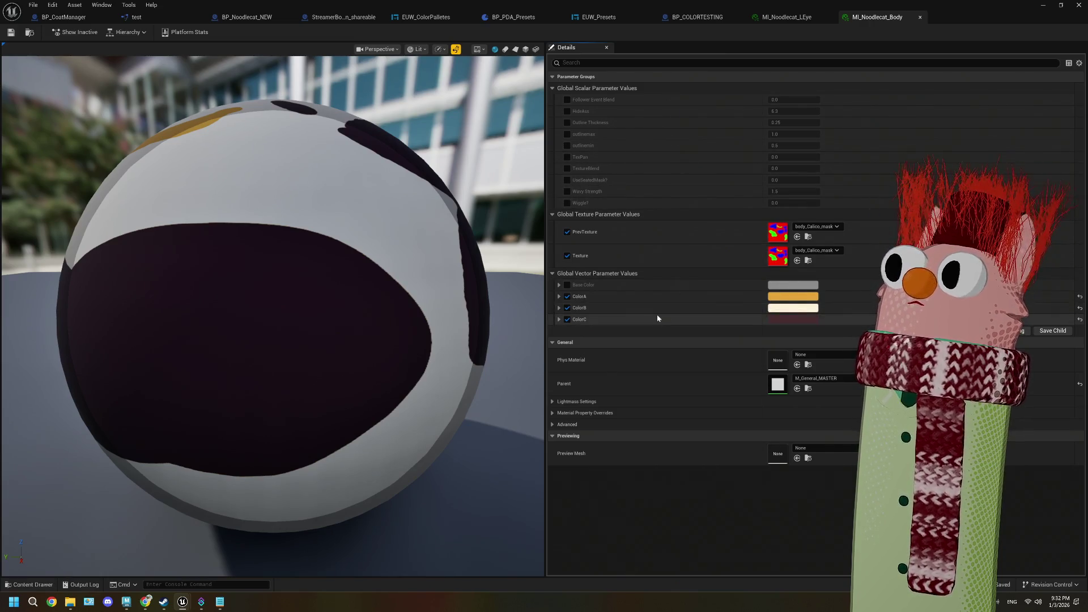
On MI_Noodlecat_LEye, try a ColorA override colour, cancel it, and uncheck ColorA
click(784, 21)
click(567, 296)
click(796, 296)
mouse_move(849, 361)
mouse_down()
mouse_move(846, 337)
mouse_move(867, 377)
mouse_move(839, 338)
mouse_move(856, 329)
mouse_move(811, 379)
mouse_up()
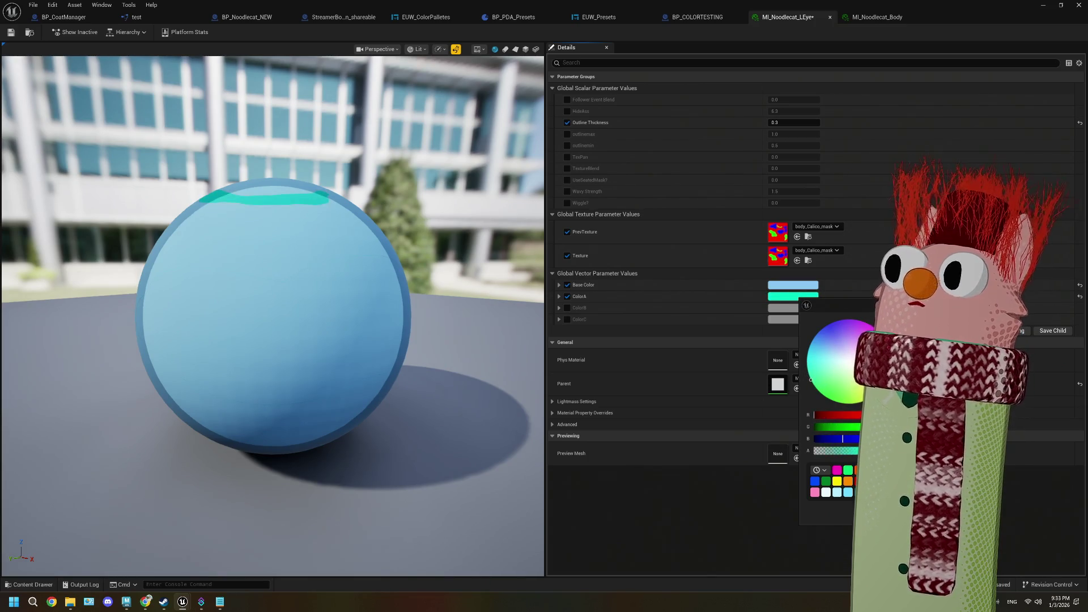
key(Escape)
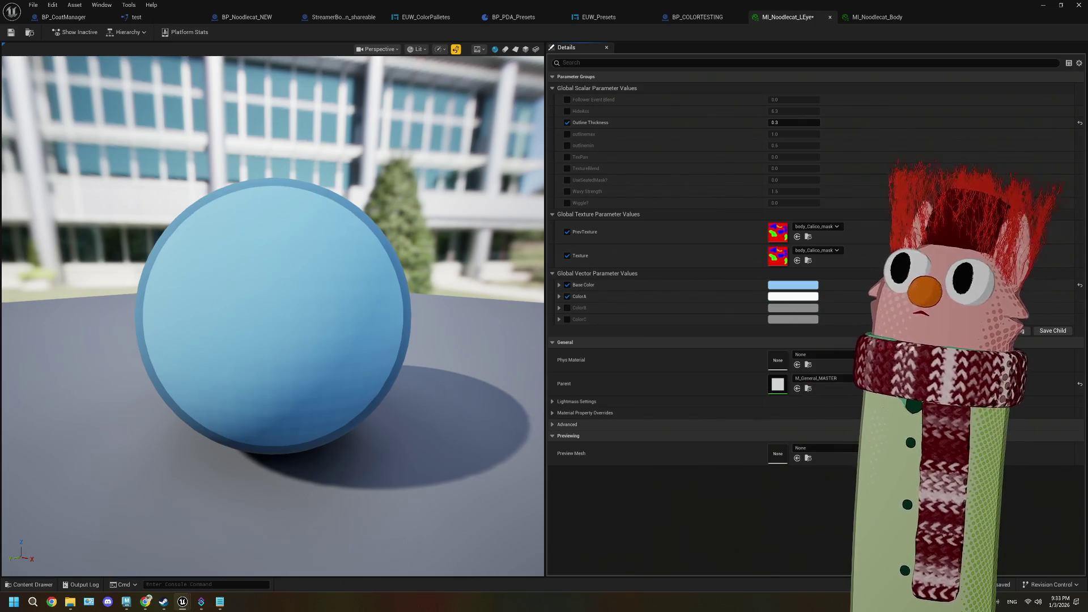
click(567, 297)
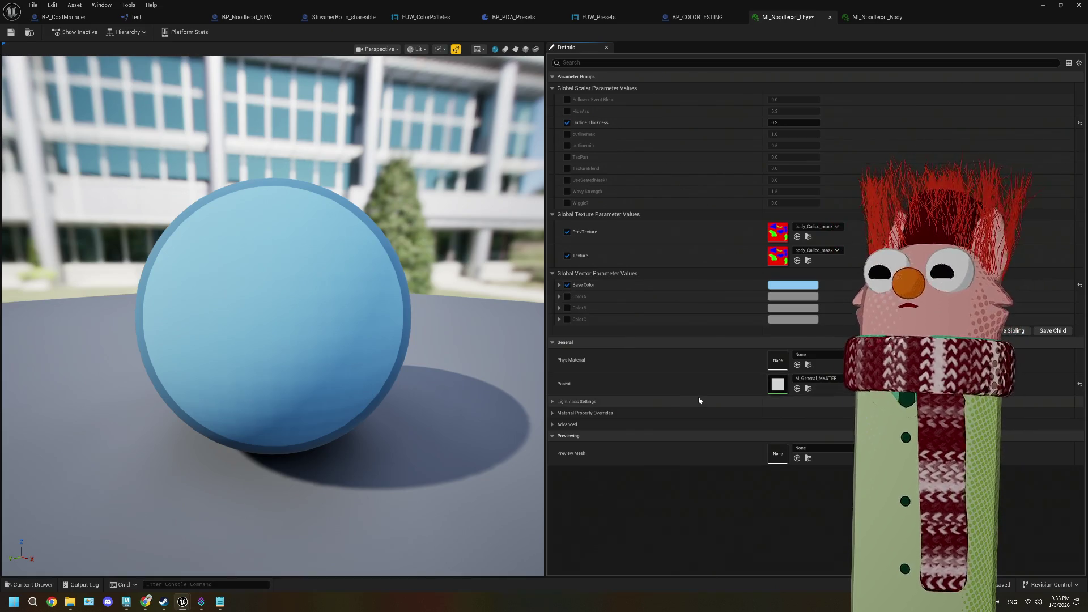
Turn on the ColorA, ColorB and ColorC overrides and inspect ColorB's colour picker
drag(318, 332, 448, 332)
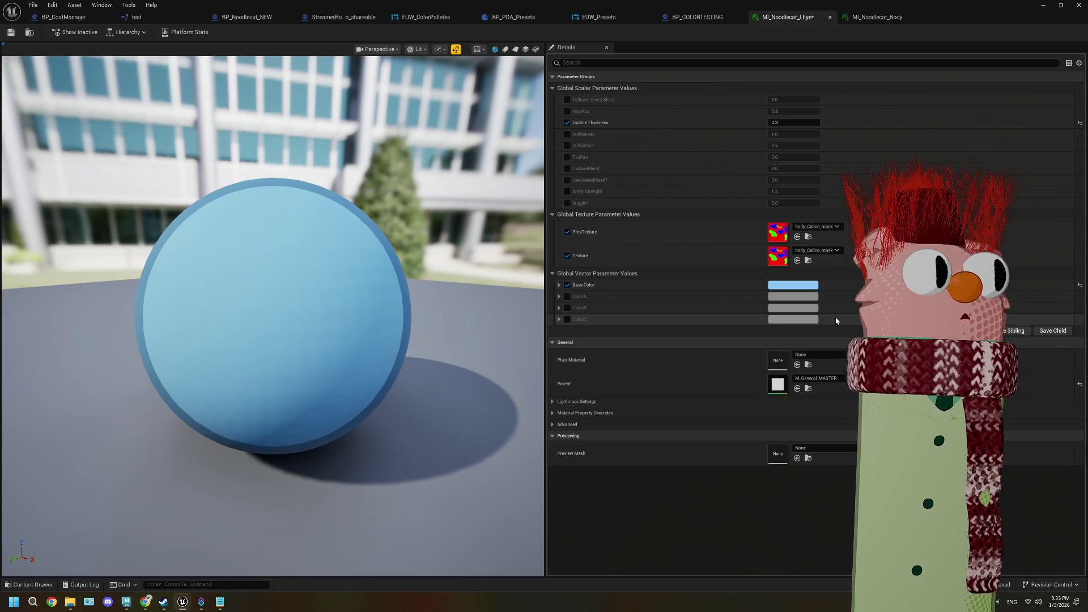
click(567, 297)
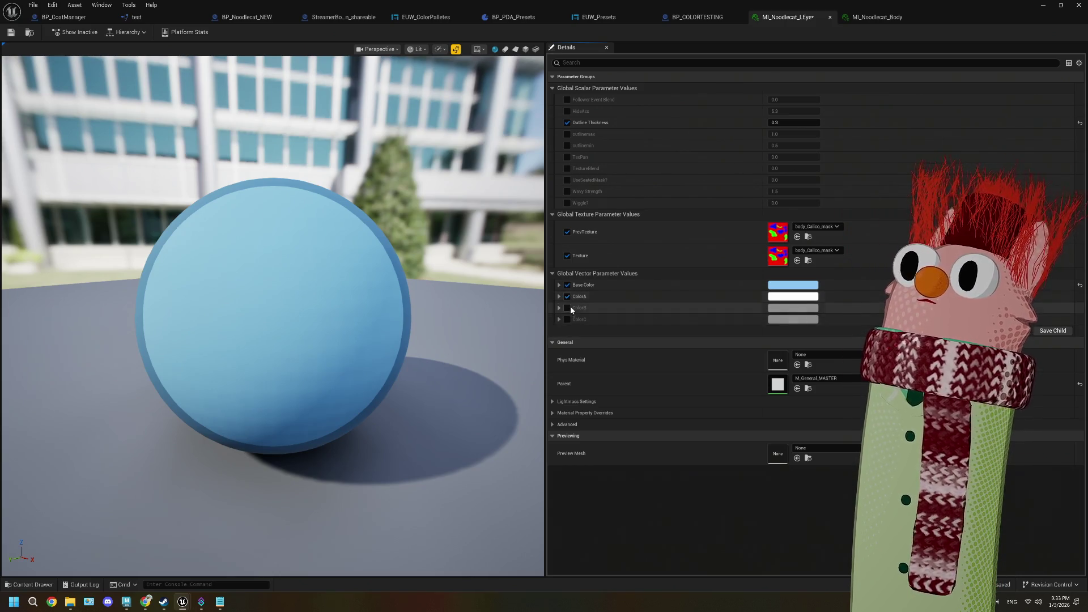
click(567, 308)
click(567, 319)
click(792, 309)
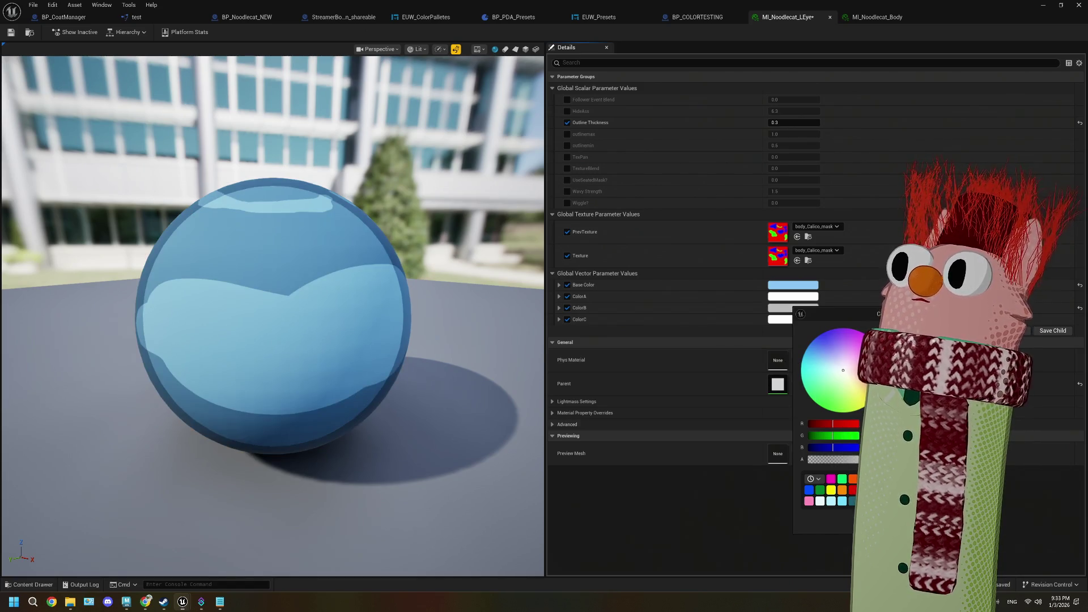
click(807, 346)
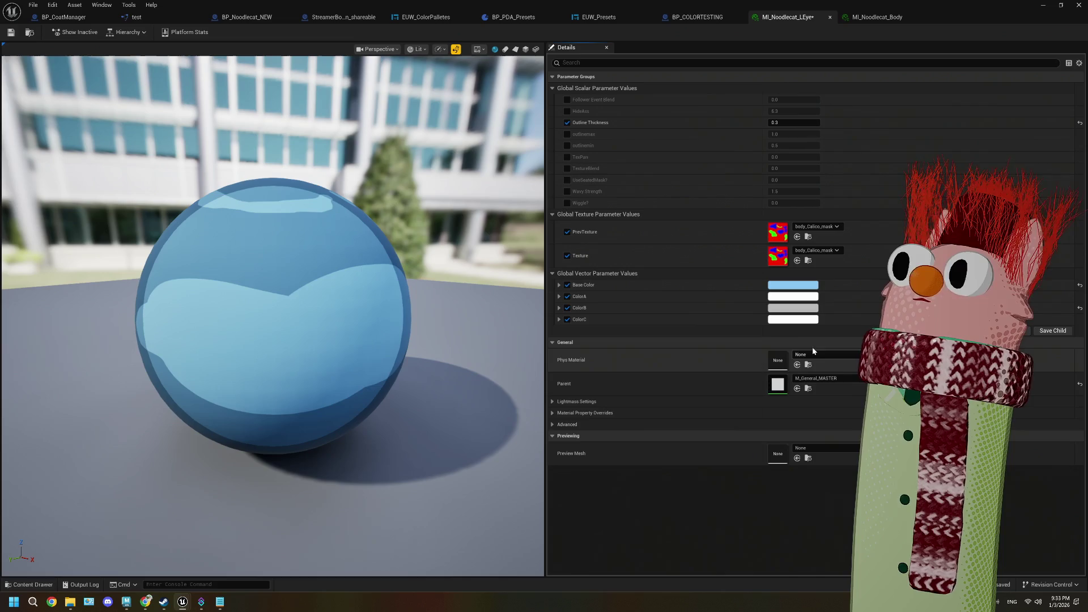
Turn the ColorA–C overrides back off, save MI_Noodlecat_LEye, and return to the level editor
click(567, 297)
click(567, 307)
click(567, 319)
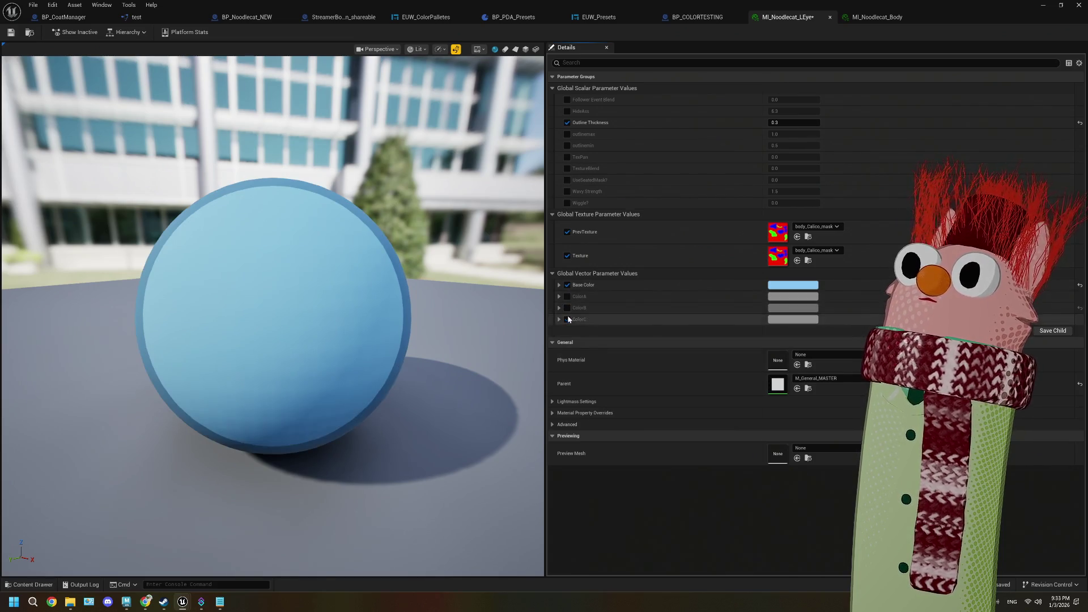
click(11, 32)
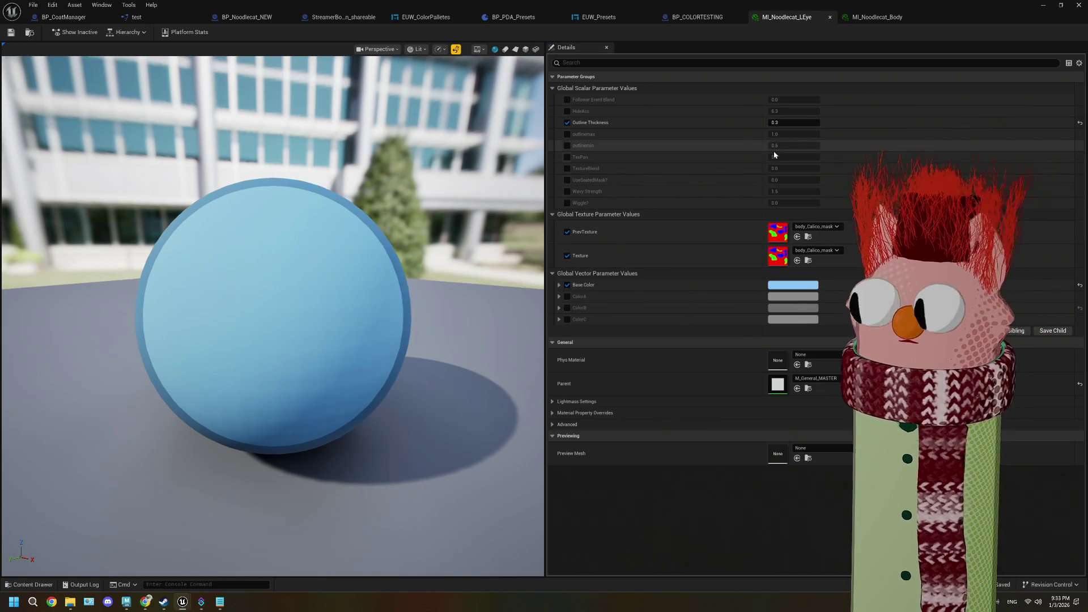
click(1043, 5)
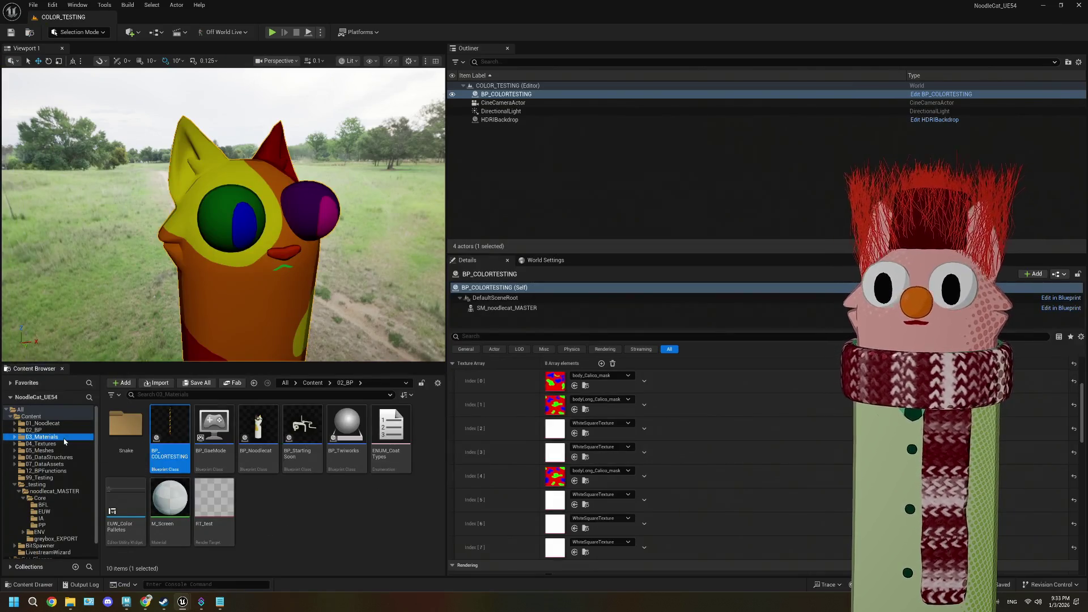
Open M_General_MASTER from 03_Materials > General_MASTER in the Content Browser
click(42, 436)
double_click(126, 431)
double_click(170, 433)
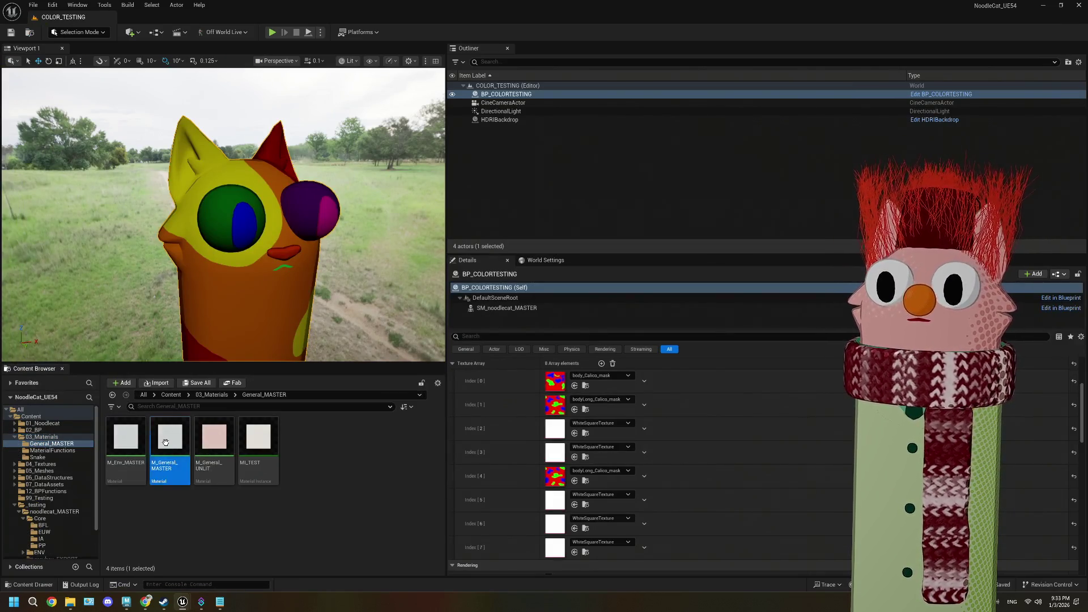
Zoom and pan the graph to the Texture, PrevTexture and colour Lerp/Multiply nodes
scroll(713, 268, down, 2)
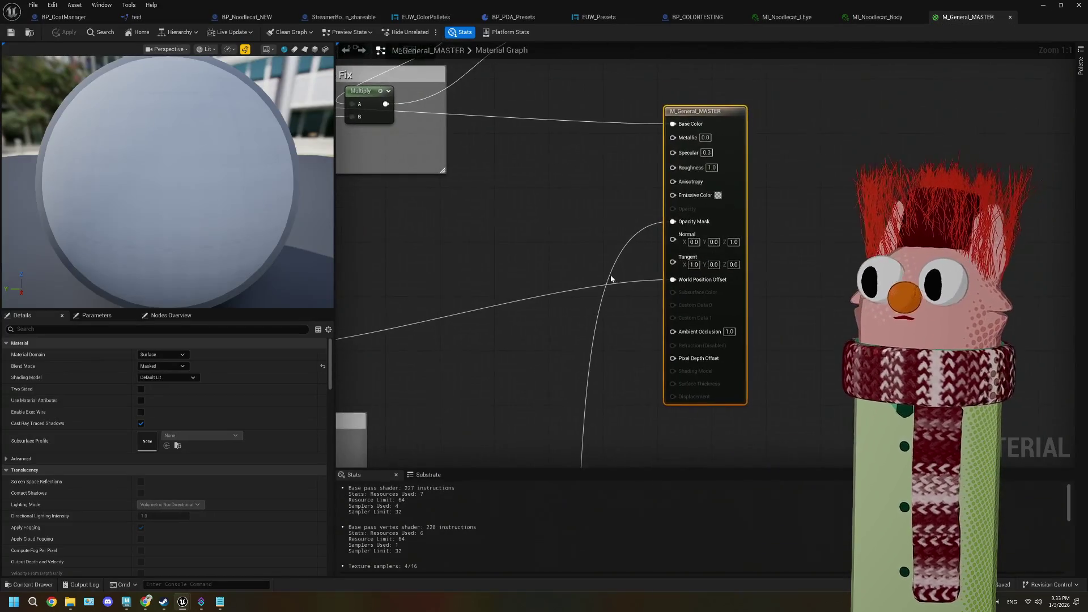
scroll(582, 280, down, 2)
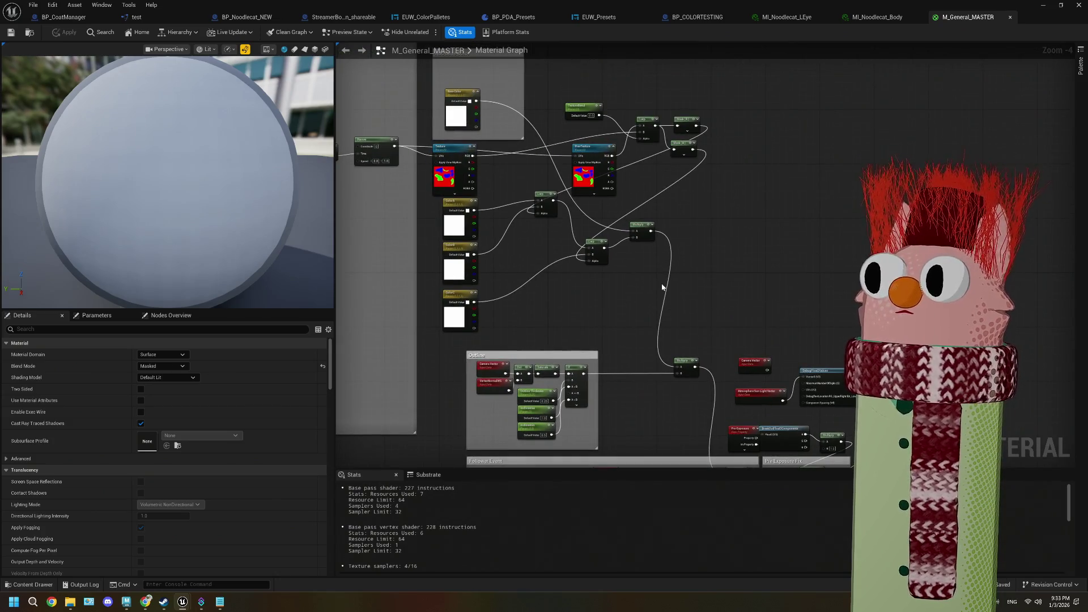
scroll(614, 280, up, 1)
drag(614, 280, 651, 266)
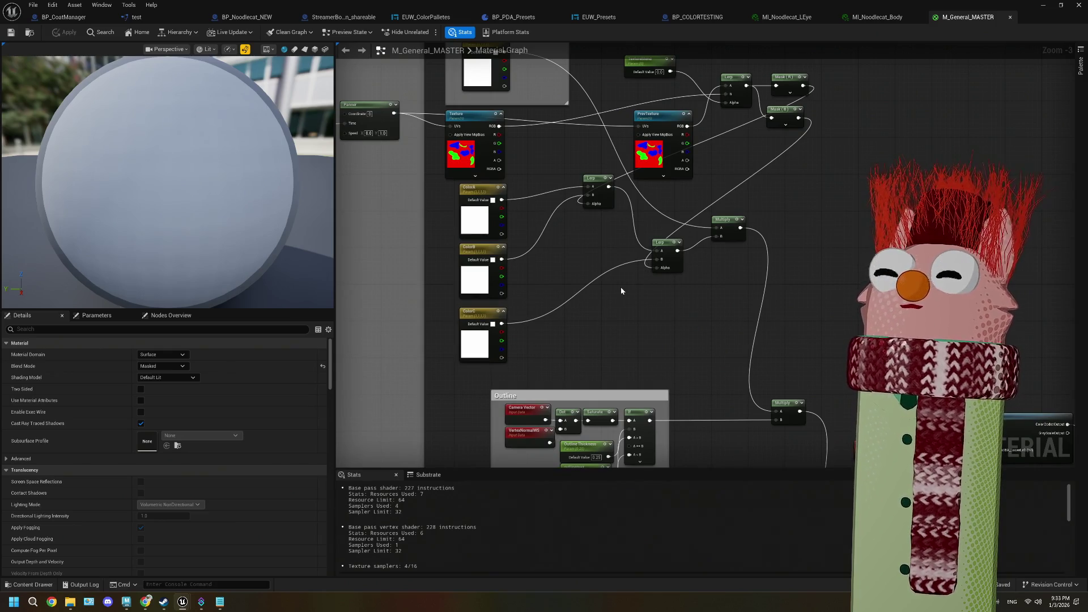
scroll(621, 287, down, 1)
mouse_move(593, 245)
mouse_down()
mouse_move(556, 270)
mouse_move(646, 243)
mouse_up()
scroll(613, 271, up, 1)
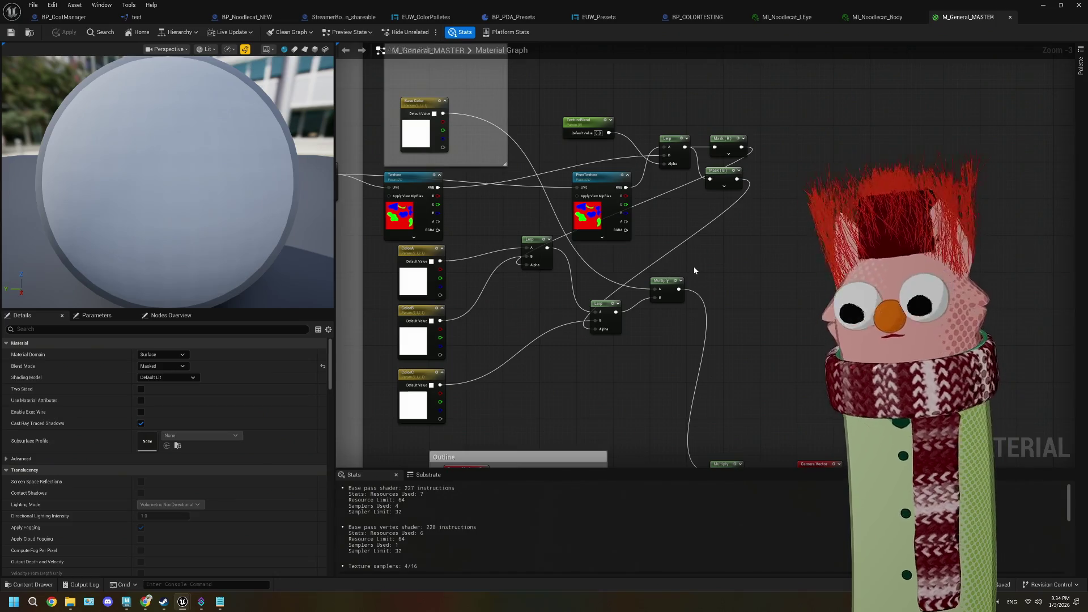
drag(673, 340, 639, 256)
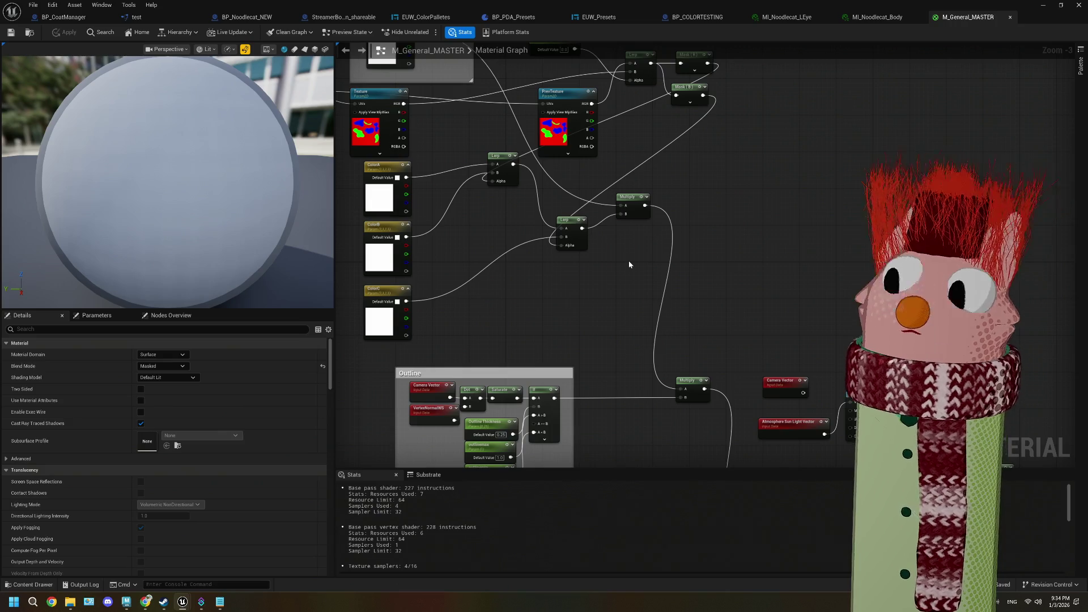
drag(684, 178, 676, 230)
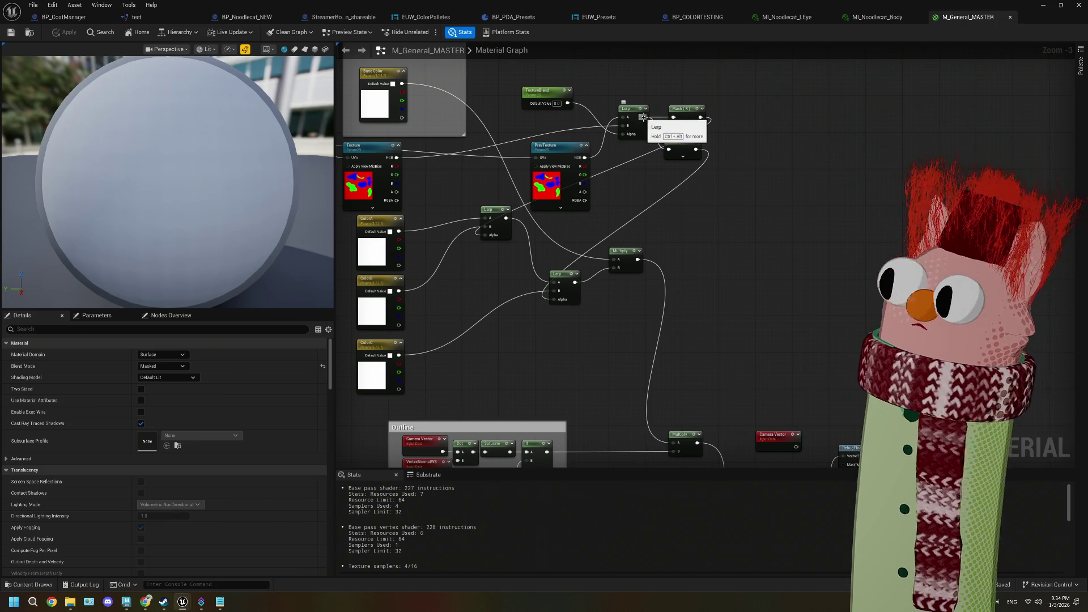
Connect the wire to the Mask (B) output and add a new Lerp node off the upper Lerp's output
drag(701, 167, 689, 151)
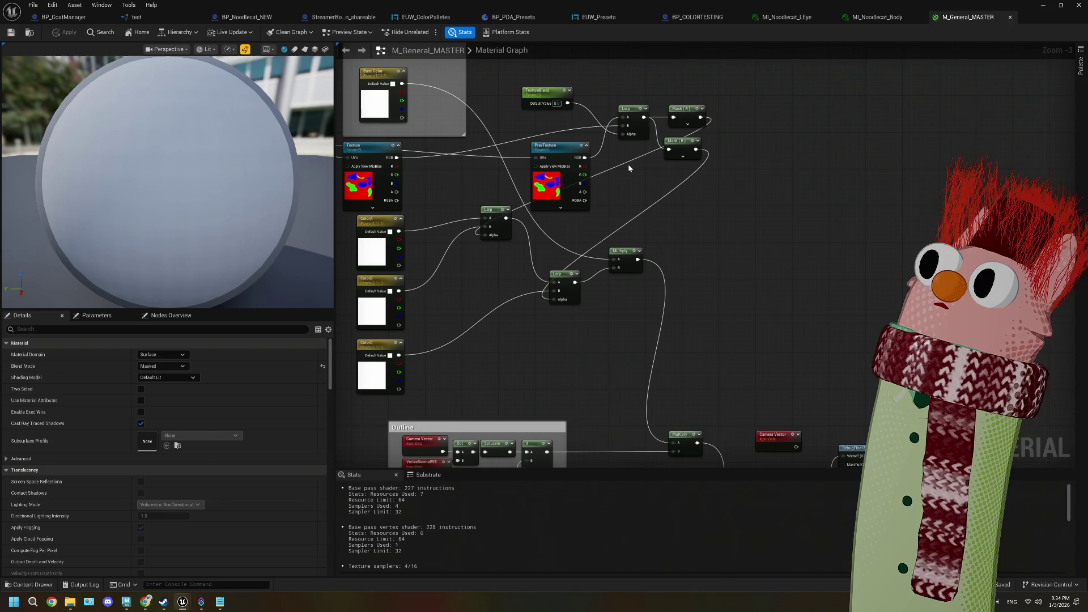
drag(643, 117, 536, 344)
text(lerp)
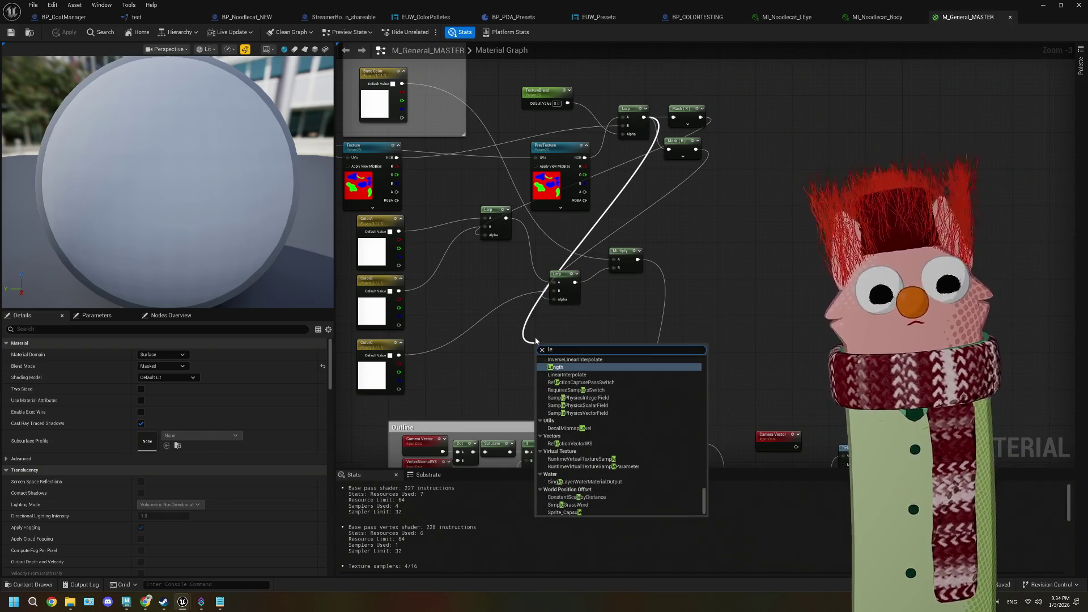
key(Return)
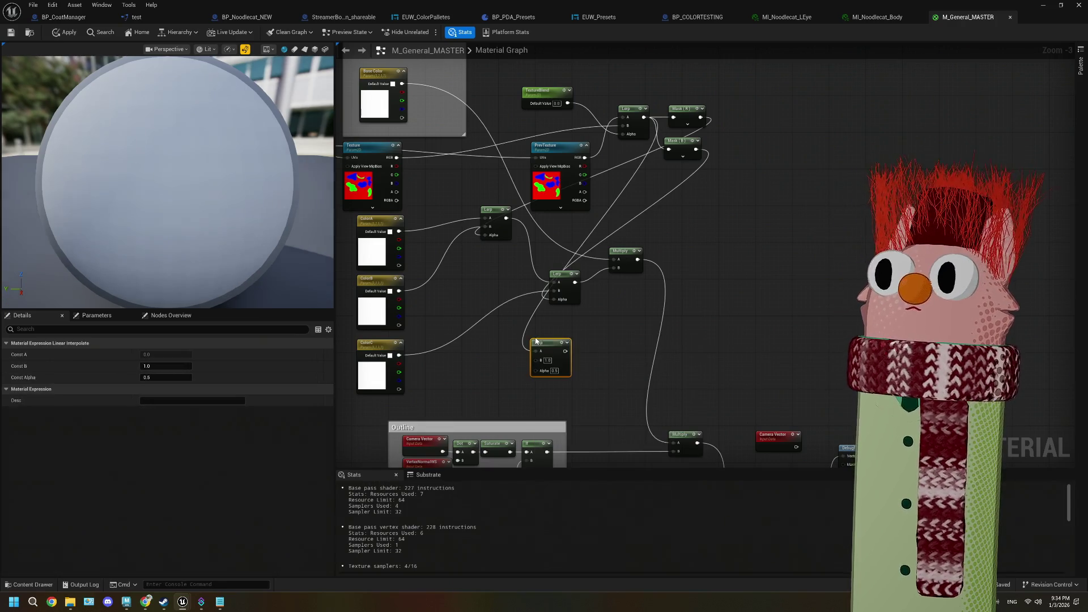
drag(536, 341, 616, 326)
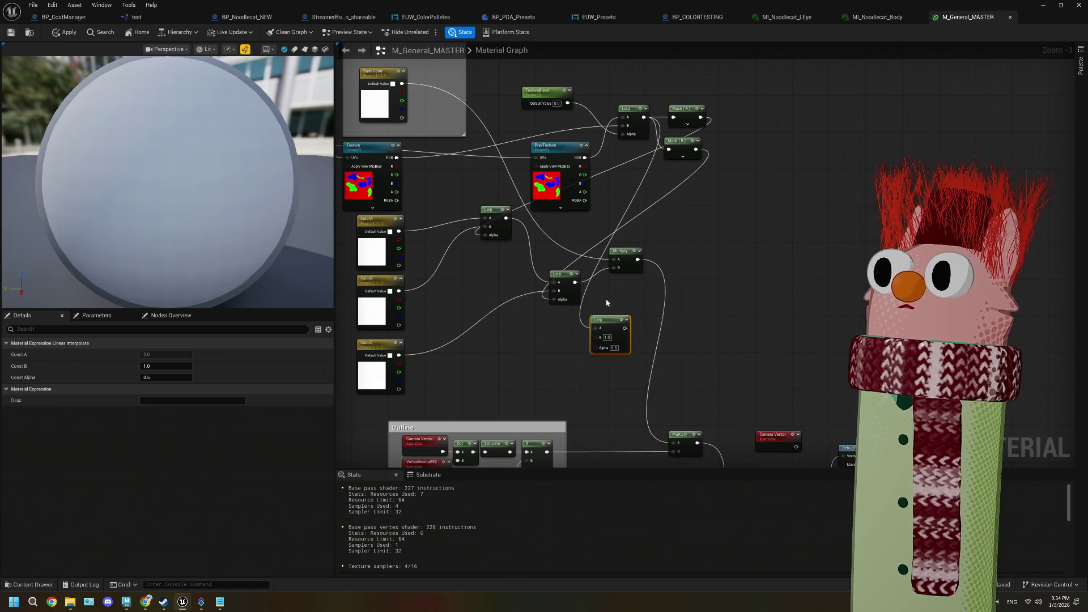
Move the new Lerp's A wire to B, with UseColorMask on Alpha, and feed its output into the Multiply
click(607, 303)
drag(593, 328, 593, 338)
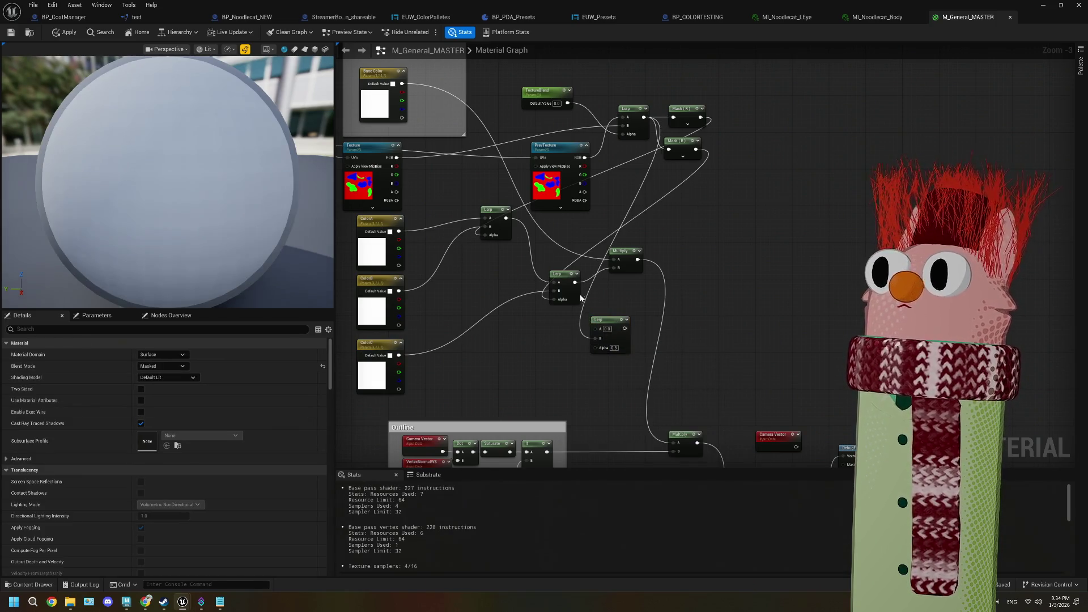
key(ctrl+z)
scroll(564, 385, up, 1)
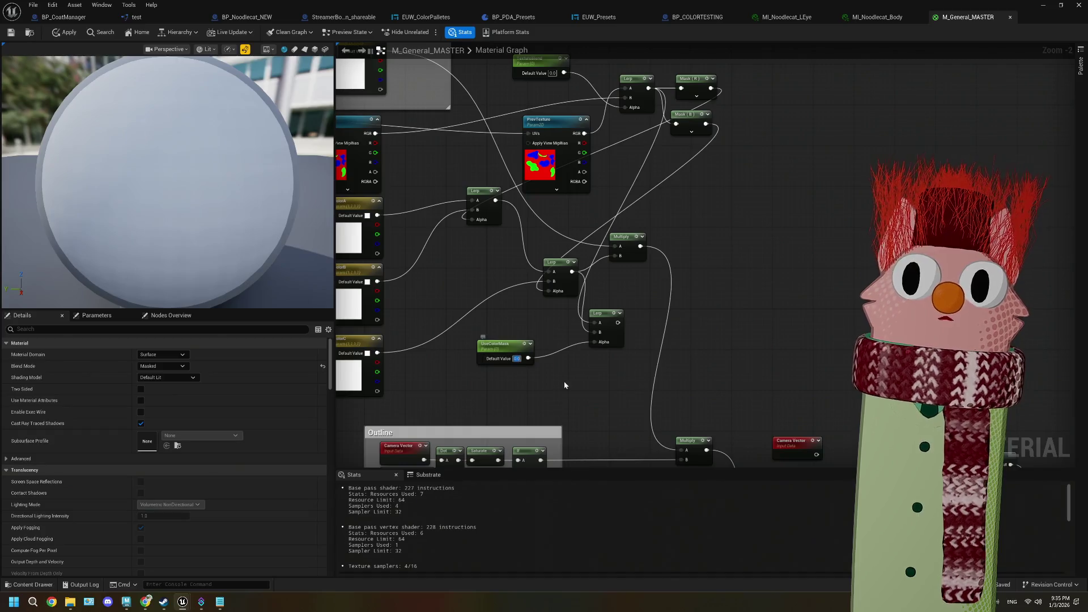
drag(618, 322, 615, 255)
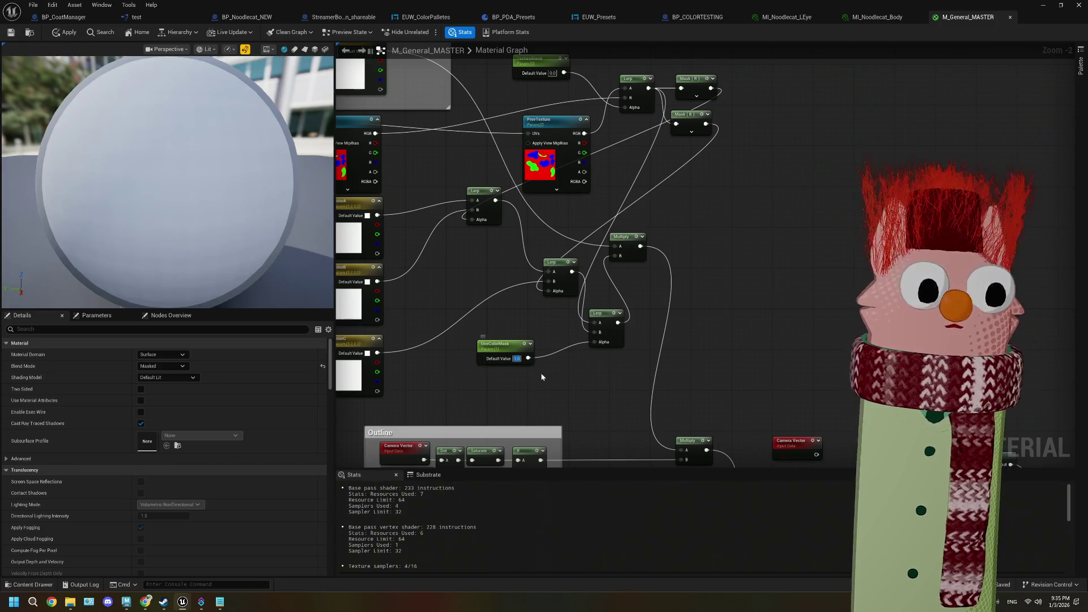
Set UseColorMask's default value to 1.0 and apply the material changes
click(515, 358)
text(1)
key(Return)
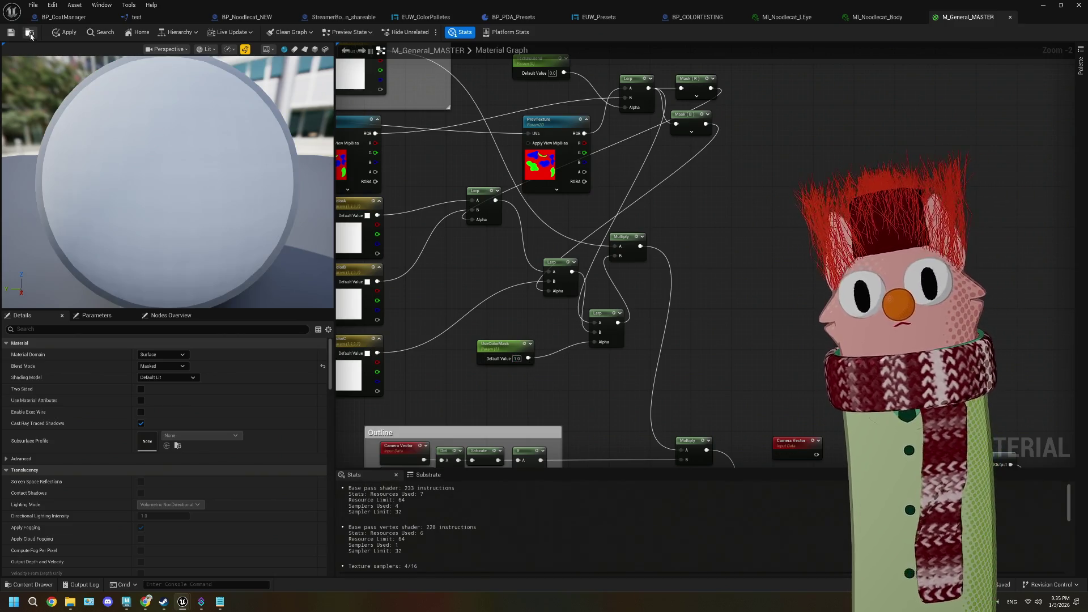
key(ctrl+s)
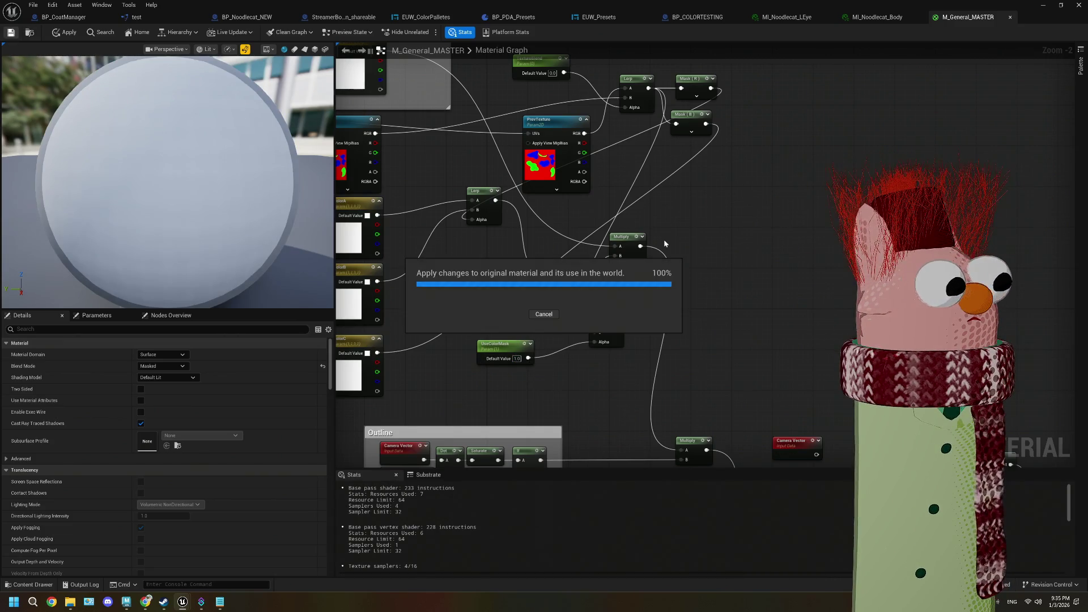
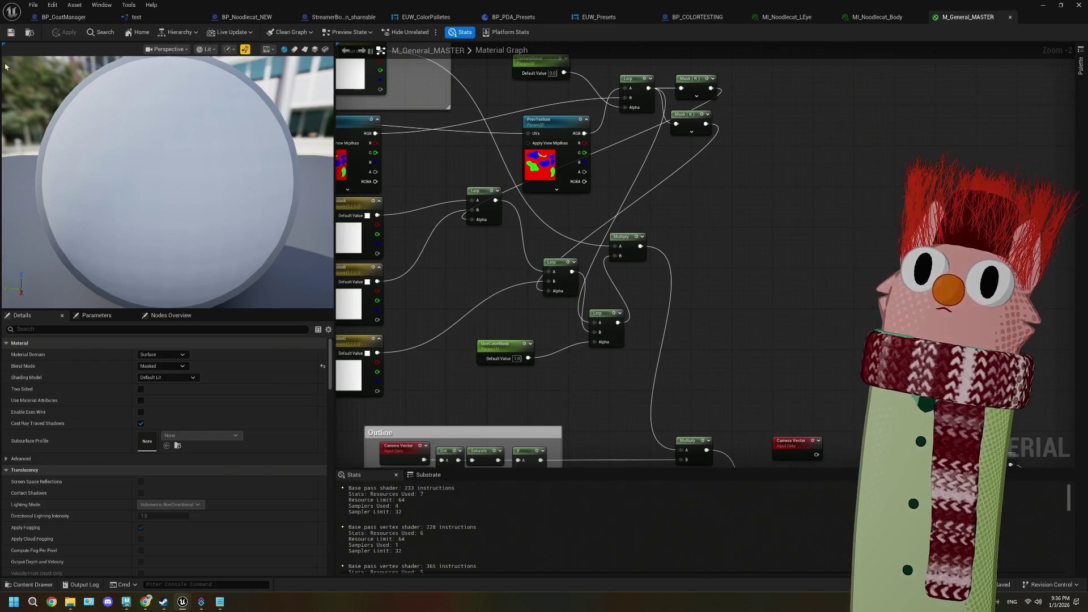
Close M_General_MASTER and bring up the MI_Noodlecat_LEye material instance
mouse_move(697, 7)
mouse_down()
mouse_move(782, 448)
mouse_move(697, 26)
mouse_move(679, 61)
mouse_move(624, 2)
mouse_up()
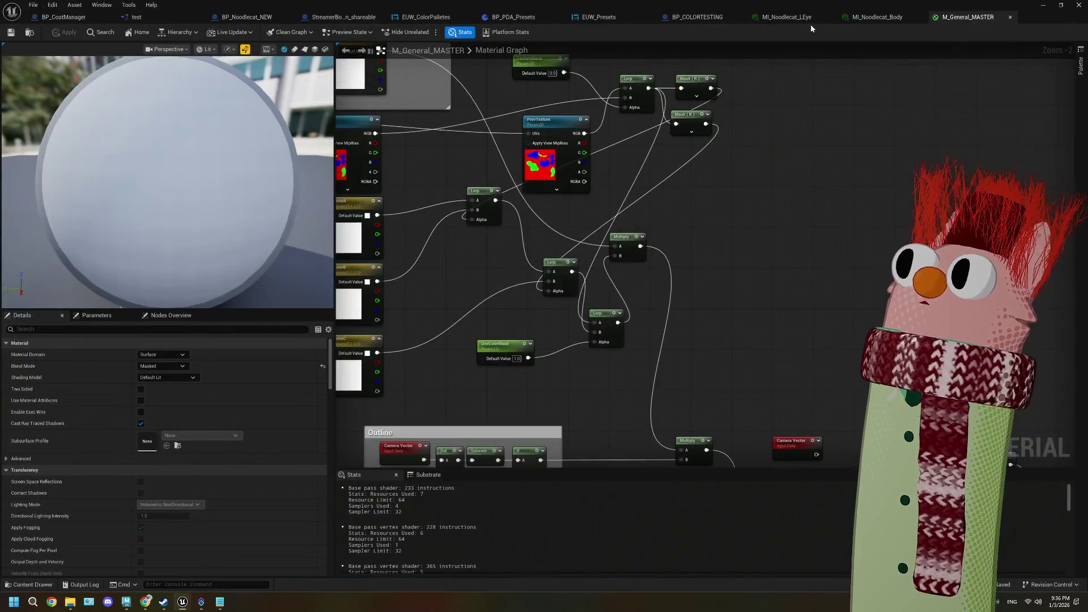
click(807, 21)
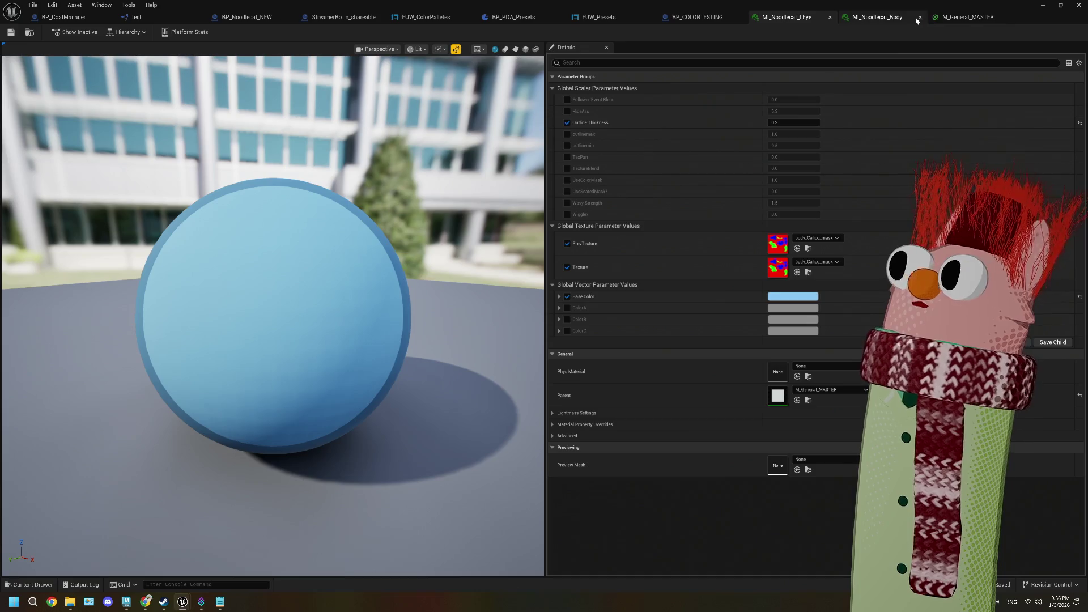
click(919, 17)
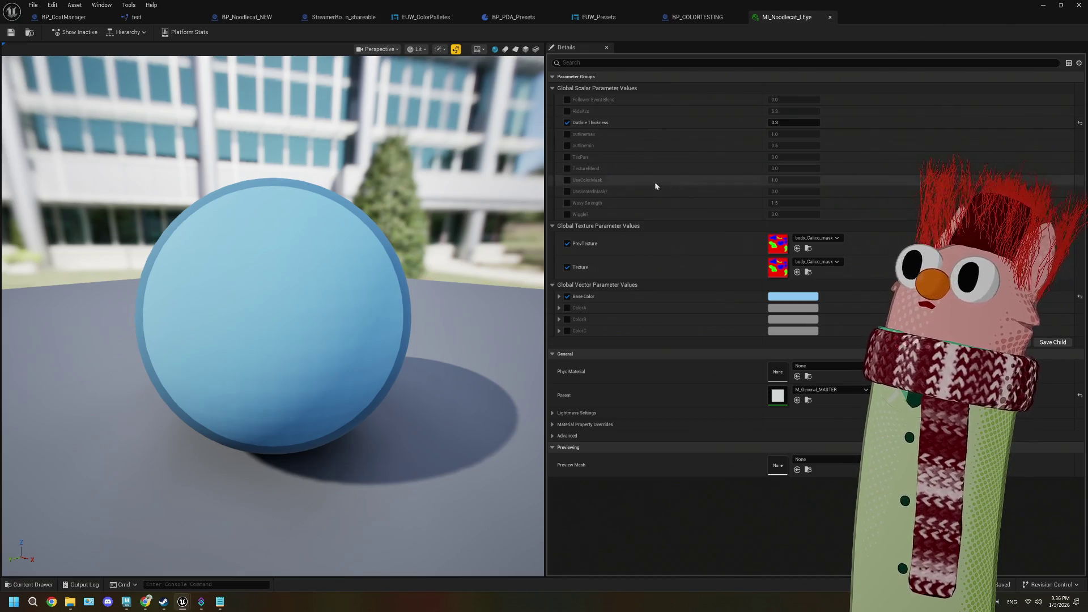
Override UseColorMask with a value of 0.0
click(567, 180)
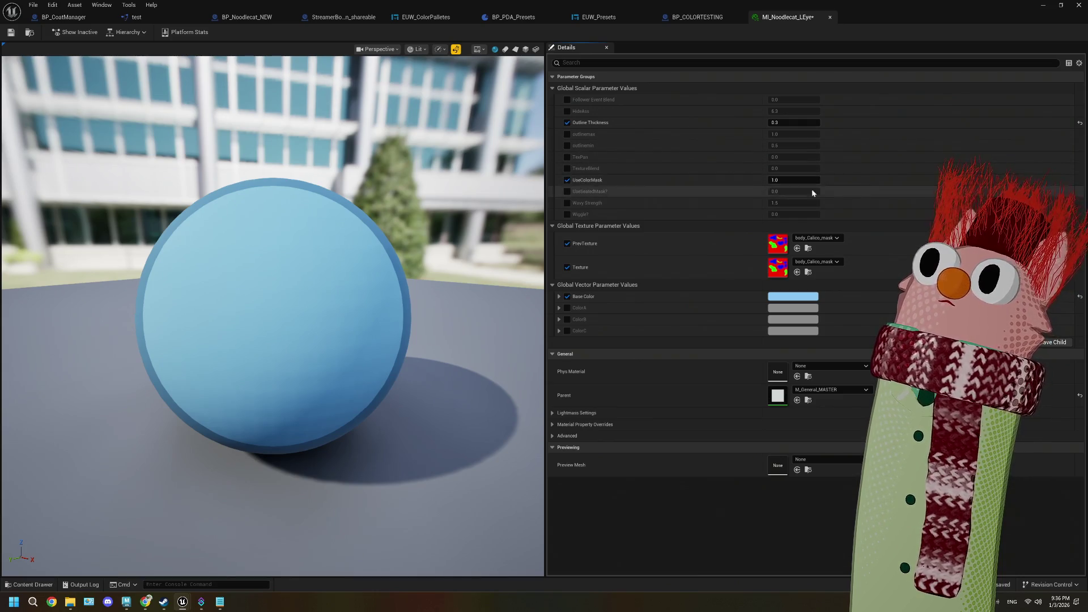
text(0)
key(Return)
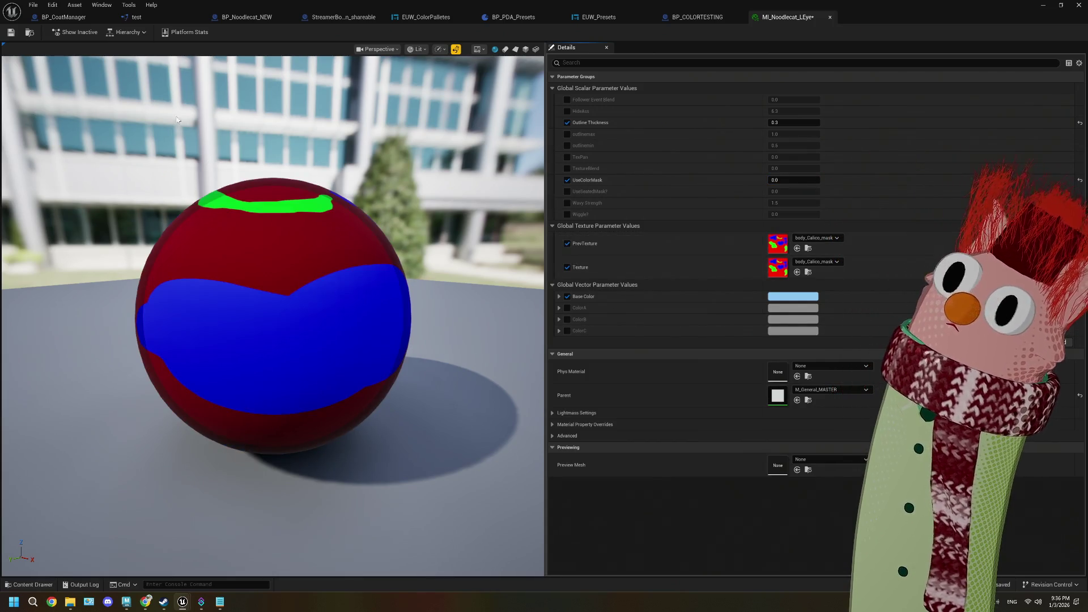
Set PrevTexture and Texture to WhiteSquareTexture and save the instance
click(824, 239)
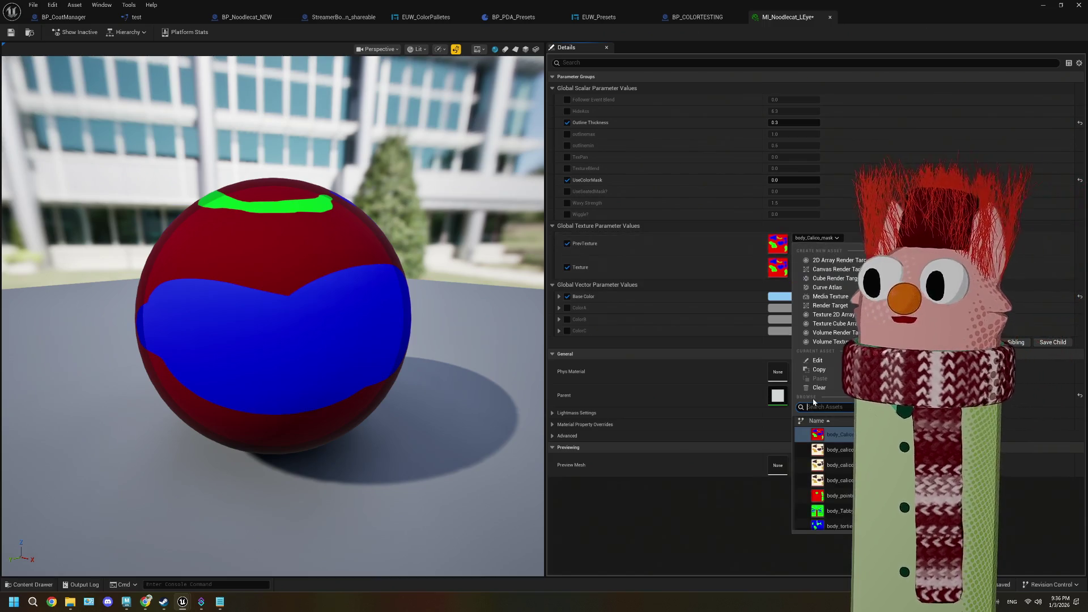
text(white)
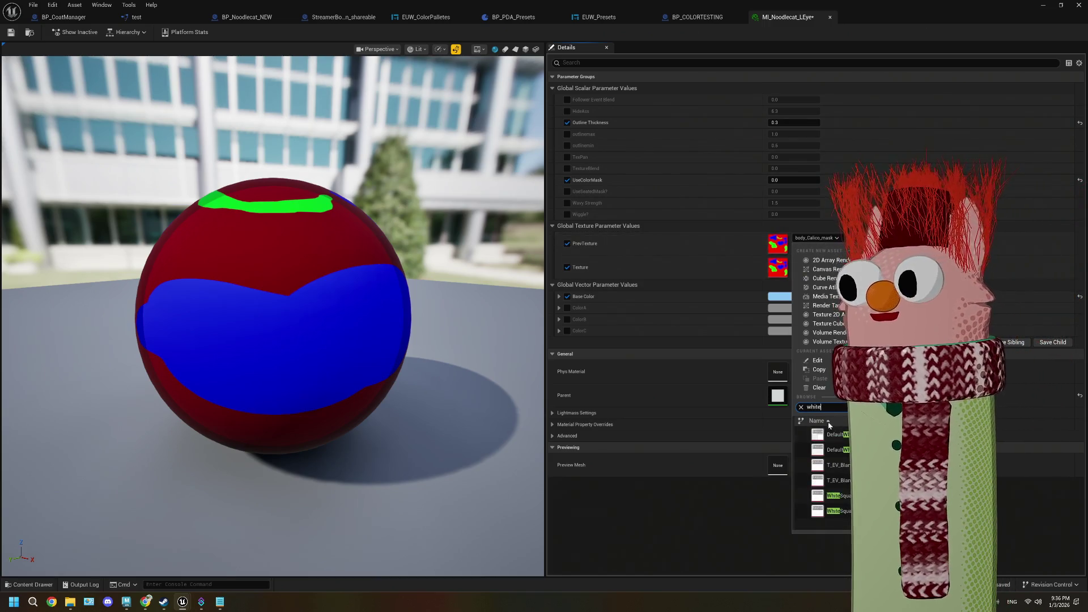
click(835, 495)
click(812, 266)
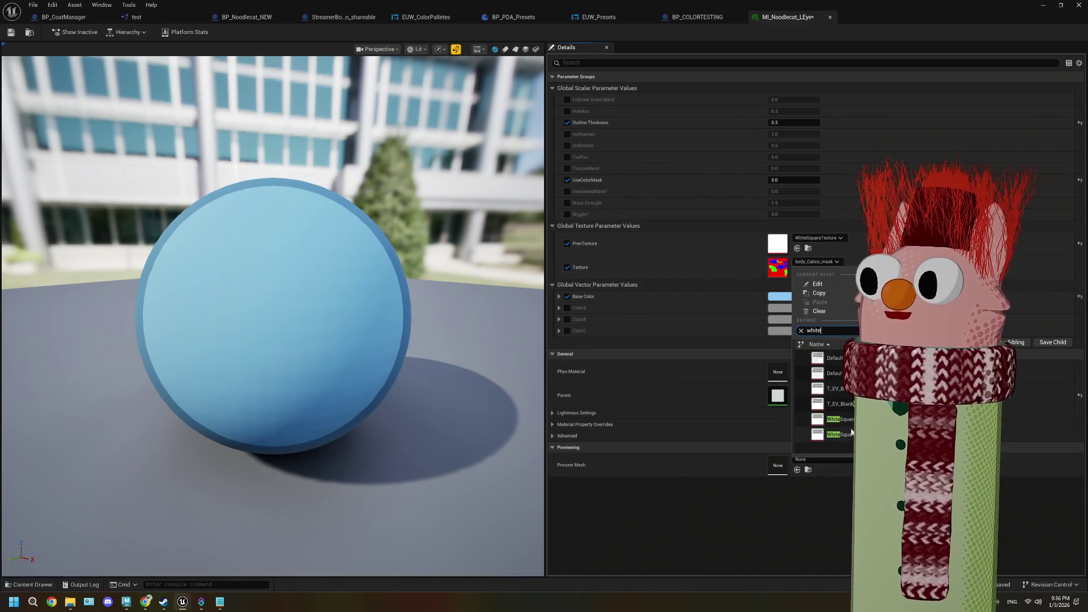
click(833, 419)
click(9, 33)
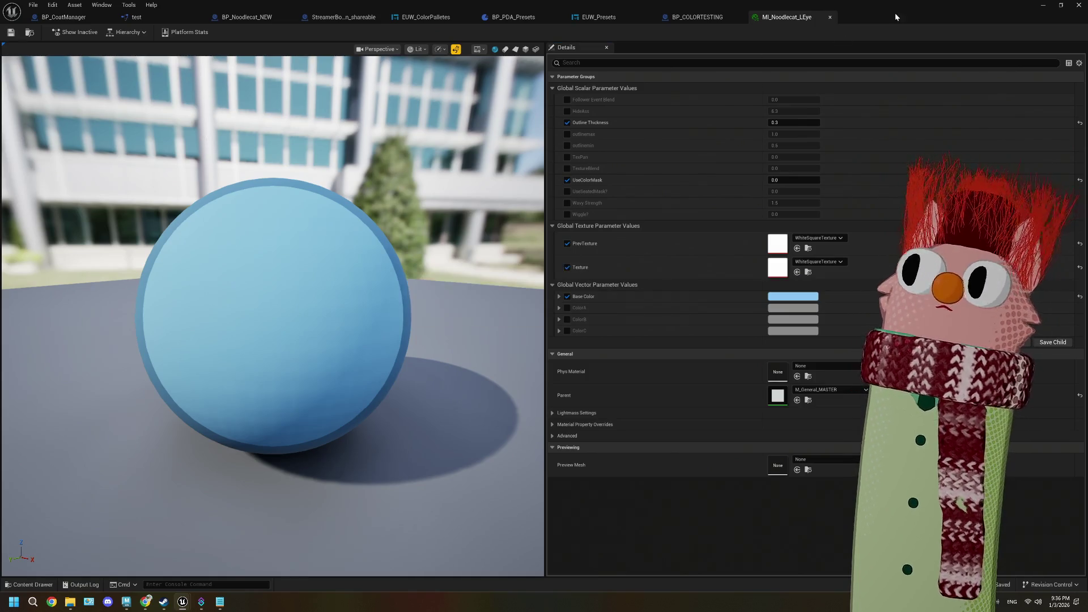
mouse_move(924, 2)
mouse_down()
mouse_move(647, 561)
mouse_move(624, 457)
mouse_up()
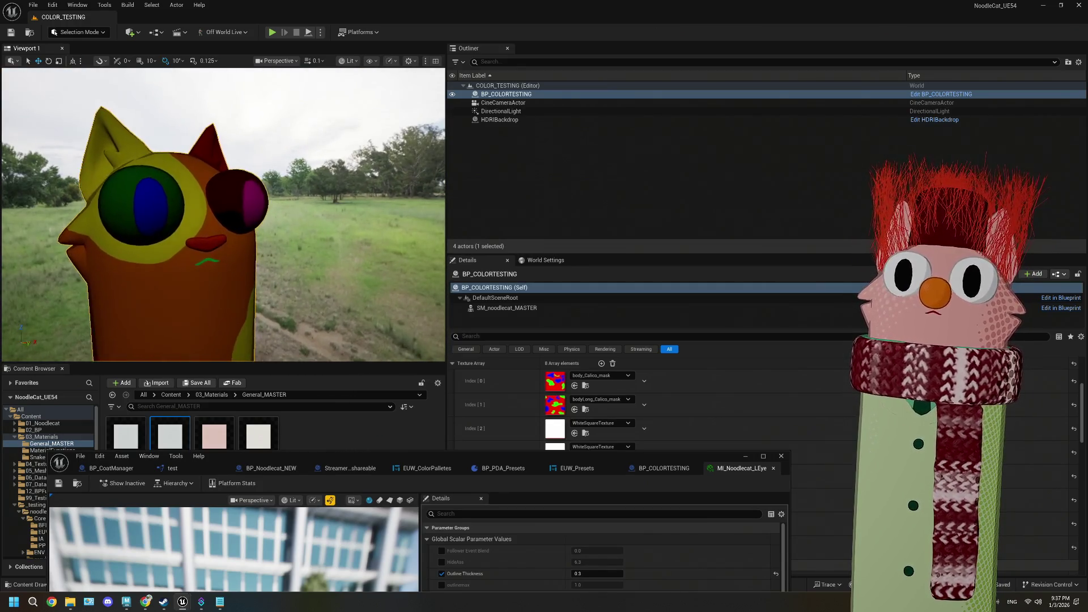
Set BP_COLORTESTING's Texture Array index 4 to WhiteSquareTexture
drag(669, 458, 590, 556)
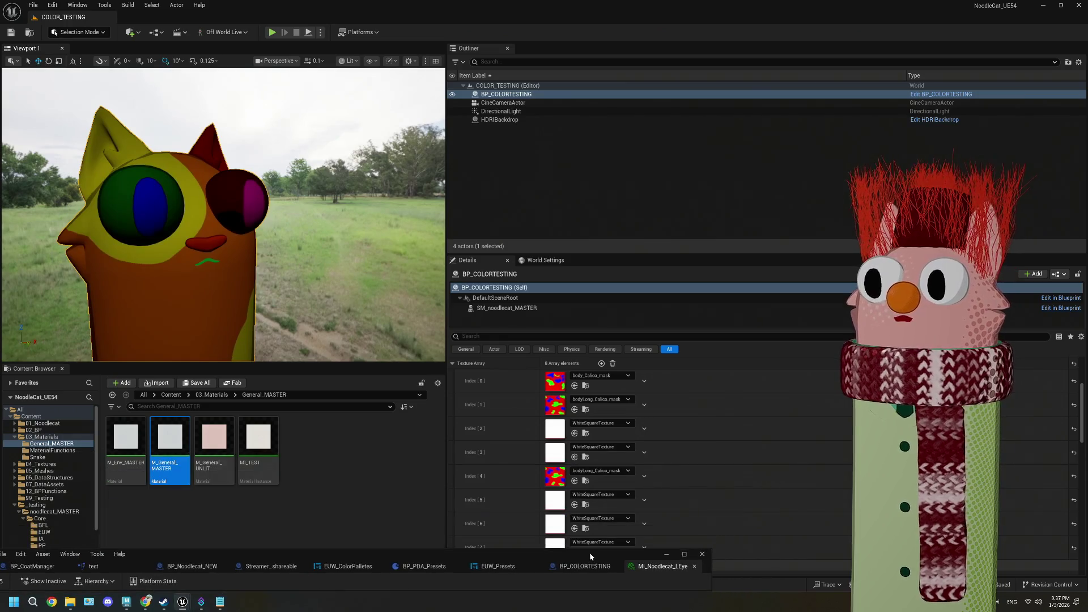
click(601, 470)
click(618, 397)
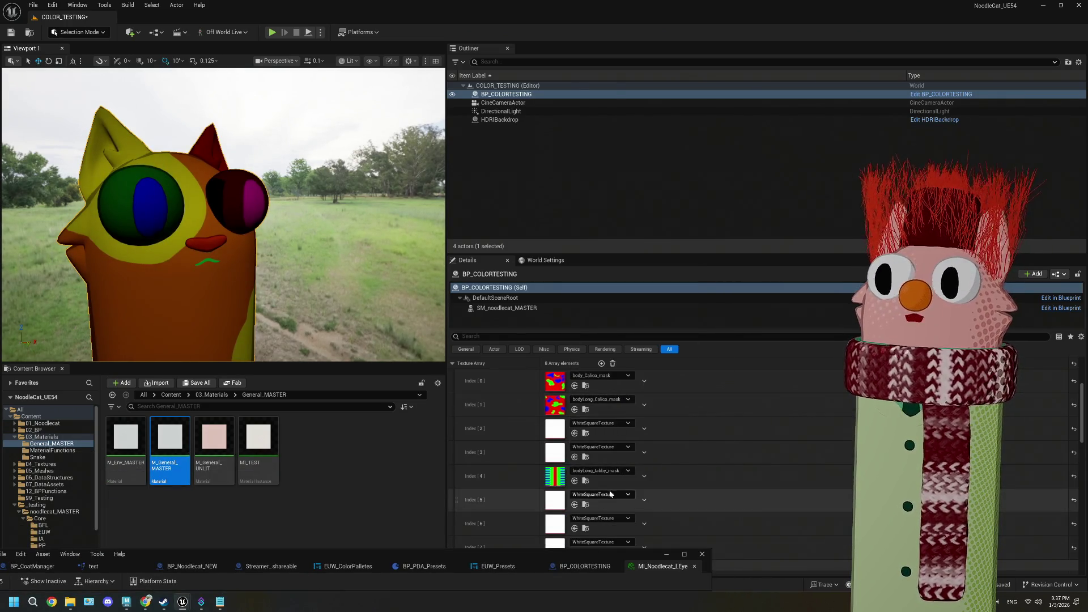
click(609, 471)
click(612, 397)
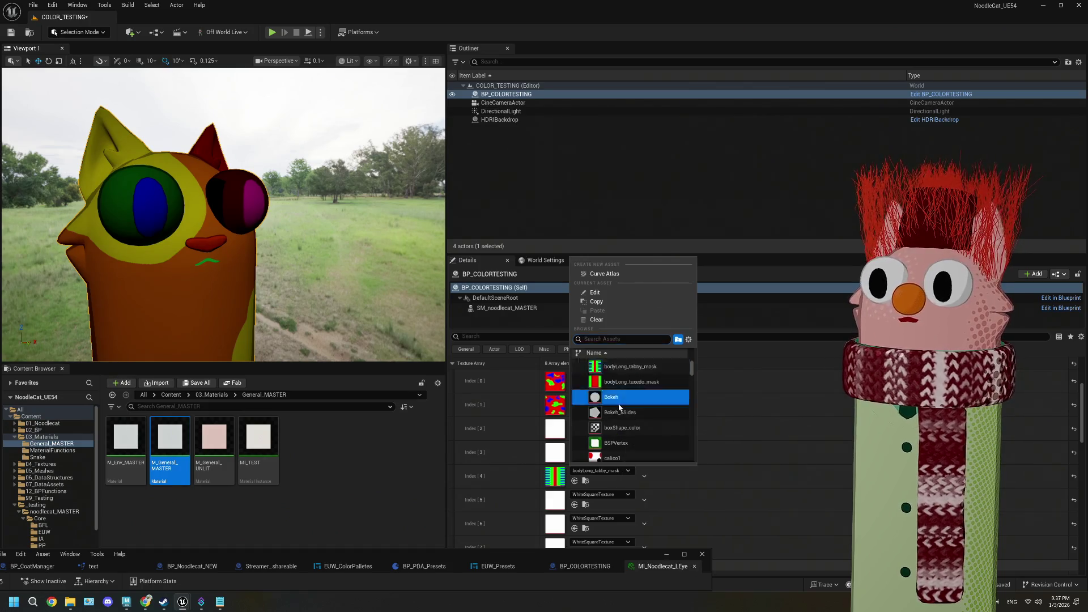
click(601, 471)
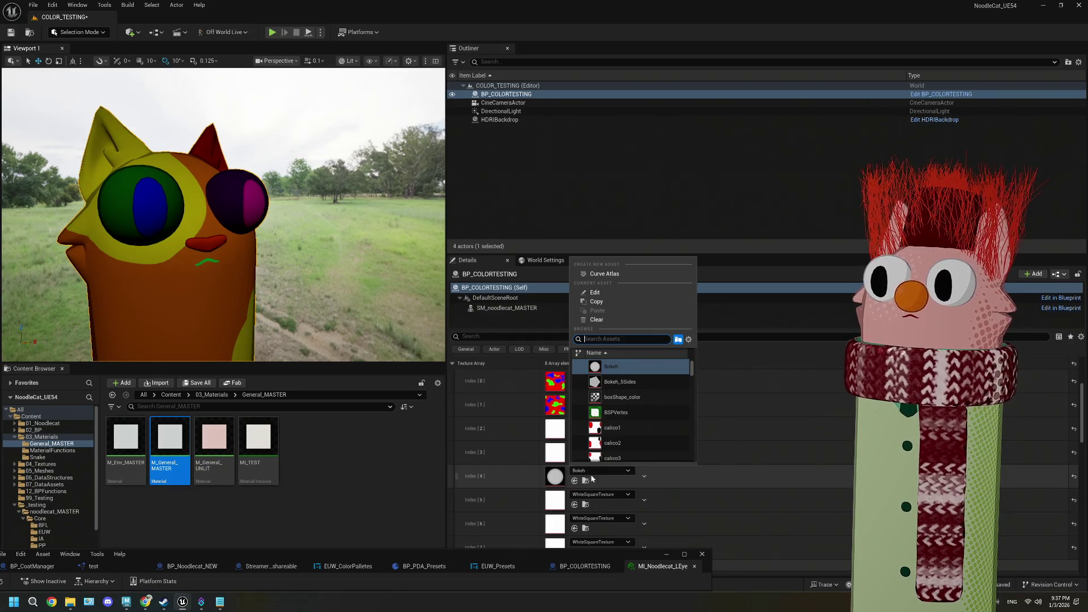
text(white)
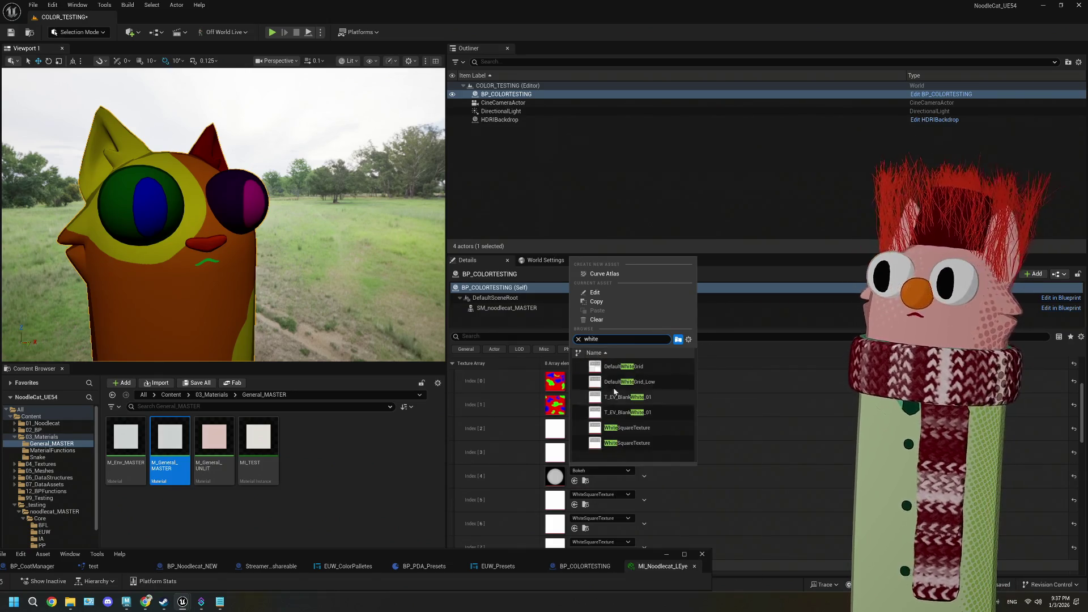
click(631, 440)
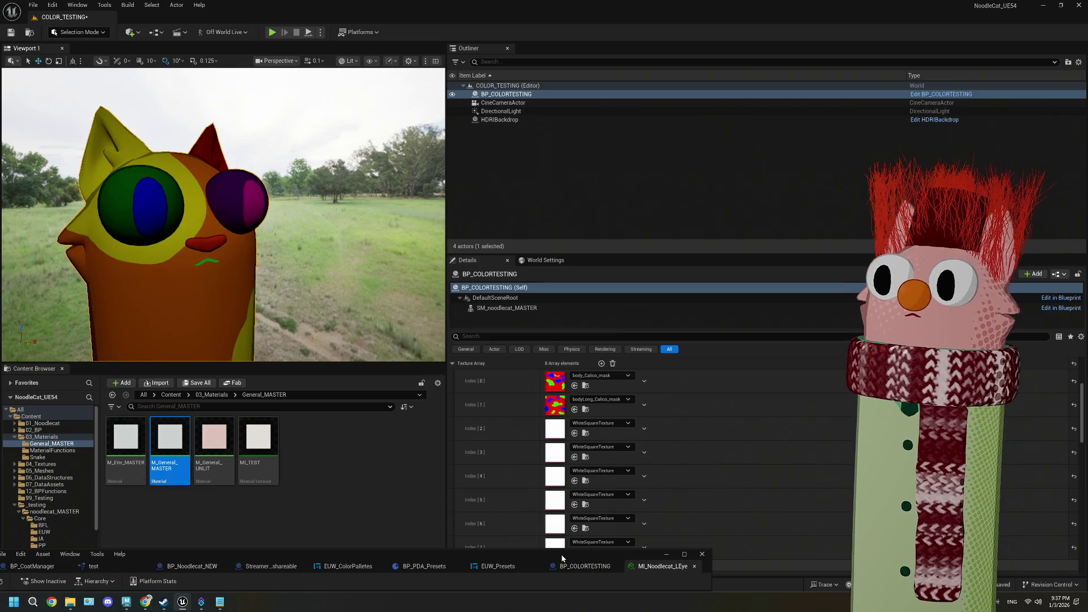
Save all and bring the MI_Noodlecat_LEye editor back full screen
click(11, 32)
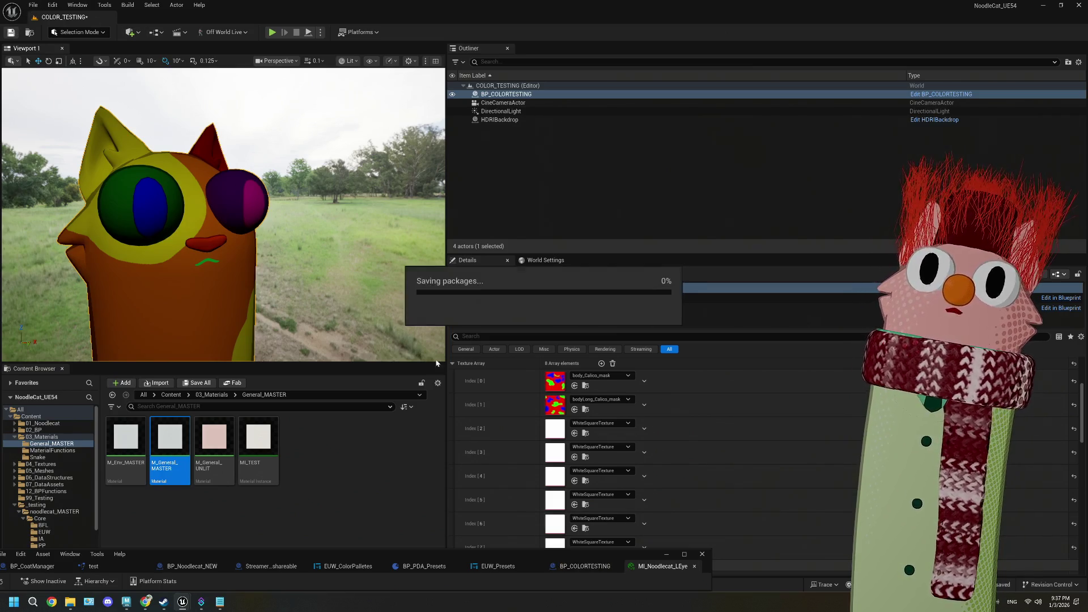
drag(601, 554, 603, 549)
double_click(603, 549)
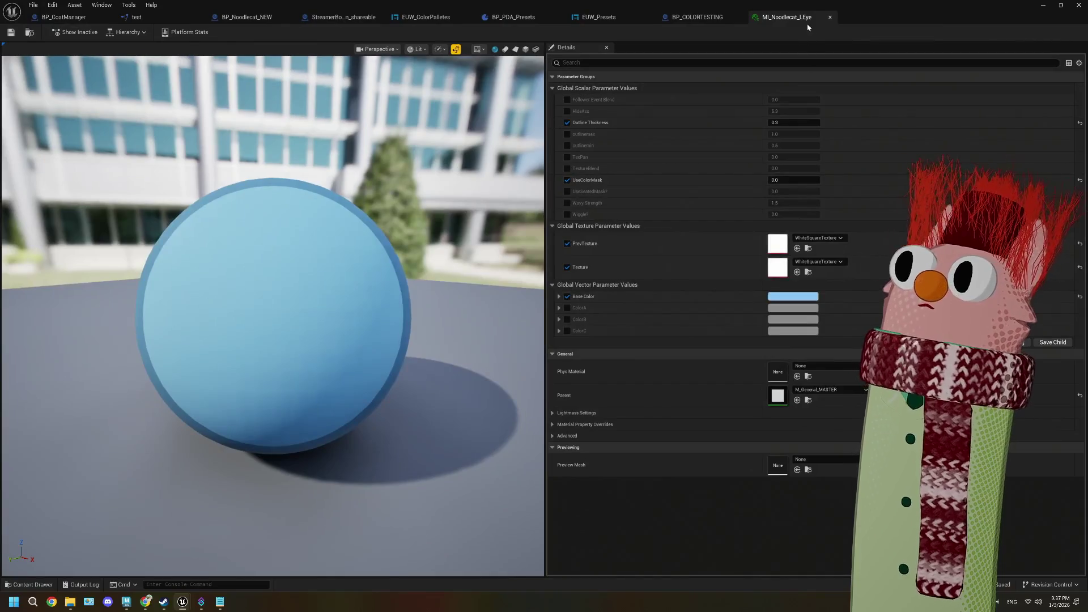
Open MI_Noodlecat_REye, set UseColorMask to 0, and enable PrevTexture and Texture overrides
click(830, 19)
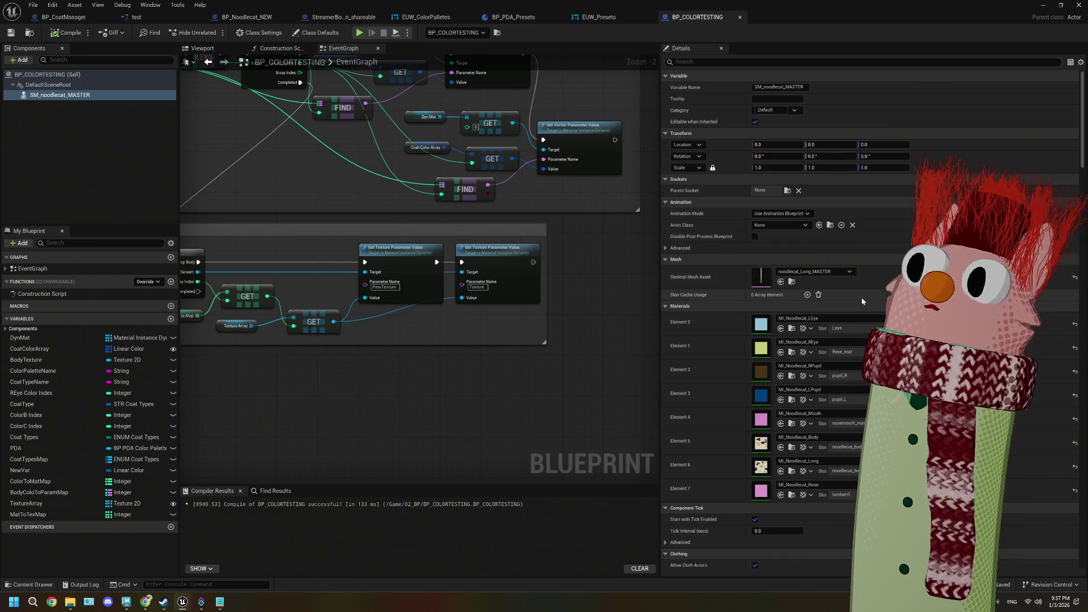
double_click(761, 347)
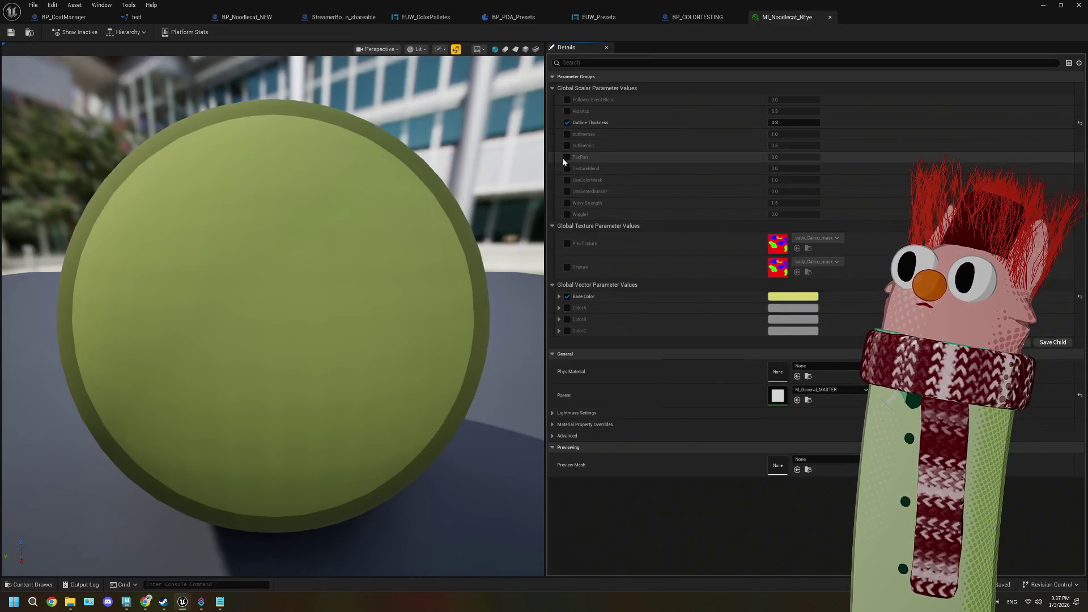
click(567, 179)
text(0)
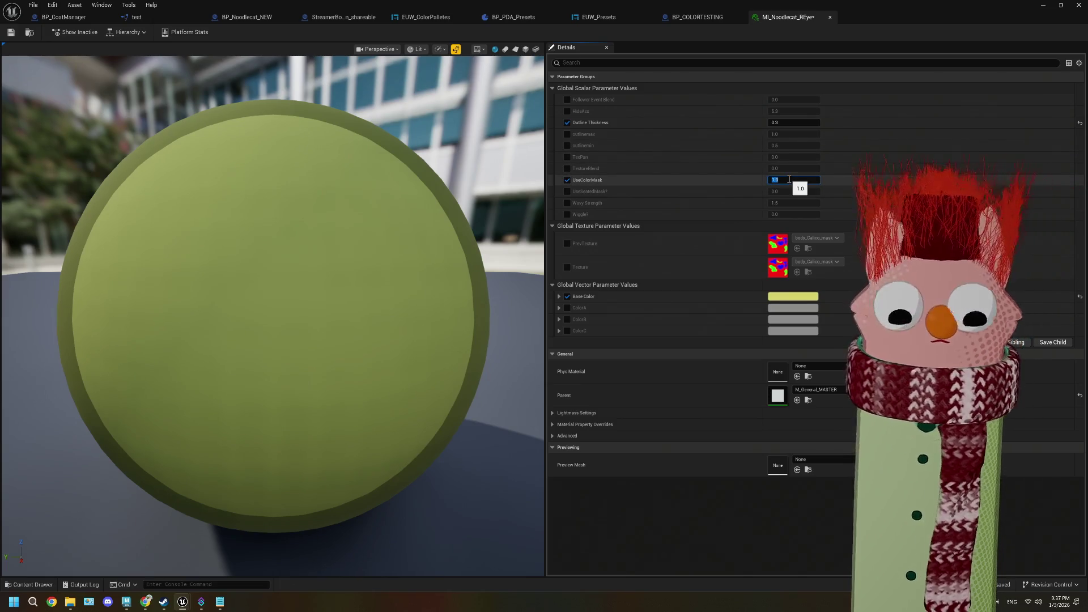
click(567, 243)
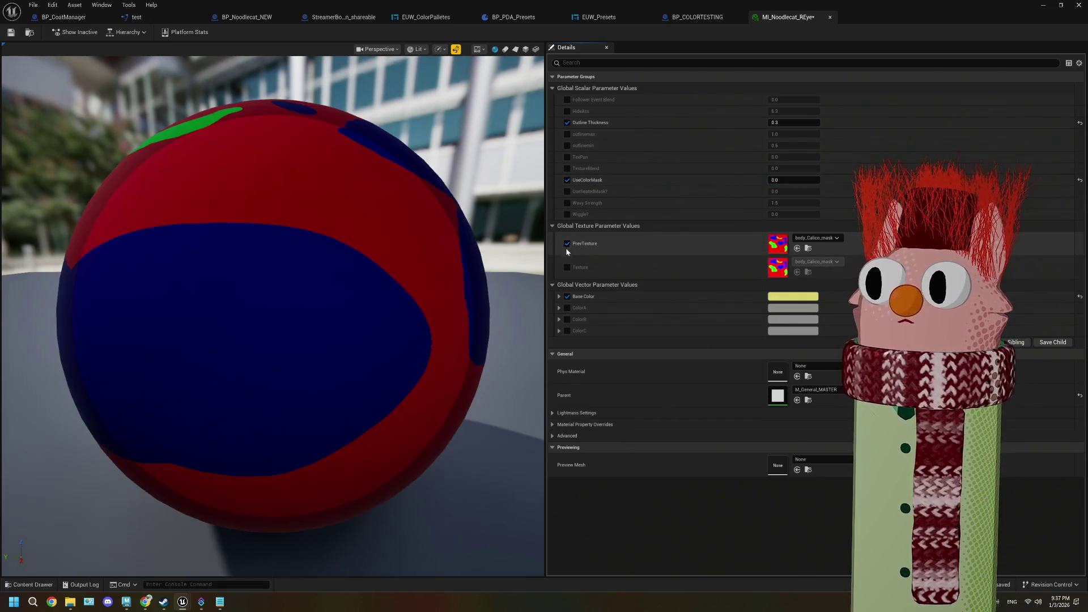
click(566, 267)
Assign WhiteSquareTexture to PrevTexture and Texture, then save and close the instance
click(794, 238)
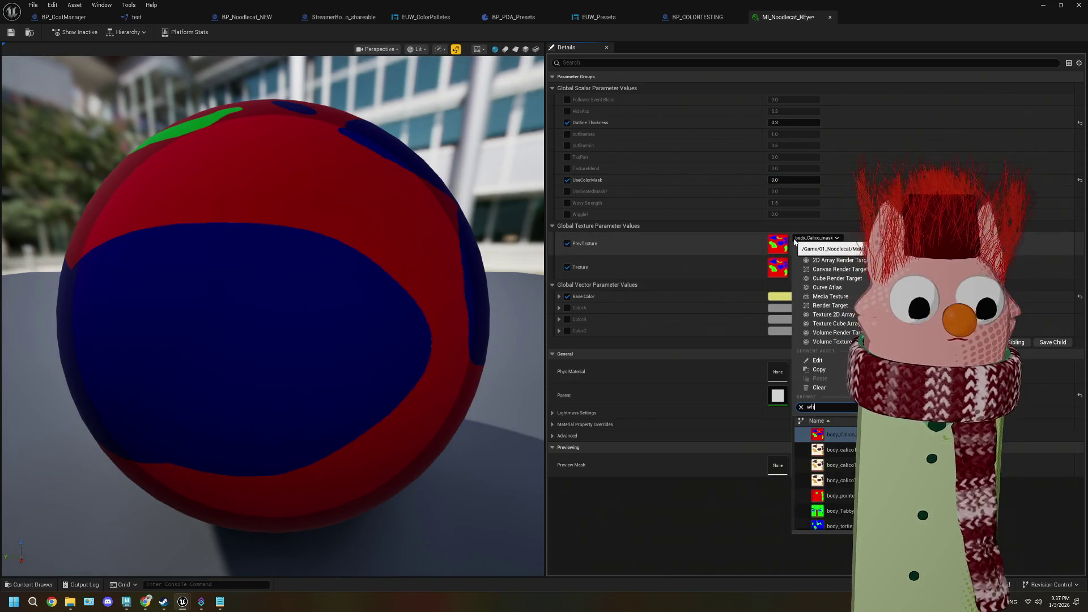
text(white)
click(834, 512)
click(816, 262)
text(whit)
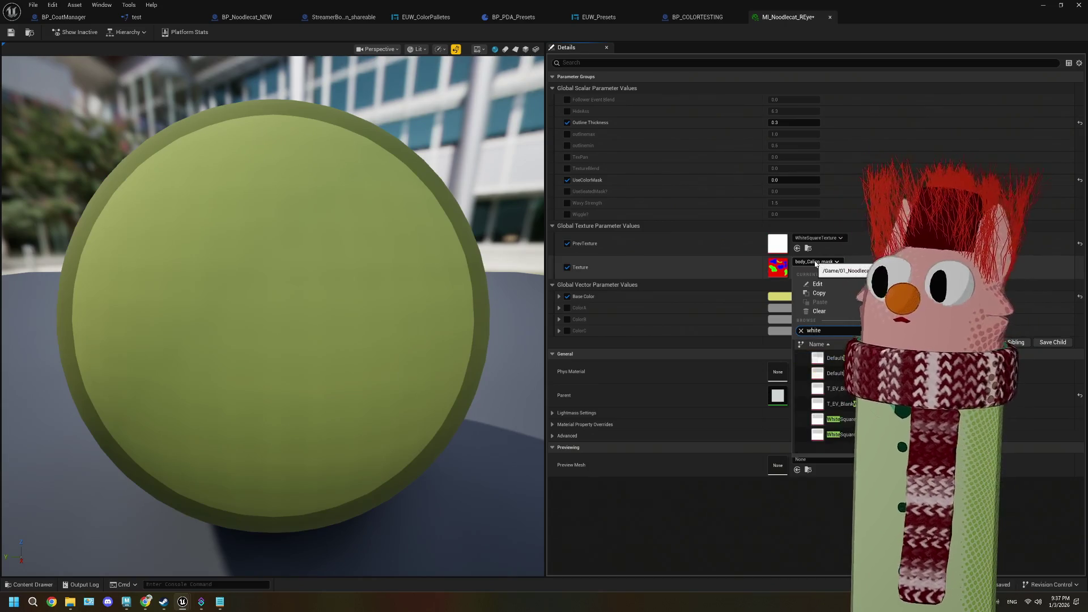
click(833, 403)
click(11, 32)
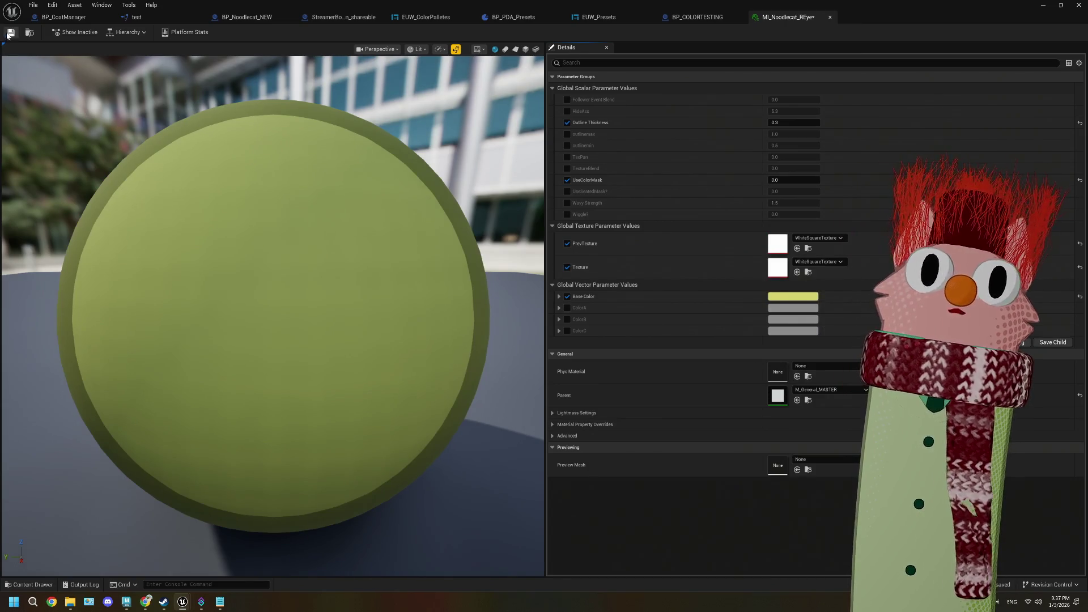
click(831, 18)
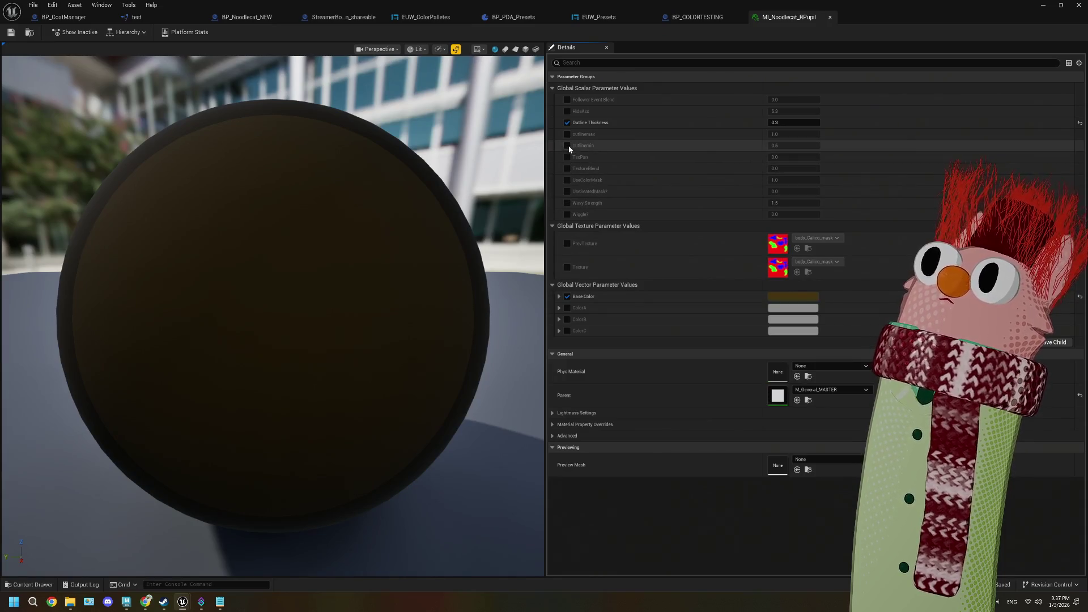
Give MI_Noodlecat_RPupil UseColorMask 0.0 and WhiteSquareTexture for both textures, then save and close
text(0)
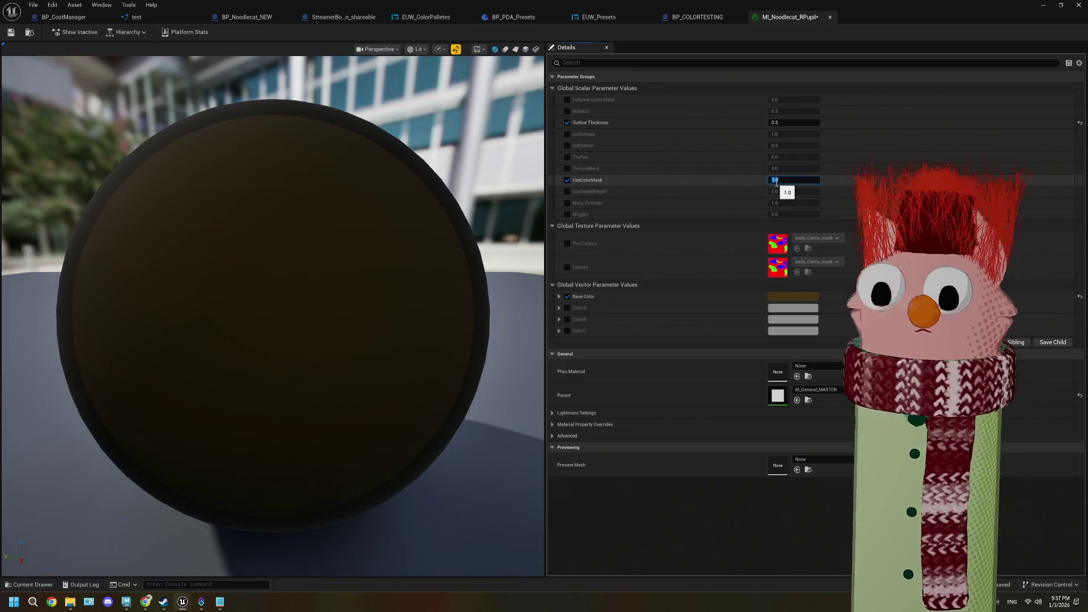
key(Tab)
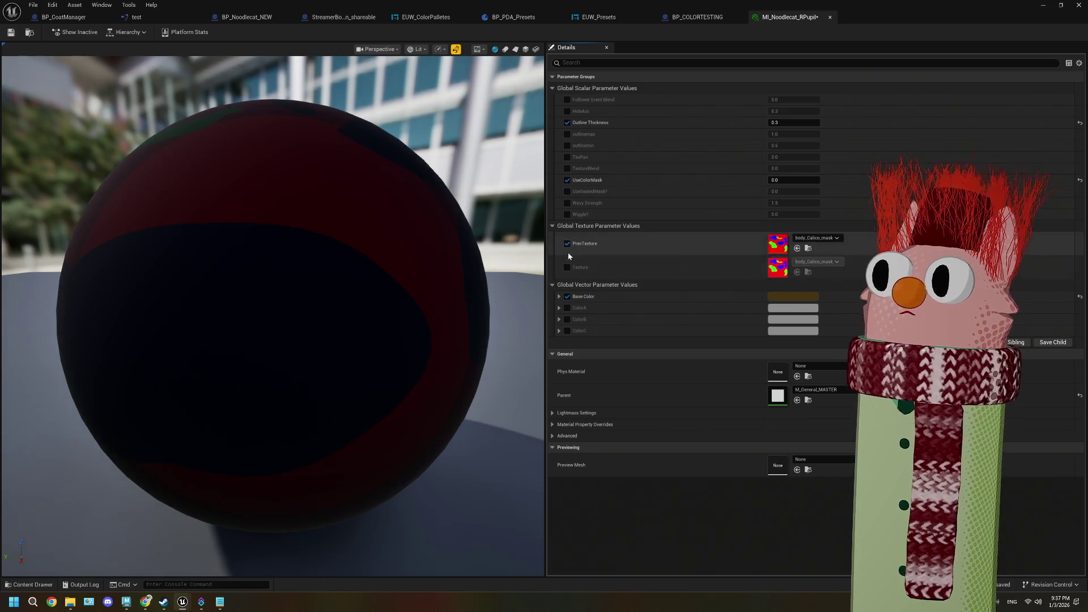
click(800, 238)
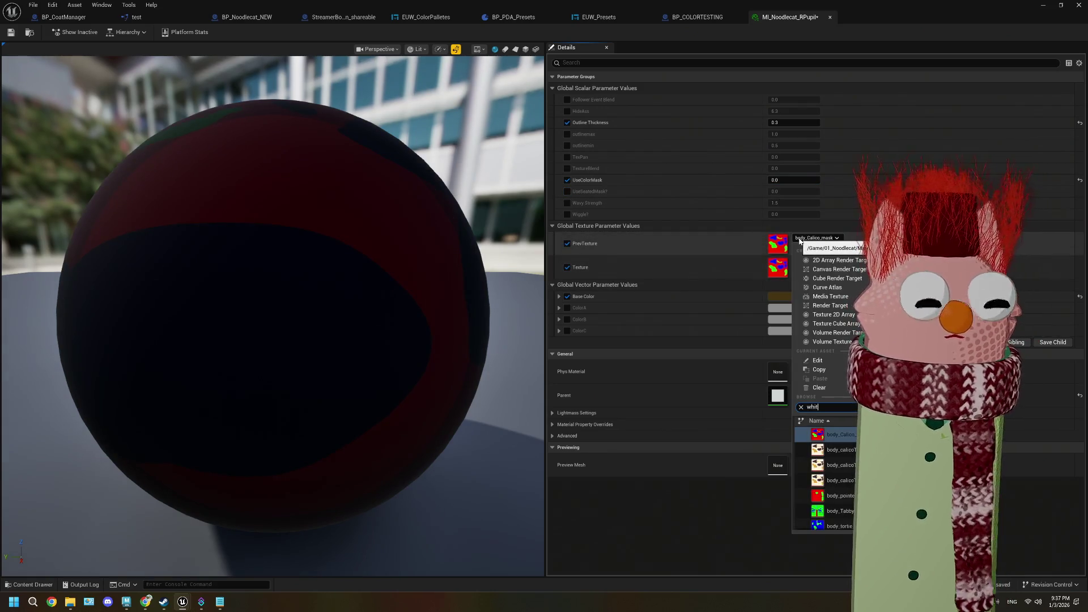
text(white)
click(827, 453)
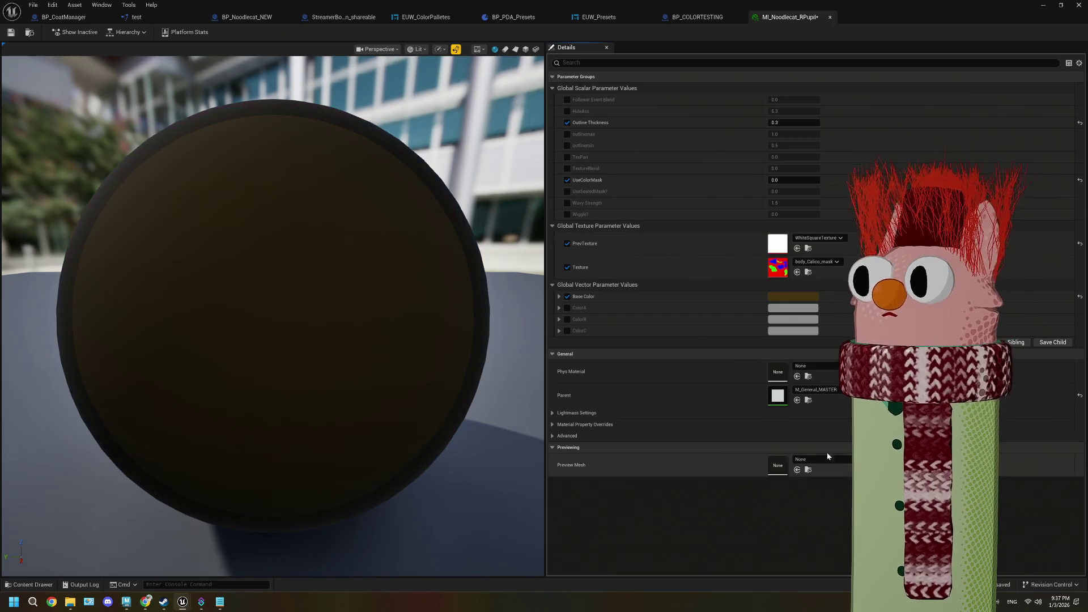
click(816, 261)
text(white)
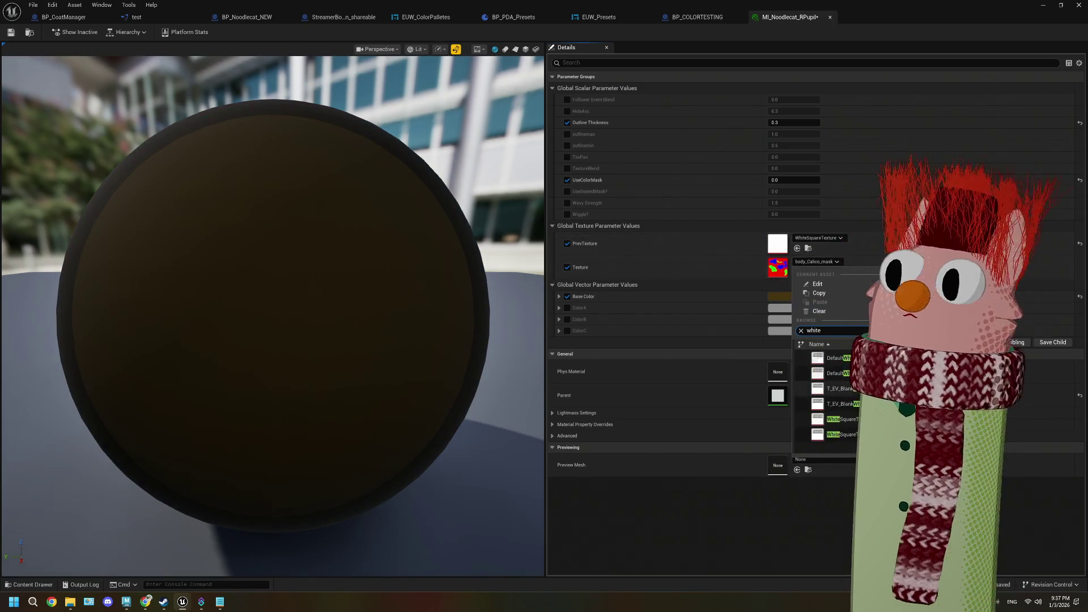
click(850, 420)
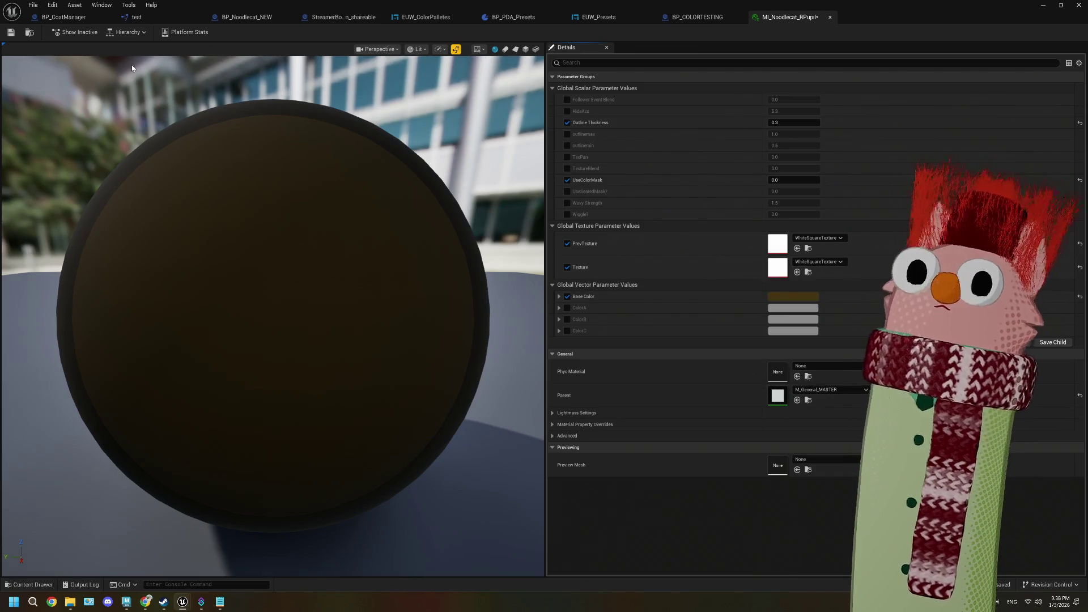
click(10, 34)
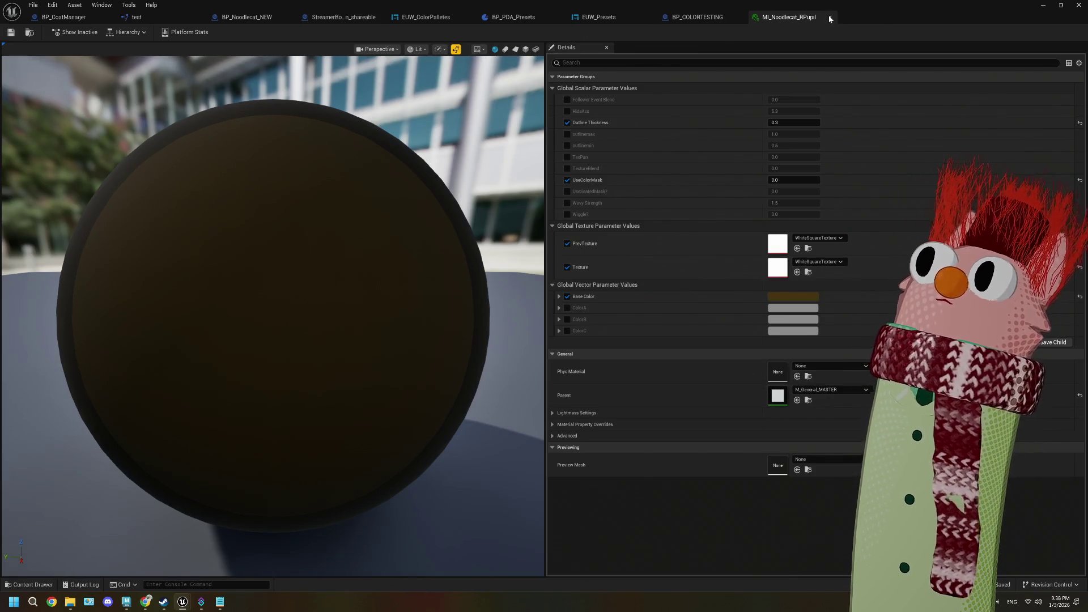
click(830, 18)
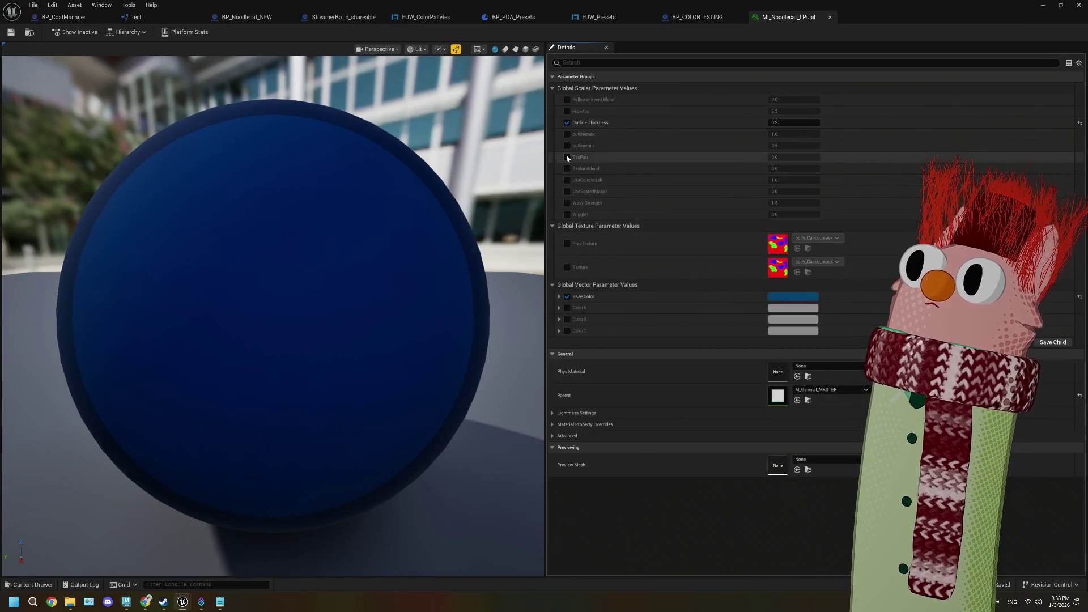
Set LPupil's UseColorMask to 0 and enable the PrevTexture and Texture overrides
click(568, 179)
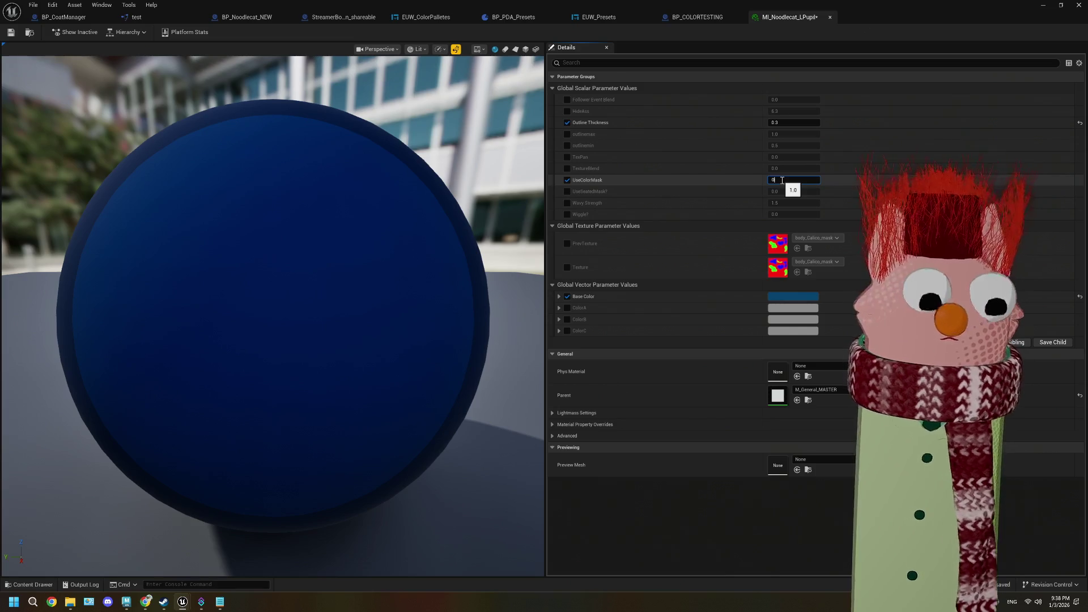
text(0)
key(Return)
click(568, 243)
click(567, 266)
Choose WhiteSquareTexture for both textures, save and close LPupil, and open MI_Noodlecat_Mouth
click(816, 237)
text(white)
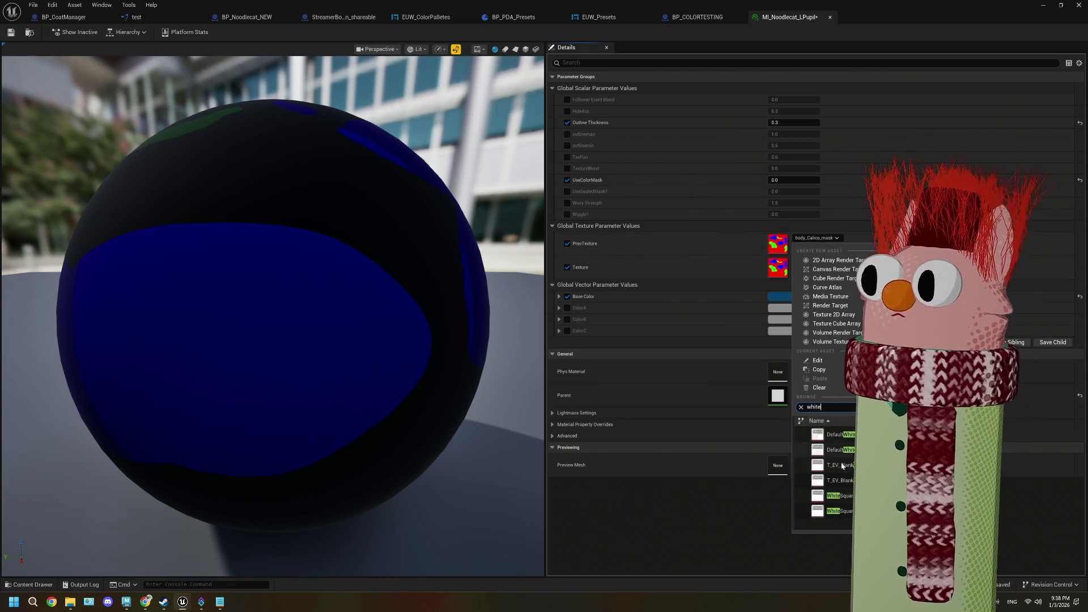
key(Return)
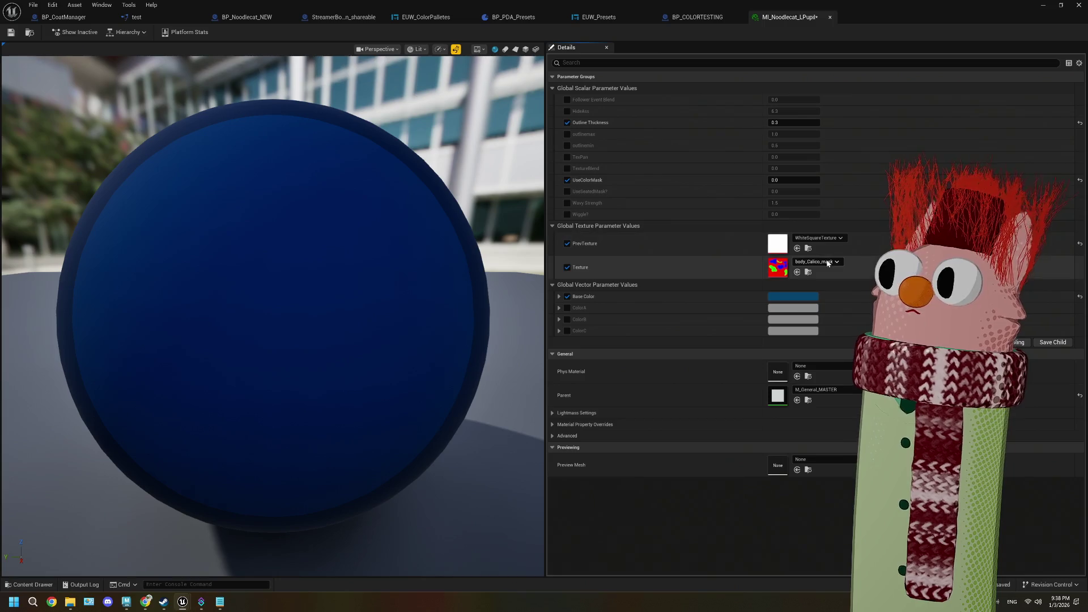
click(827, 261)
text(irt)
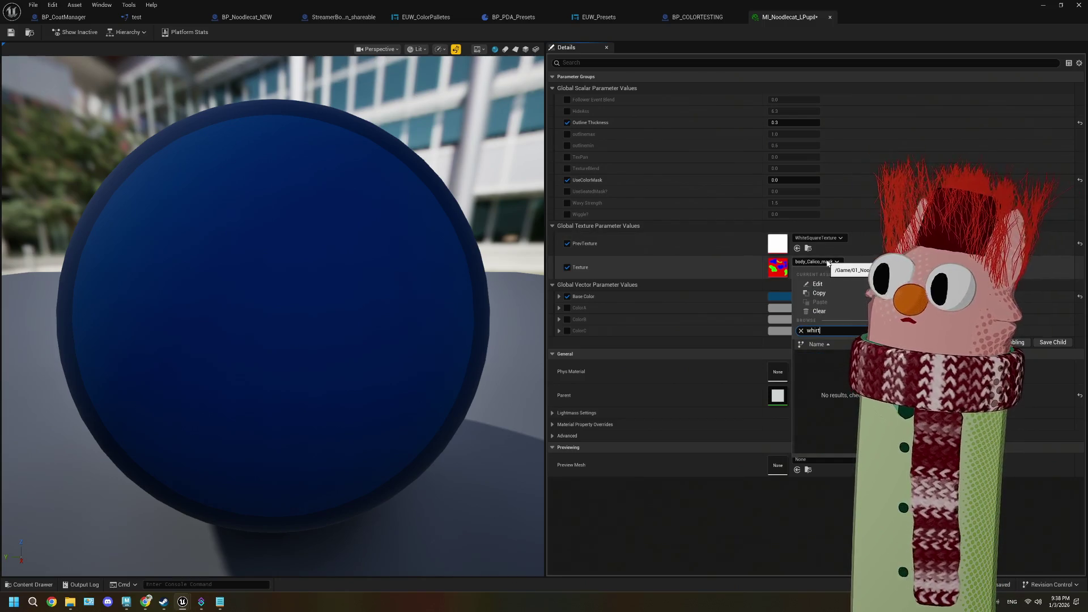
click(841, 419)
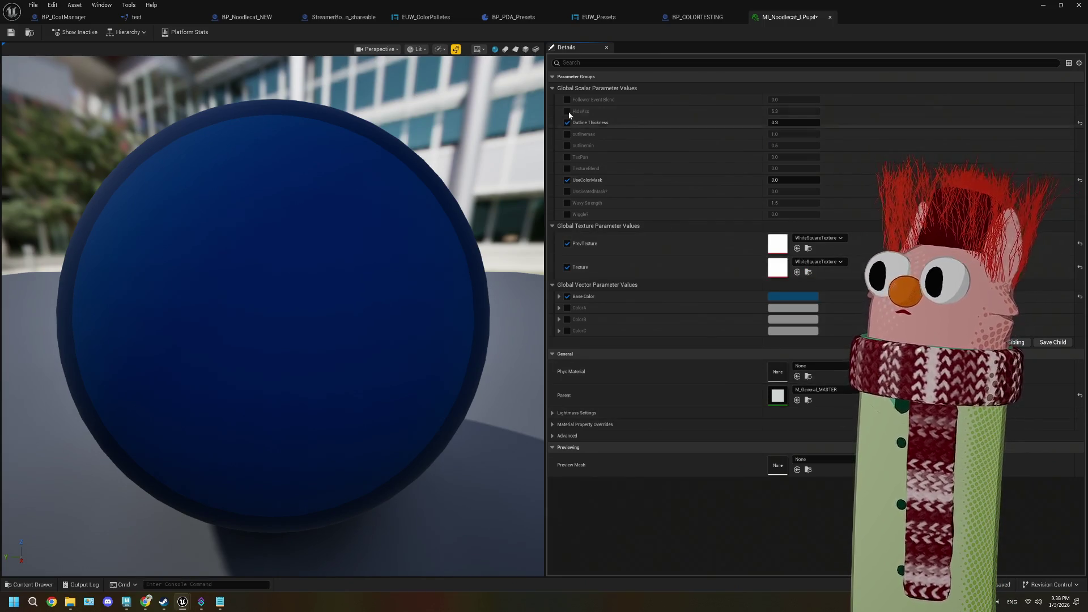
click(8, 35)
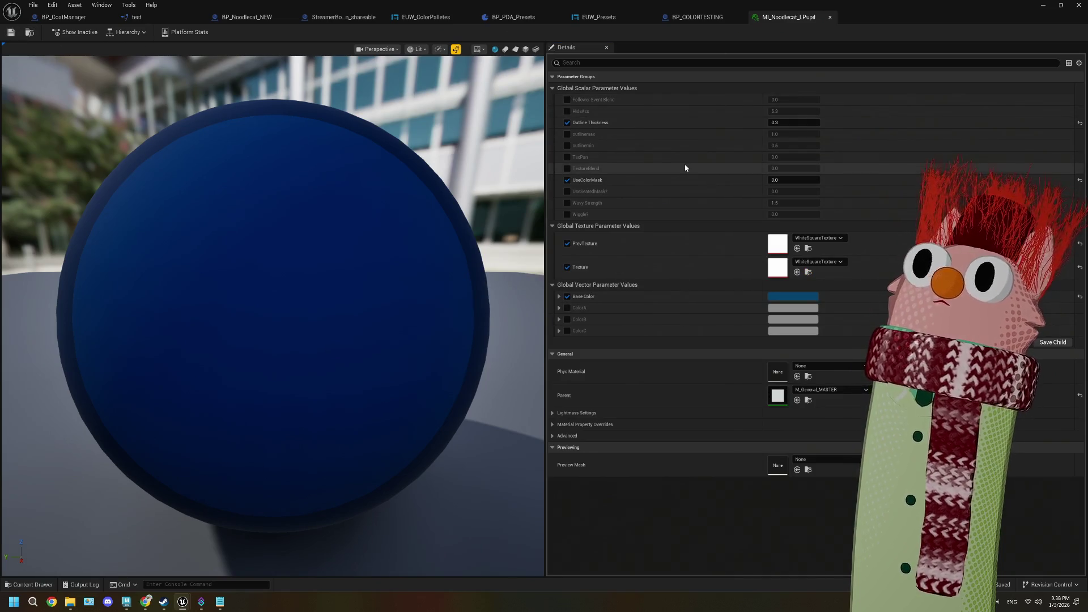
click(830, 19)
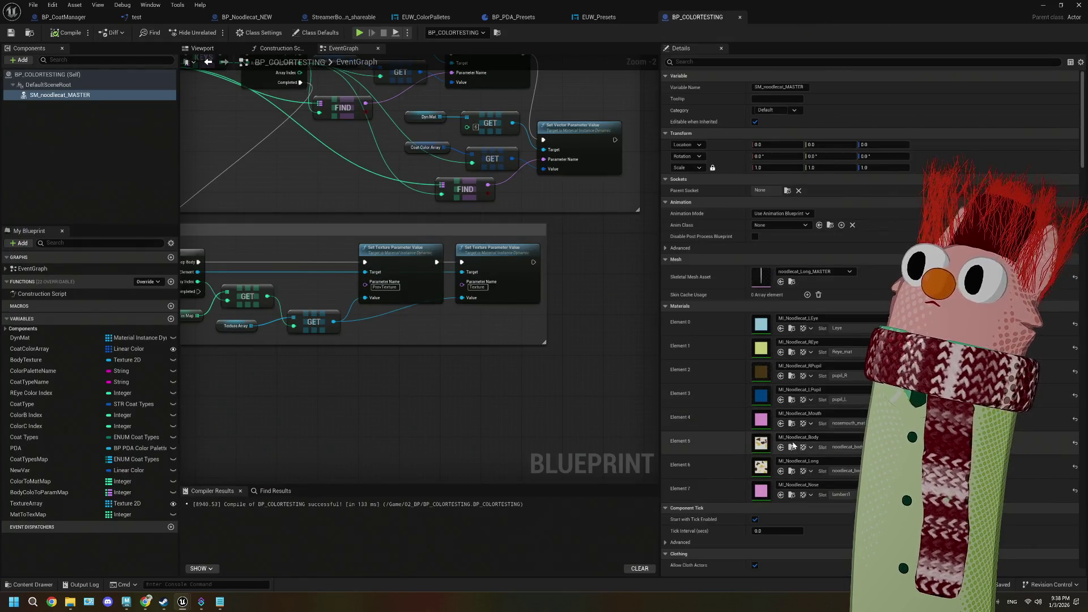
double_click(768, 417)
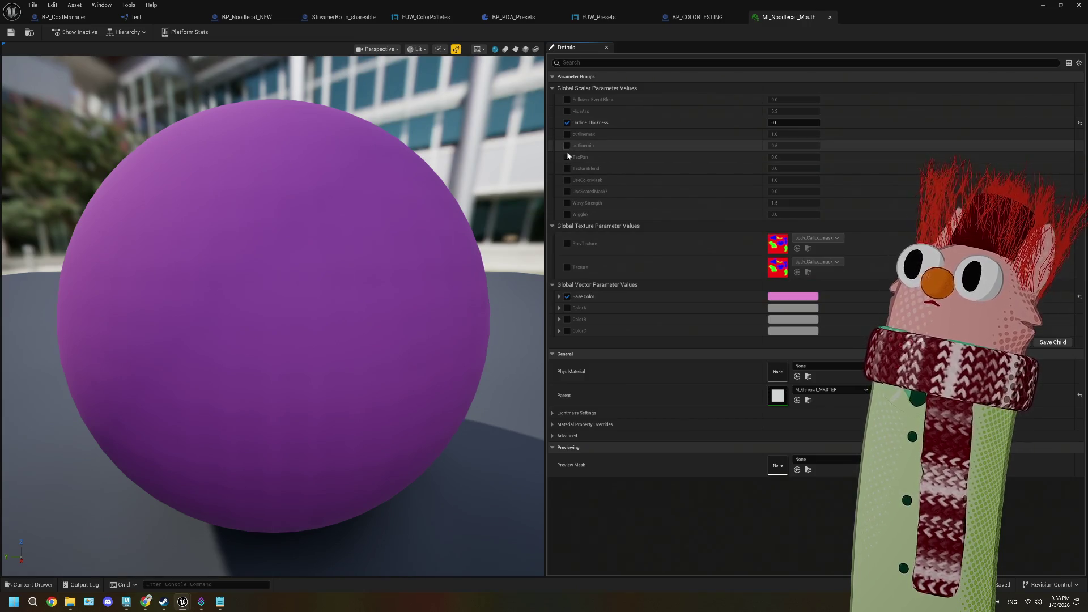
Set the Mouth's UseColorMask to 0 and enable the PrevTexture and Texture overrides
click(568, 180)
click(799, 180)
text(0)
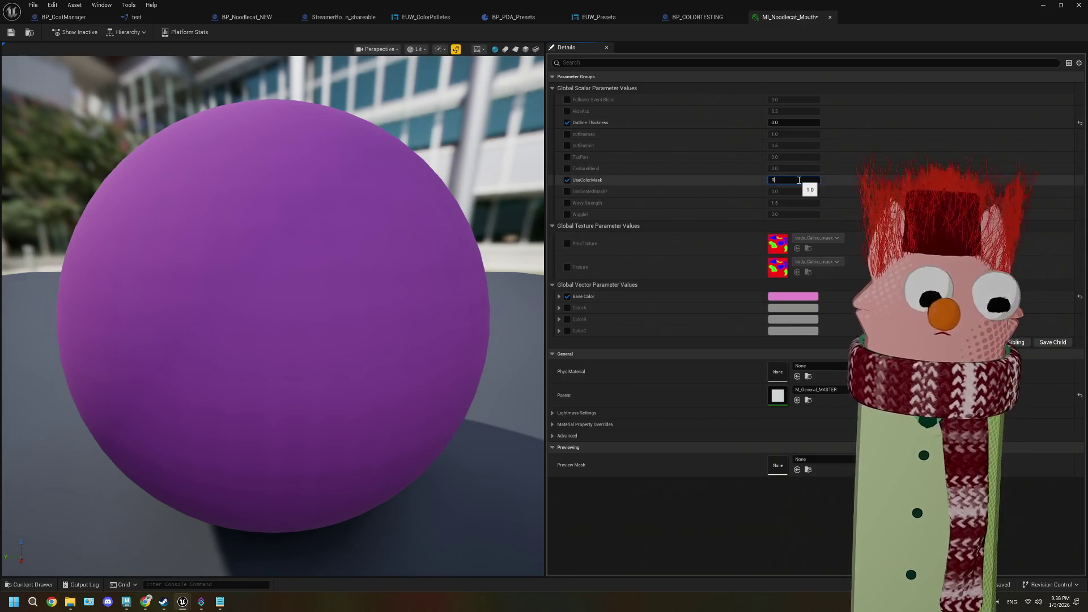
key(Return)
click(568, 243)
click(568, 267)
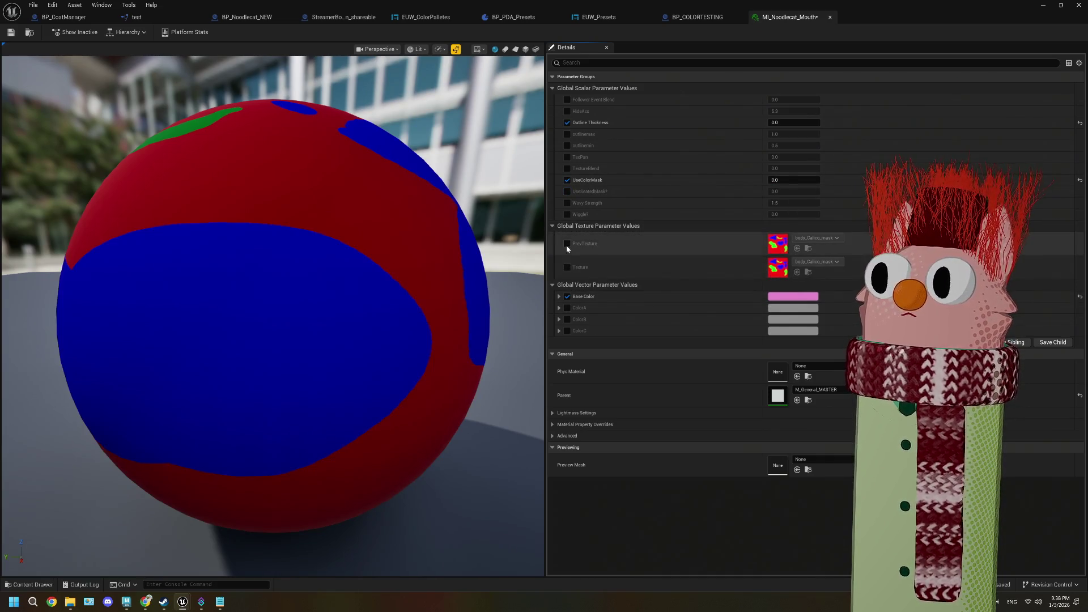
Pick WhiteSquareTexture for PrevTexture and Texture, then save and close the instance
click(821, 238)
text(white)
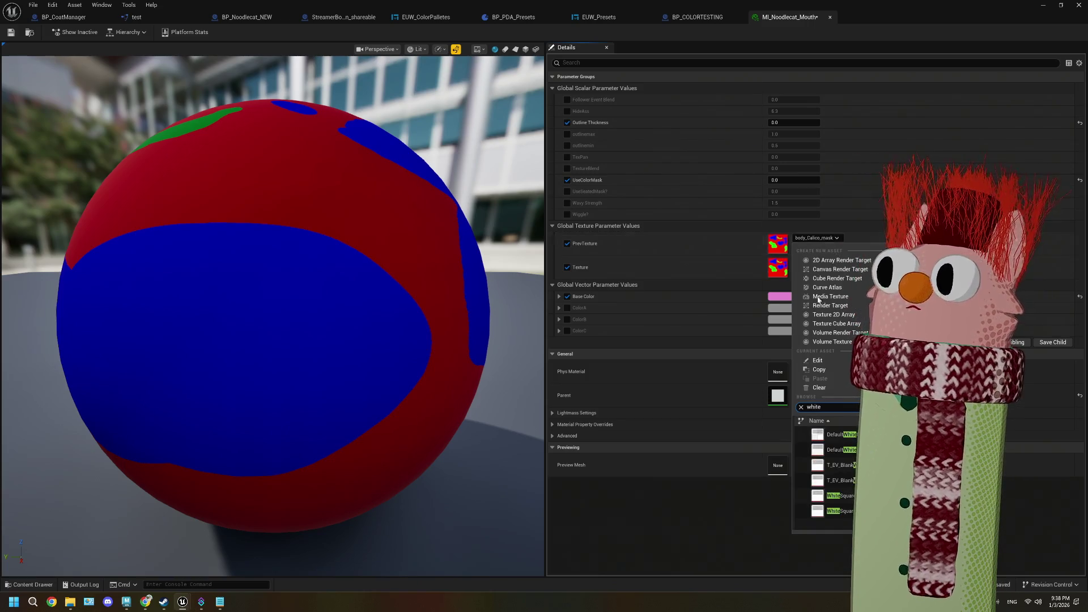
click(833, 496)
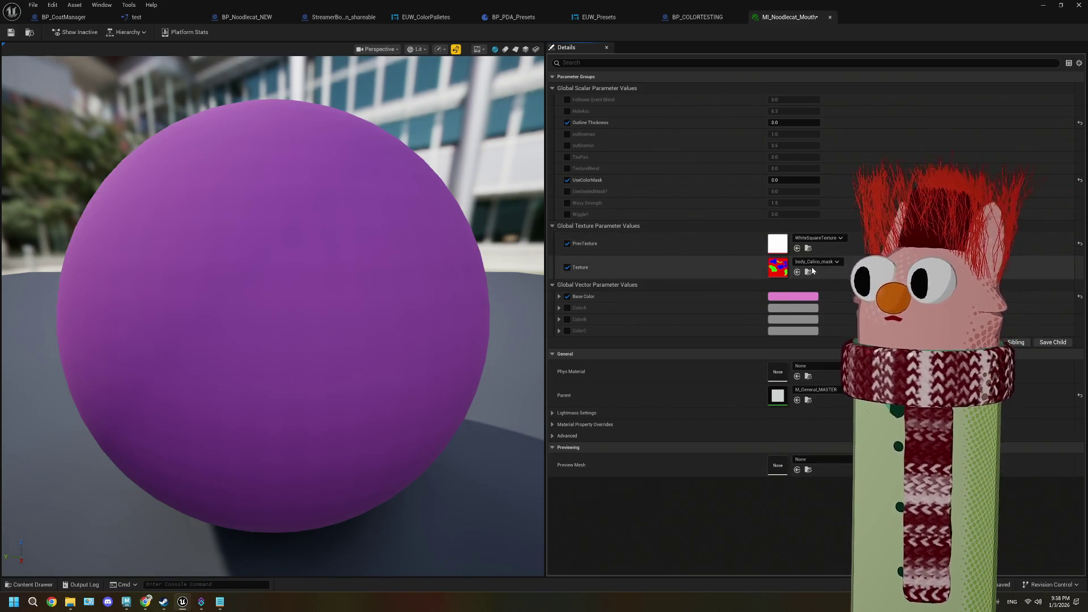
click(816, 261)
text(white)
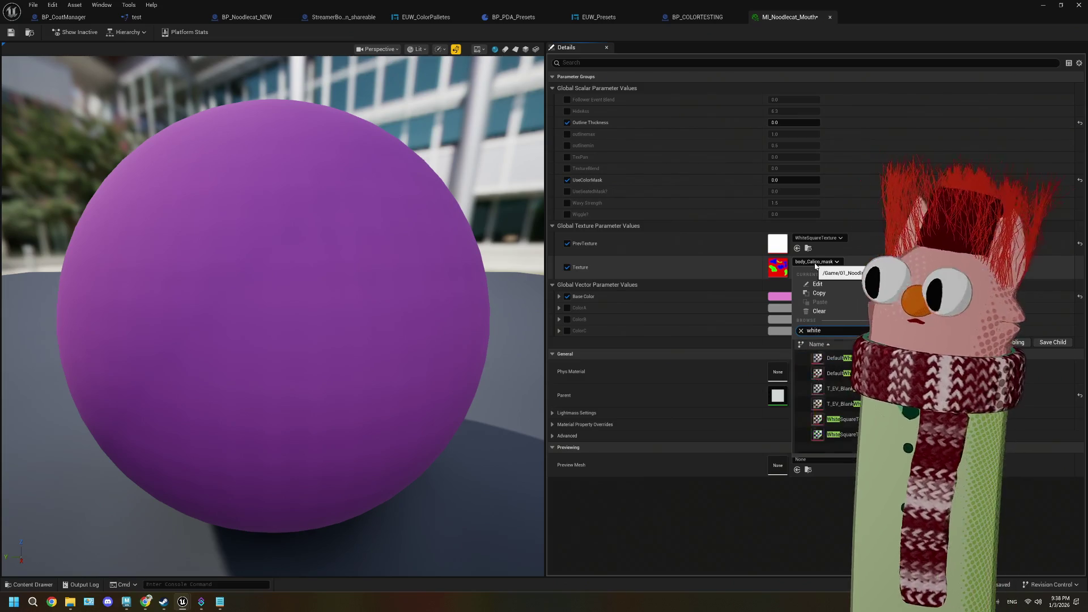
click(846, 420)
click(11, 32)
click(830, 18)
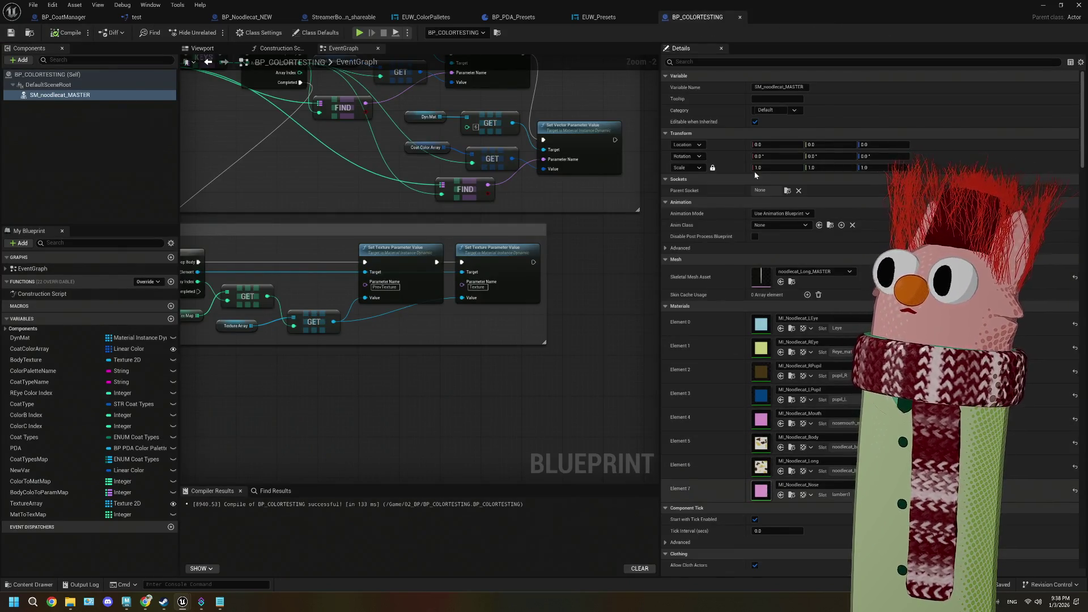
Open MI_Noodlecat_Nose, turn off the TexPan override, and set UseColorMask to 0
double_click(761, 490)
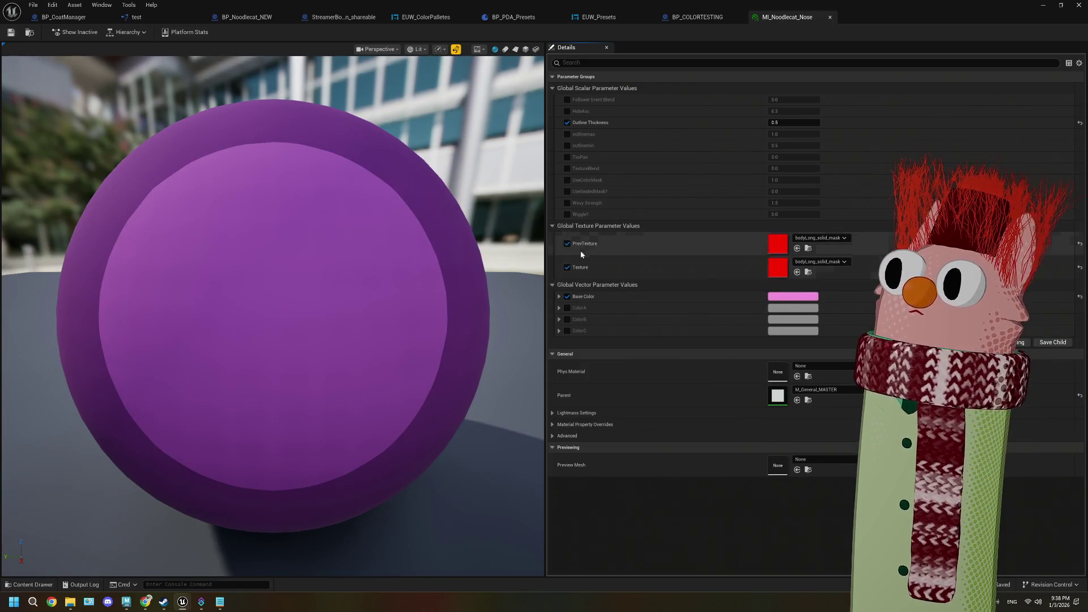
click(567, 157)
click(568, 180)
click(805, 181)
text(0)
key(Return)
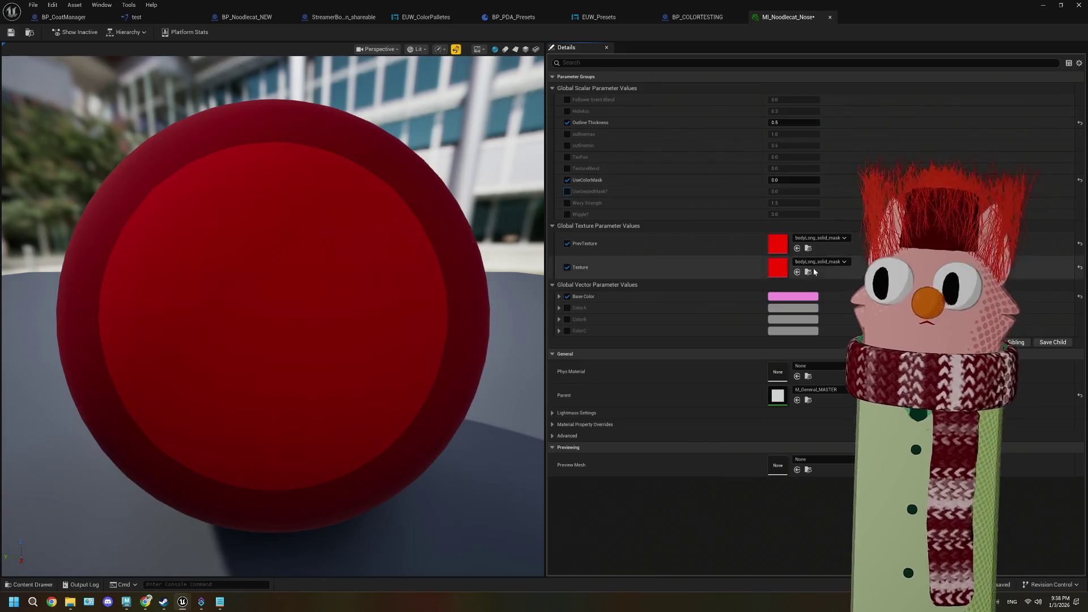
Set PrevTexture and Texture to WhiteSquareTexture, save with Ctrl+S, and return to the level editor
click(811, 239)
text(white)
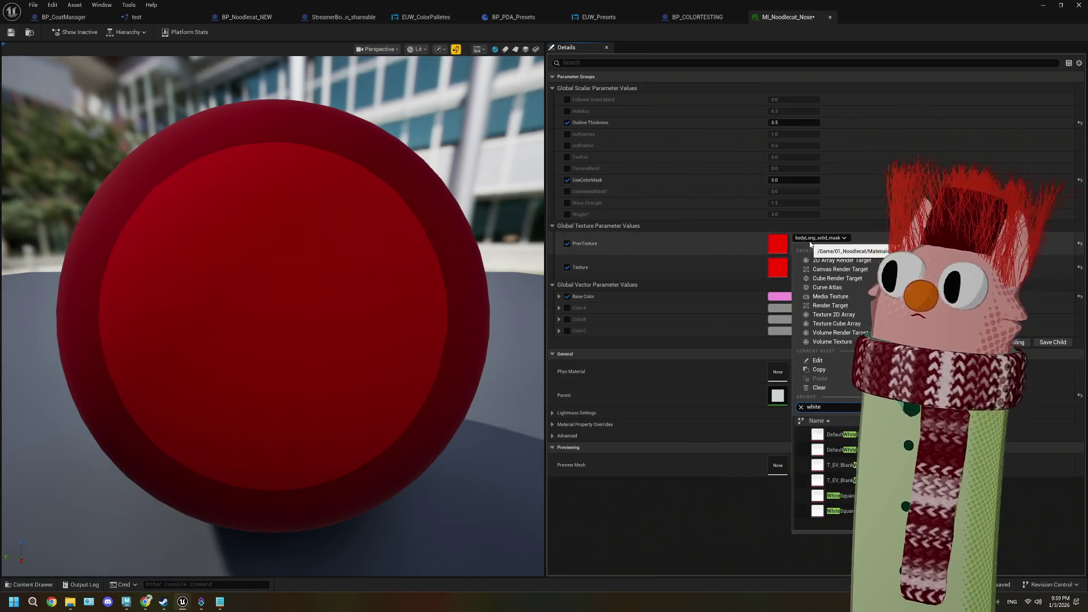
click(830, 499)
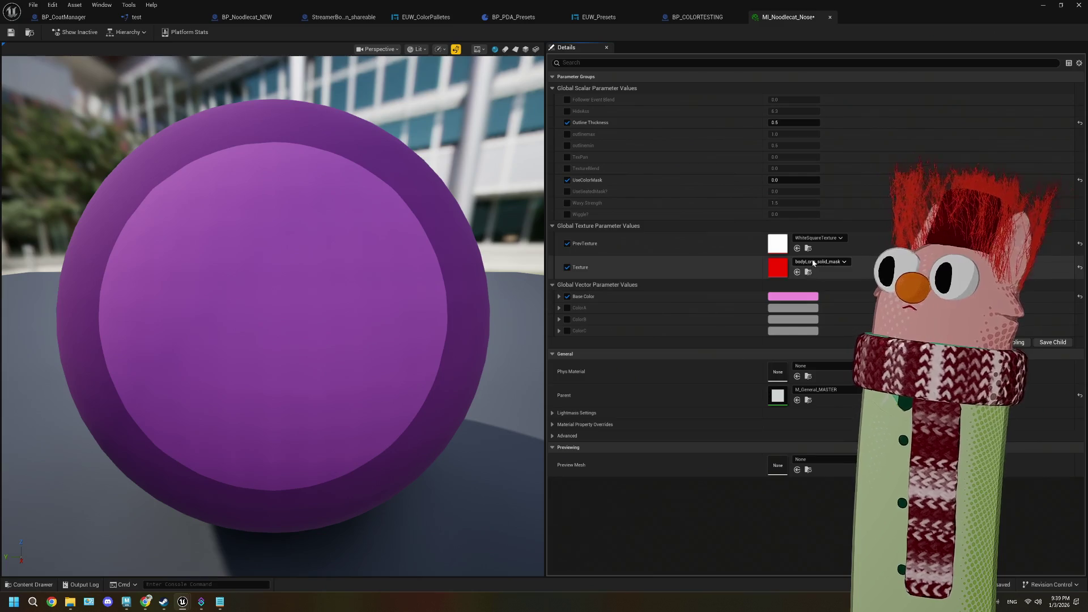
click(813, 262)
text(ehi)
key(BackSpace)
key(BackSpace)
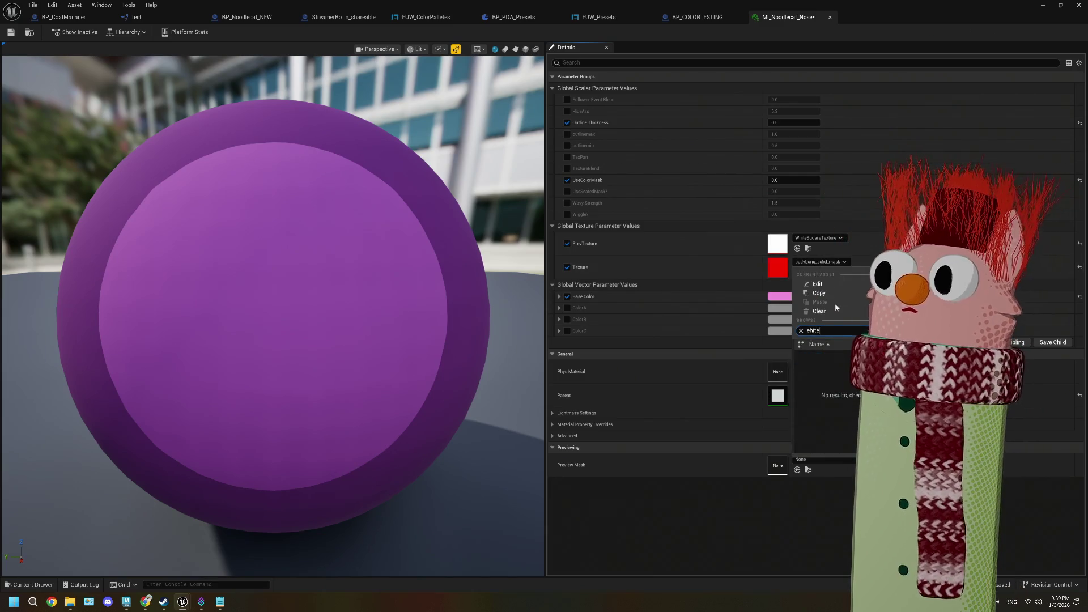
key(BackSpace)
text(white)
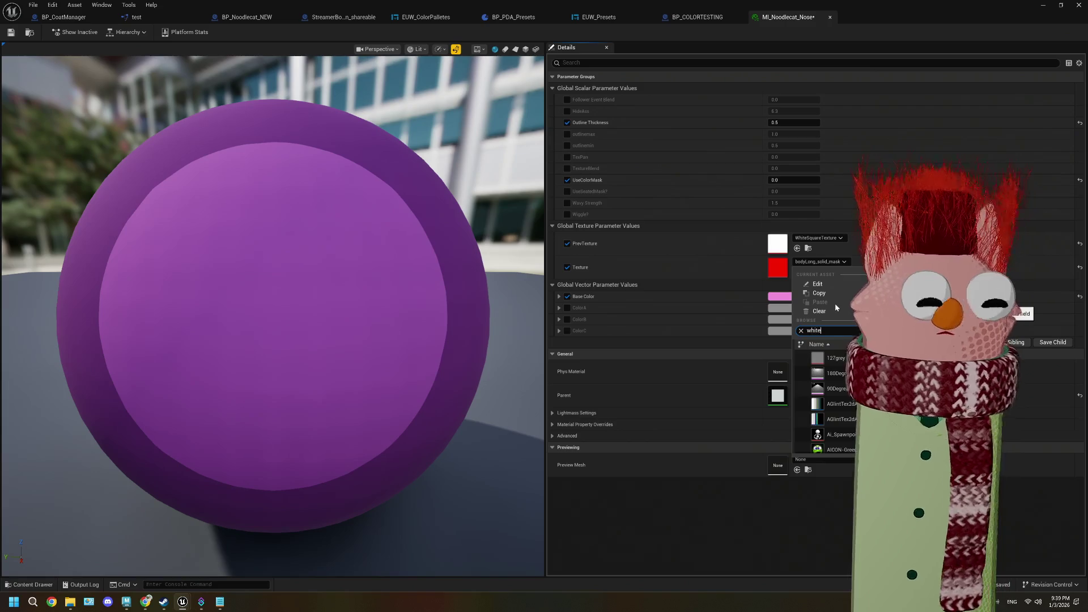
click(829, 419)
key(ctrl+s)
click(1043, 5)
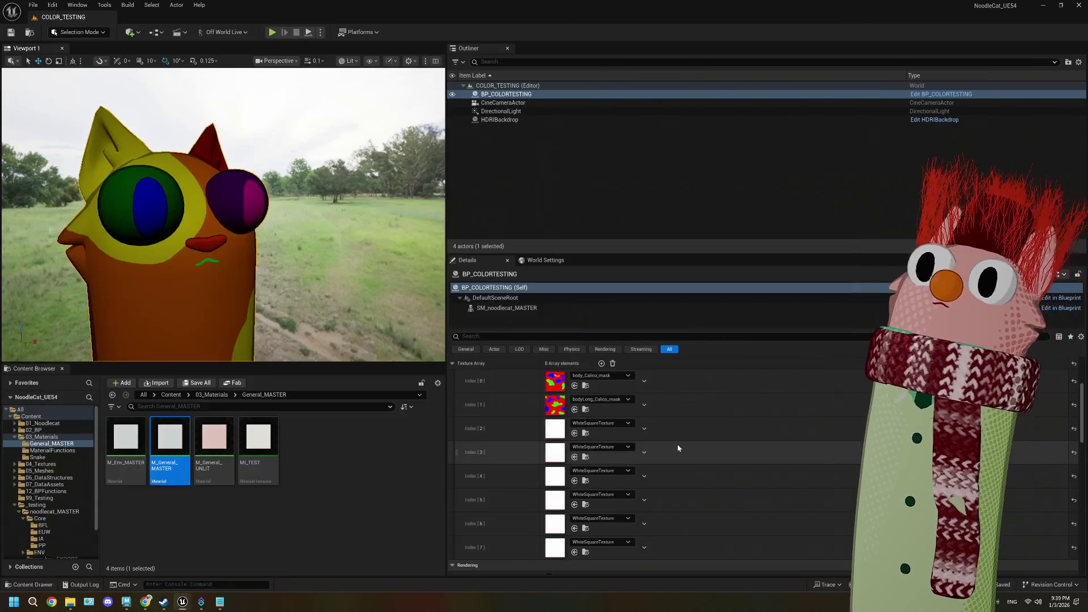
Undo a trial change to Texture Array index 6, collapse the array, and return to the Nose editor
click(600, 518)
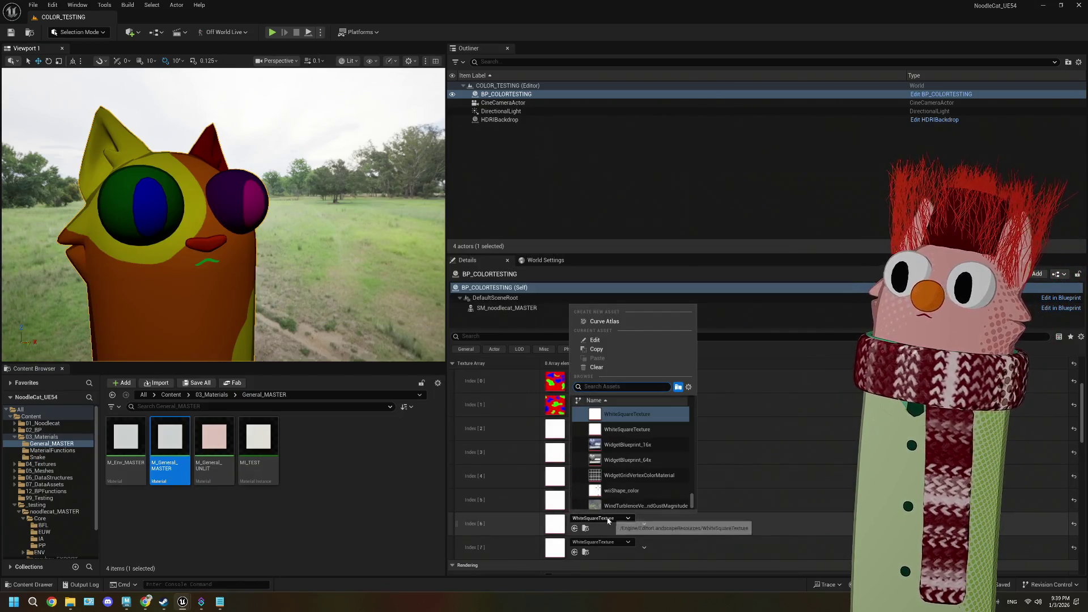
click(626, 446)
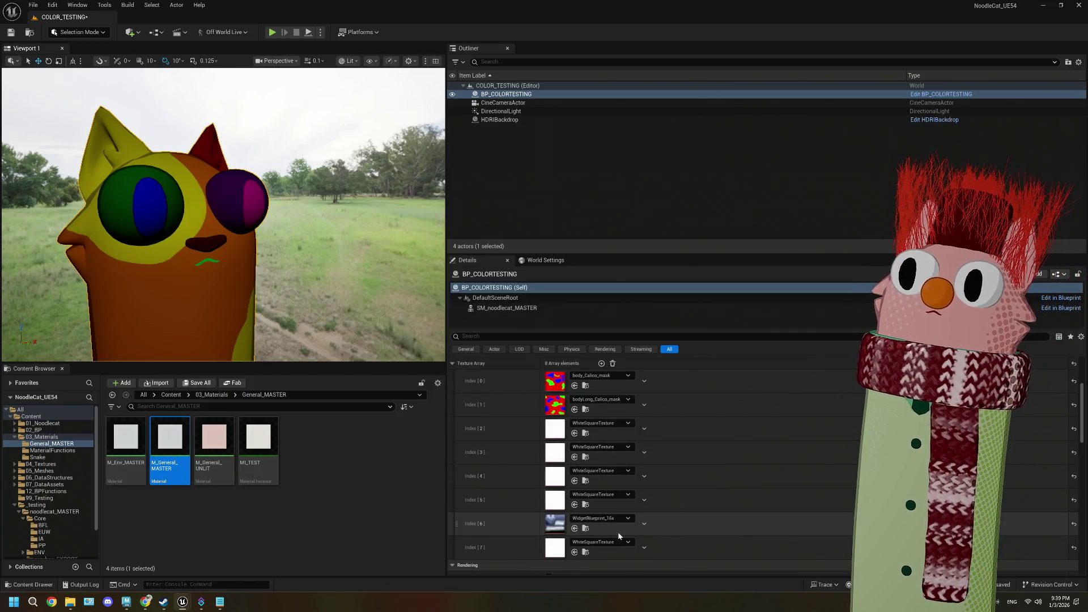
click(377, 532)
key(ctrl+z)
scroll(536, 488, up, 3)
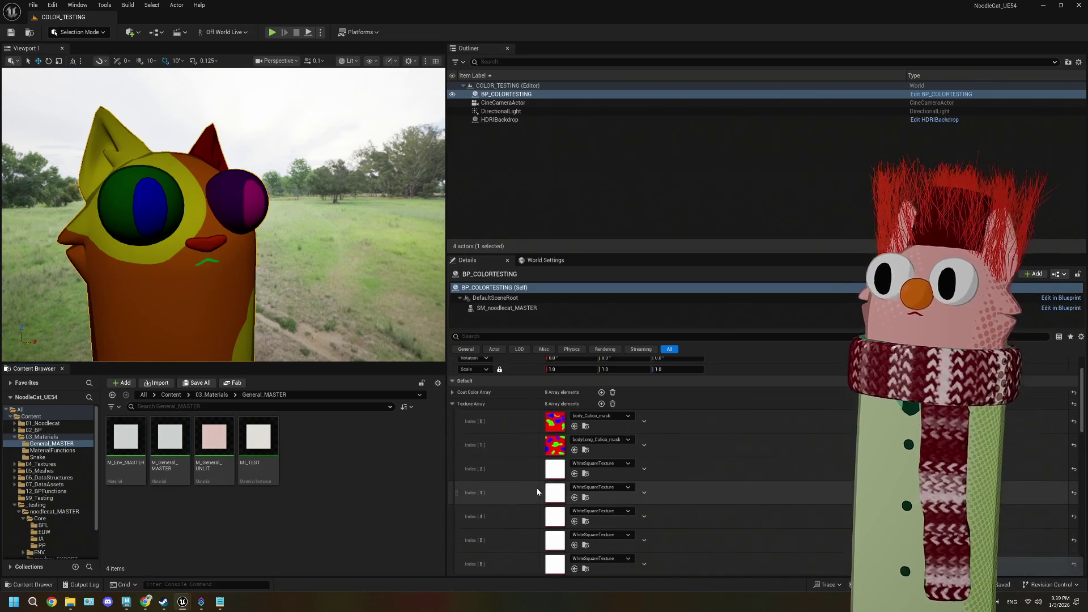
click(452, 417)
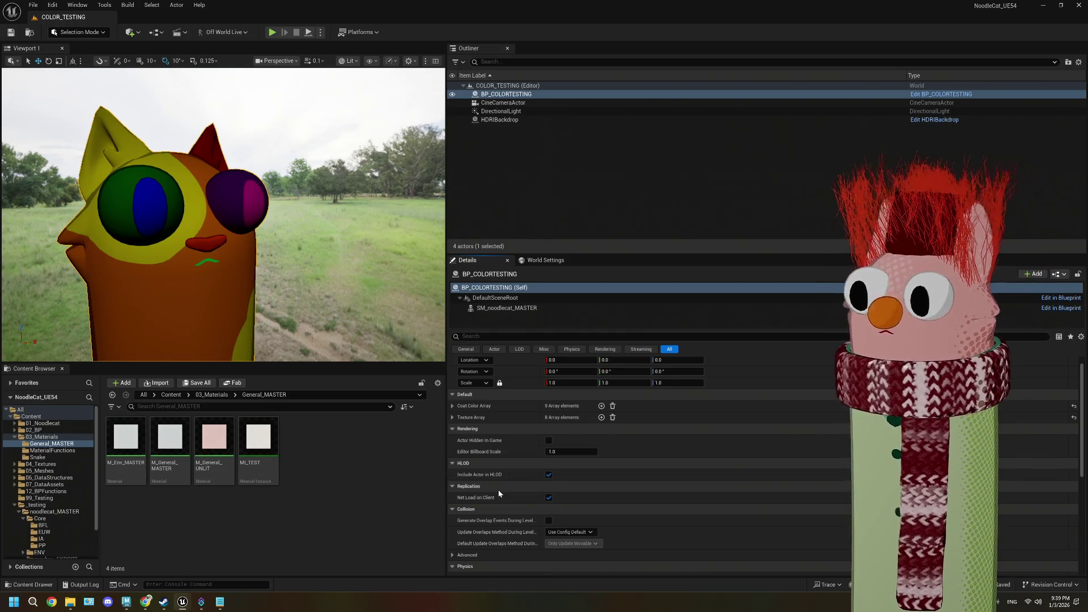
mouse_move(177, 604)
click(248, 561)
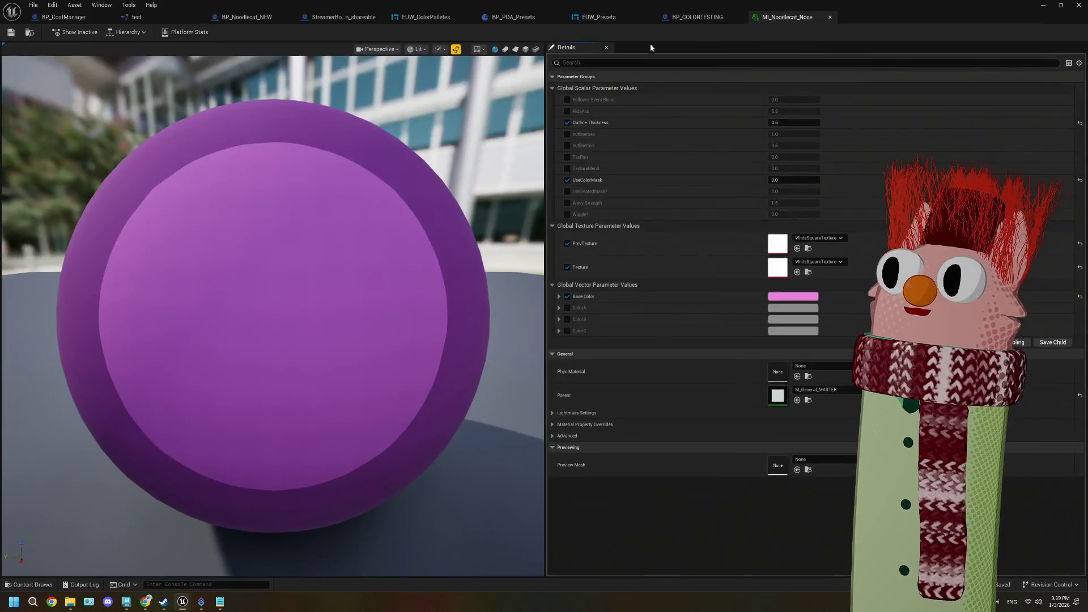
Close MI_Noodlecat_Nose, widen and zoom out the BP_COLORTESTING event graph, then go to EUW_Presets
click(829, 21)
mouse_move(455, 385)
mouse_down()
mouse_move(486, 360)
mouse_move(466, 363)
mouse_move(473, 351)
mouse_up()
scroll(473, 352, down, 1)
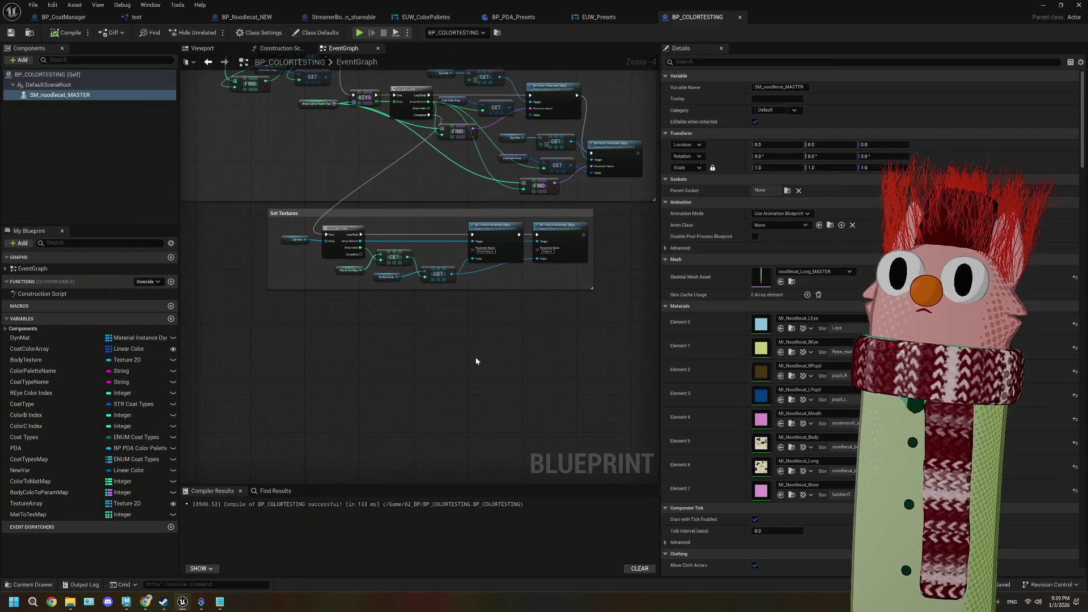
drag(656, 318, 751, 320)
scroll(440, 335, down, 1)
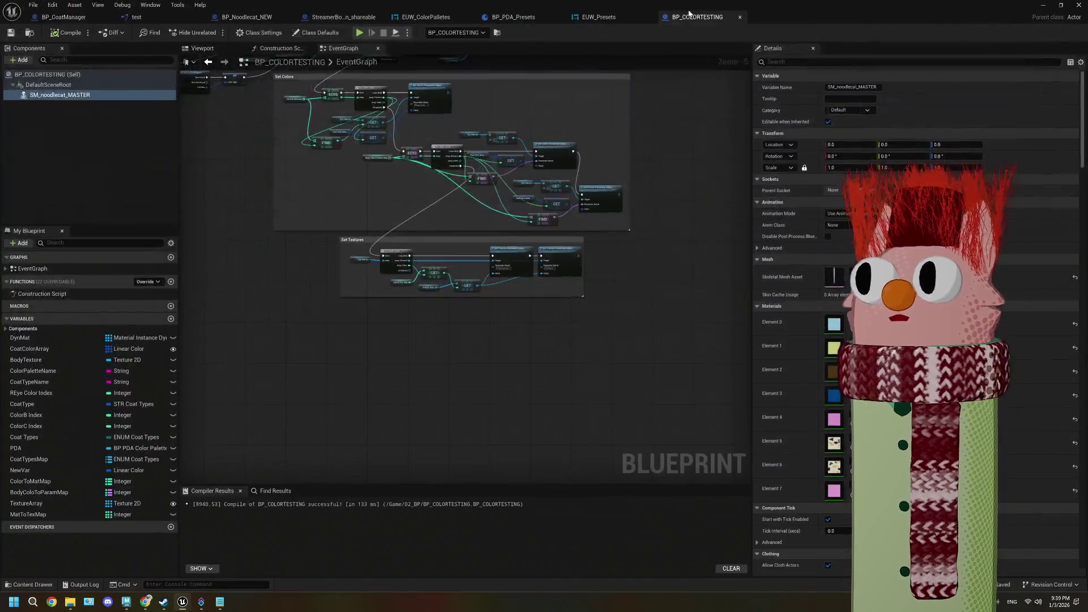
click(599, 17)
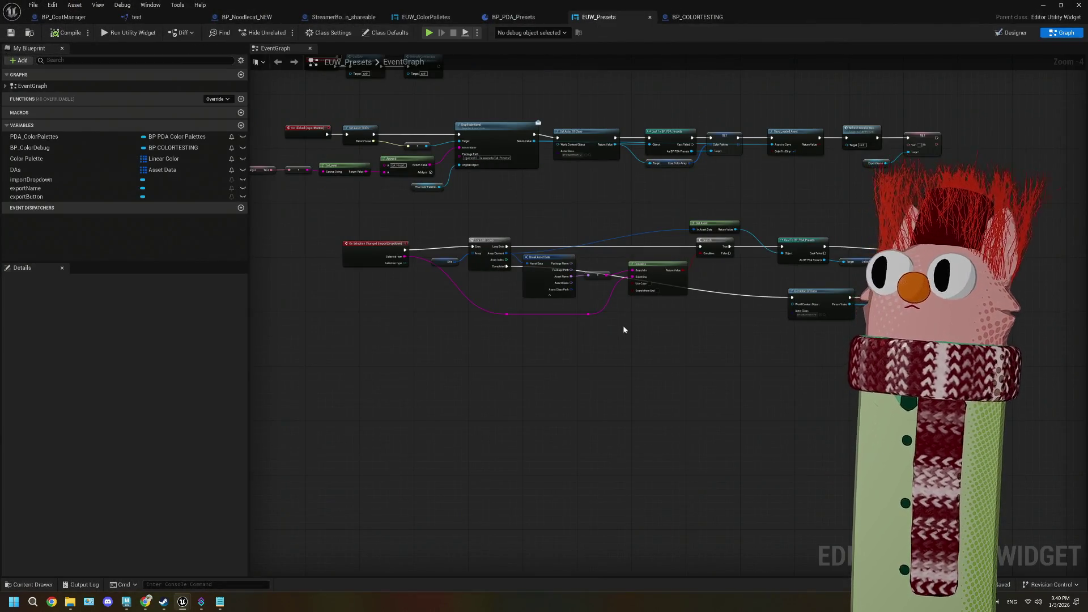
Add a comment titled 'Set Up Texture and Meshes export' in an empty graph area
drag(431, 338, 578, 347)
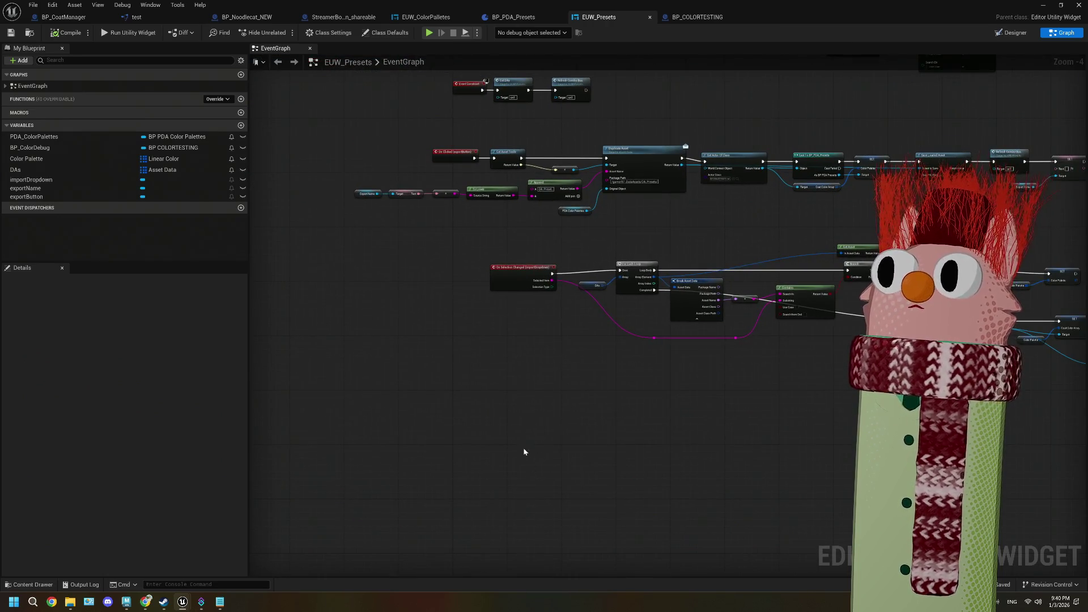
drag(524, 452, 442, 392)
key(c)
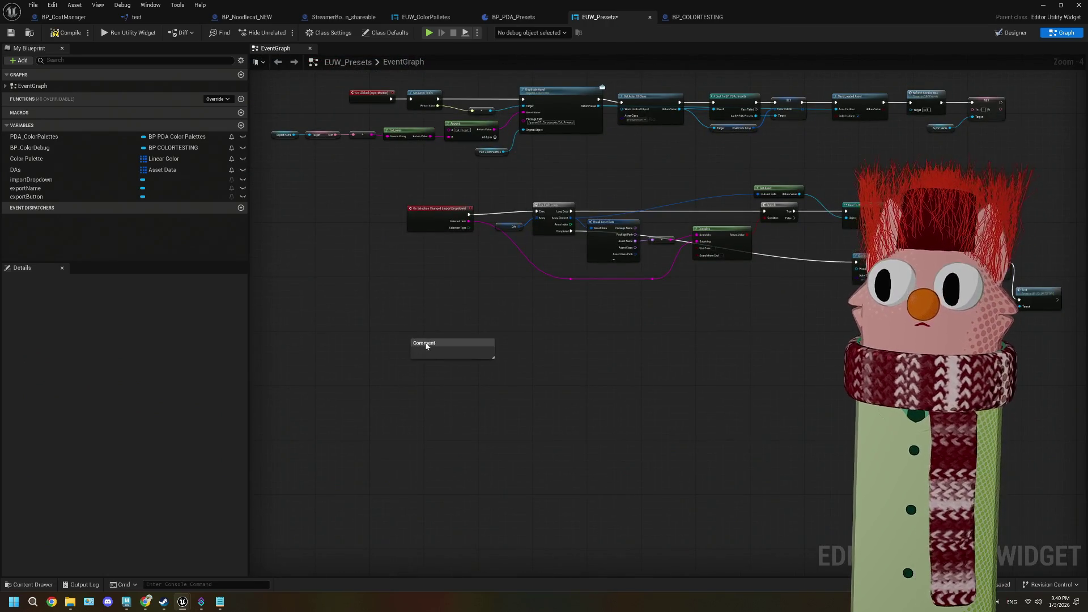
text(Set U)
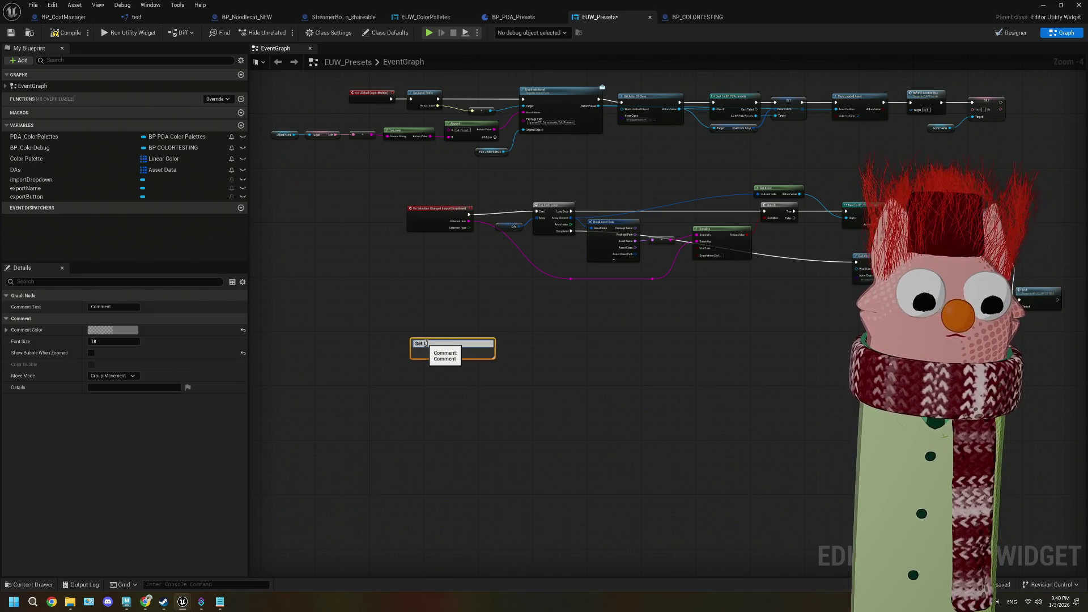
text(p Texture an)
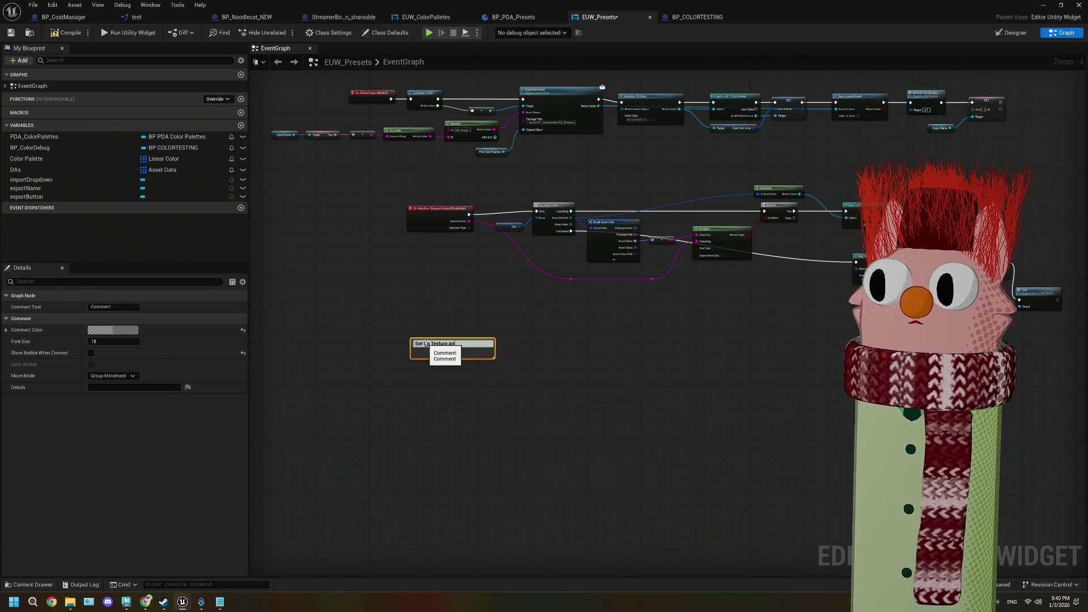
text(d Meshes e)
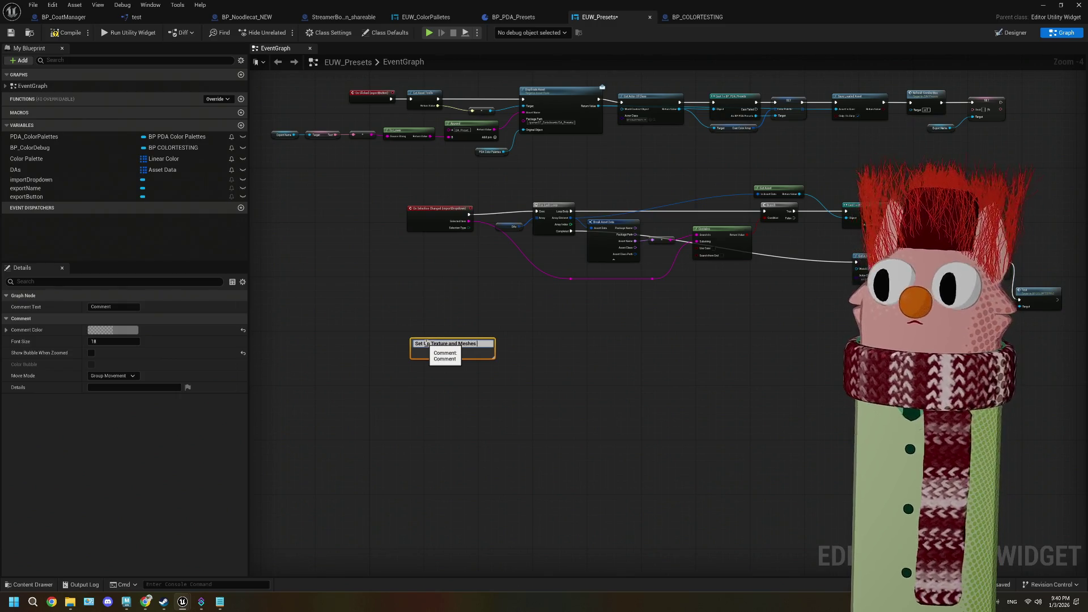
text(xport)
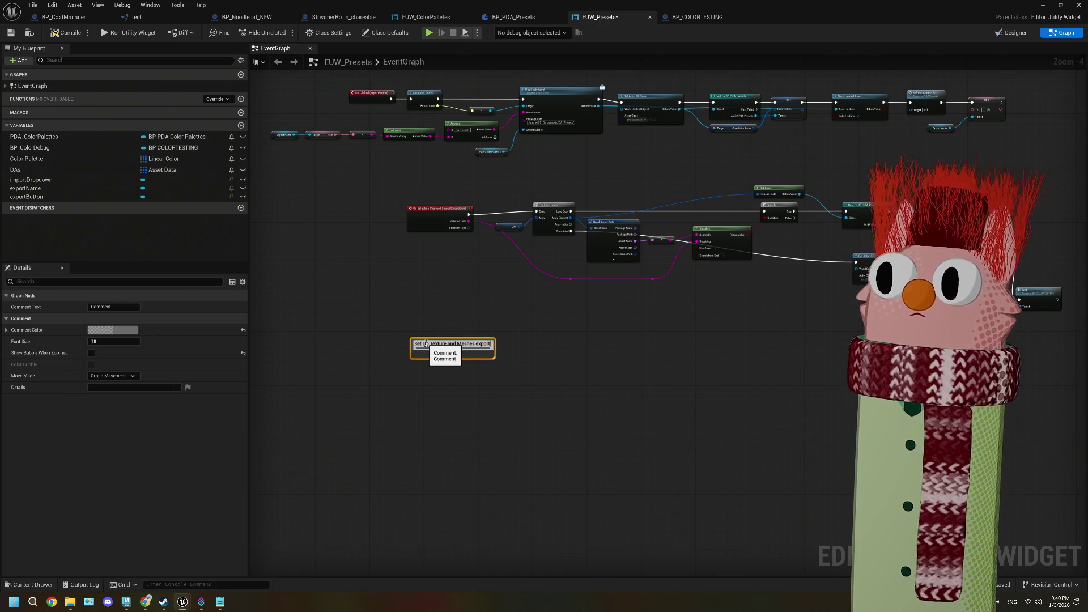
key(Return)
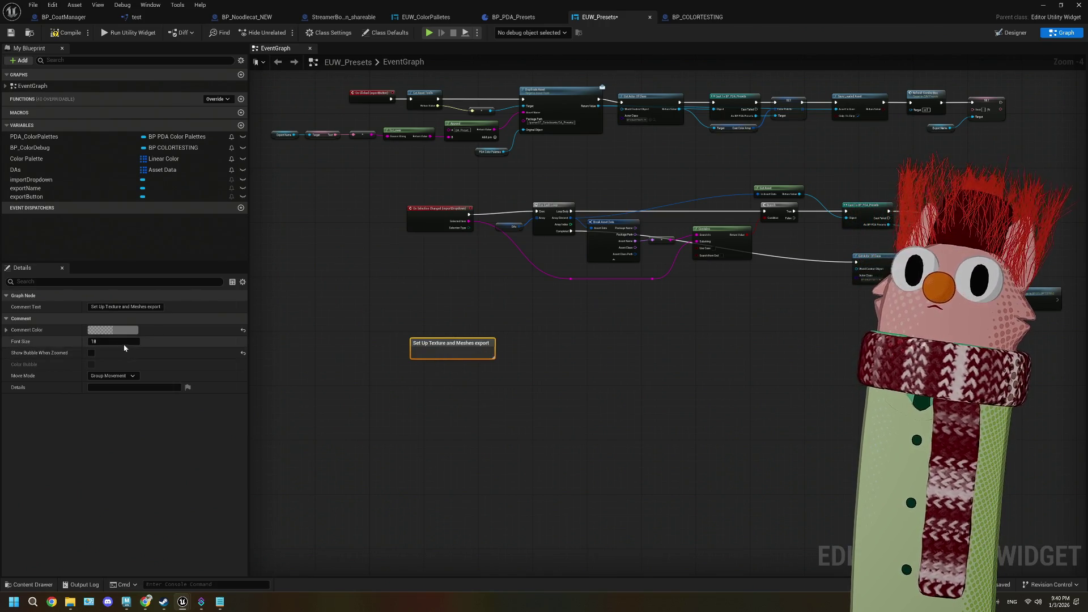
Recolour the comment box, then switch back to BP_COLORTESTING
click(113, 330)
click(251, 548)
click(491, 435)
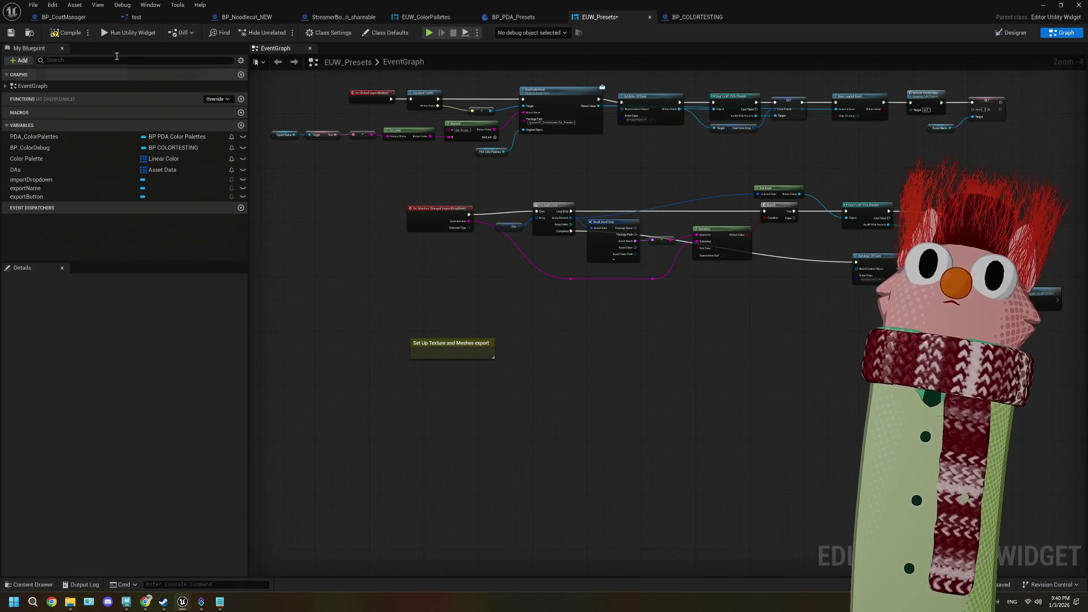
click(683, 19)
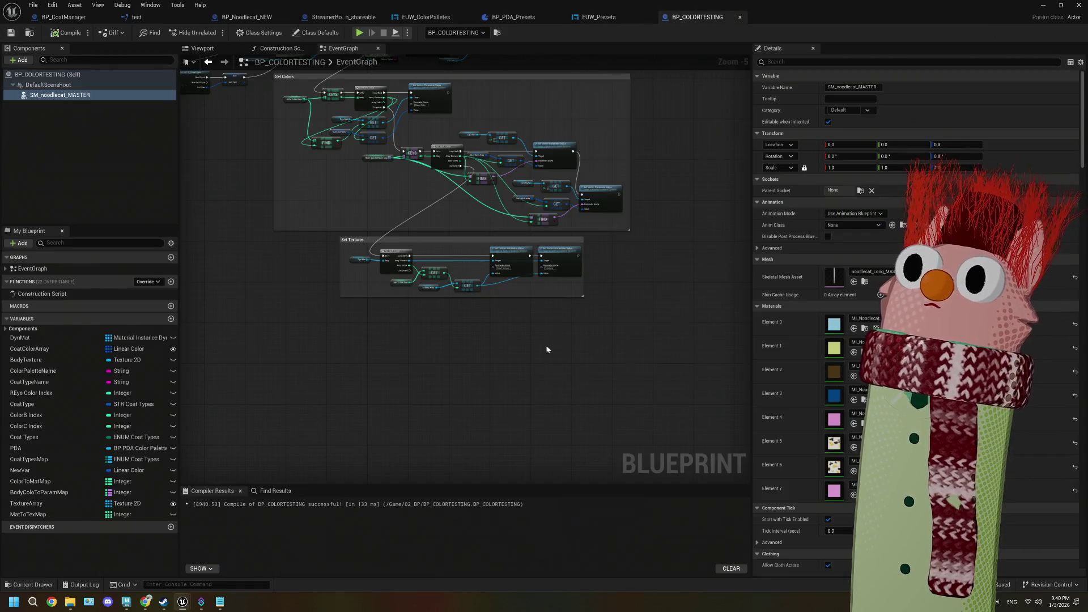
Add a bright yellow 'Set up show meshes' comment to the BP_COLORTESTING graph
click(430, 342)
text(c)
text(Set up show)
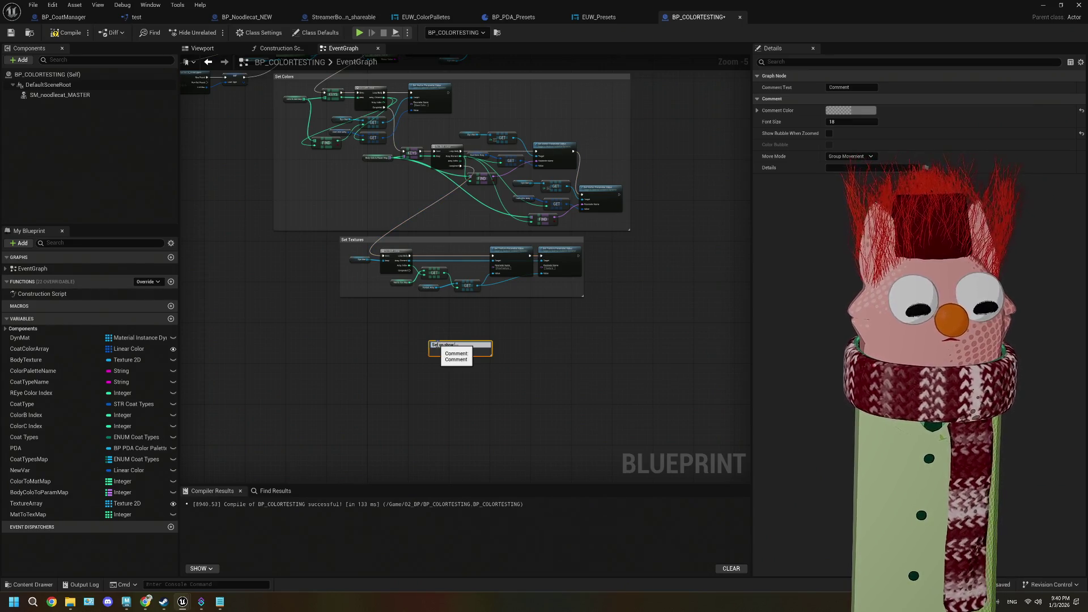
text( meshes)
key(Return)
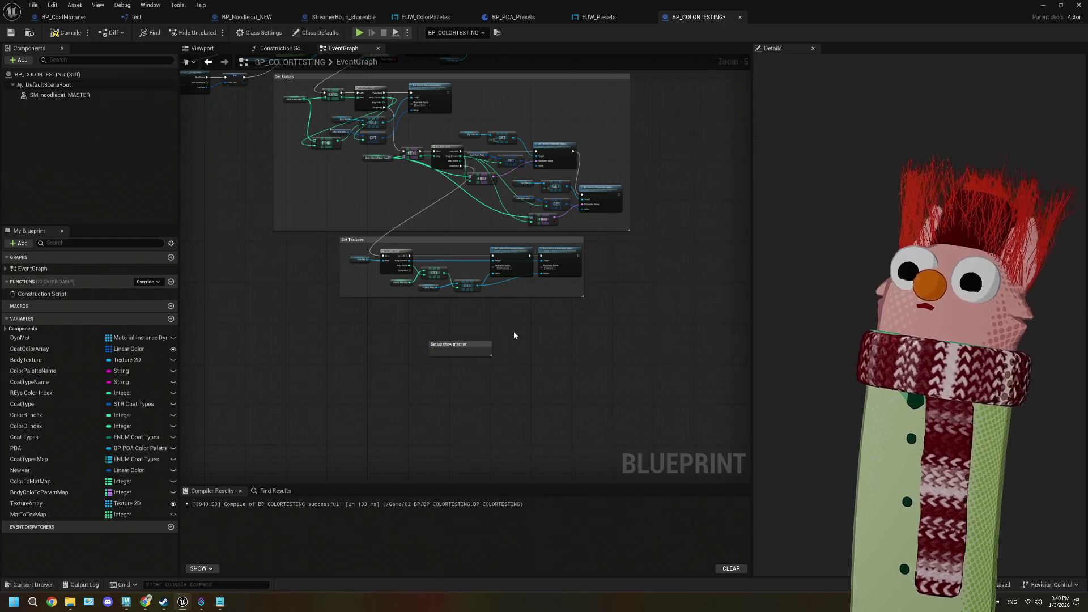
click(853, 110)
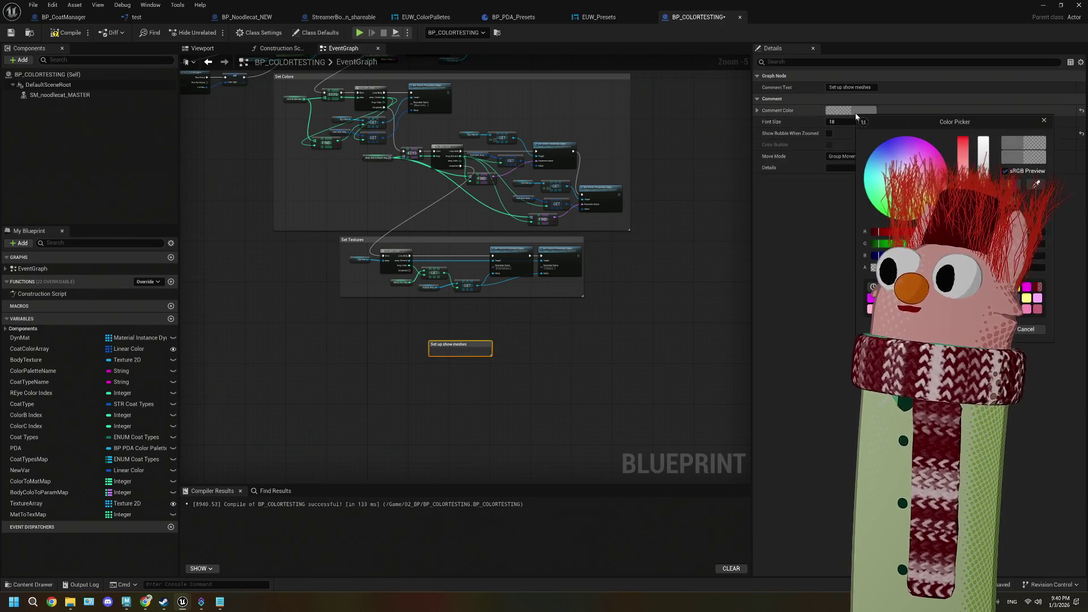
click(984, 150)
click(643, 294)
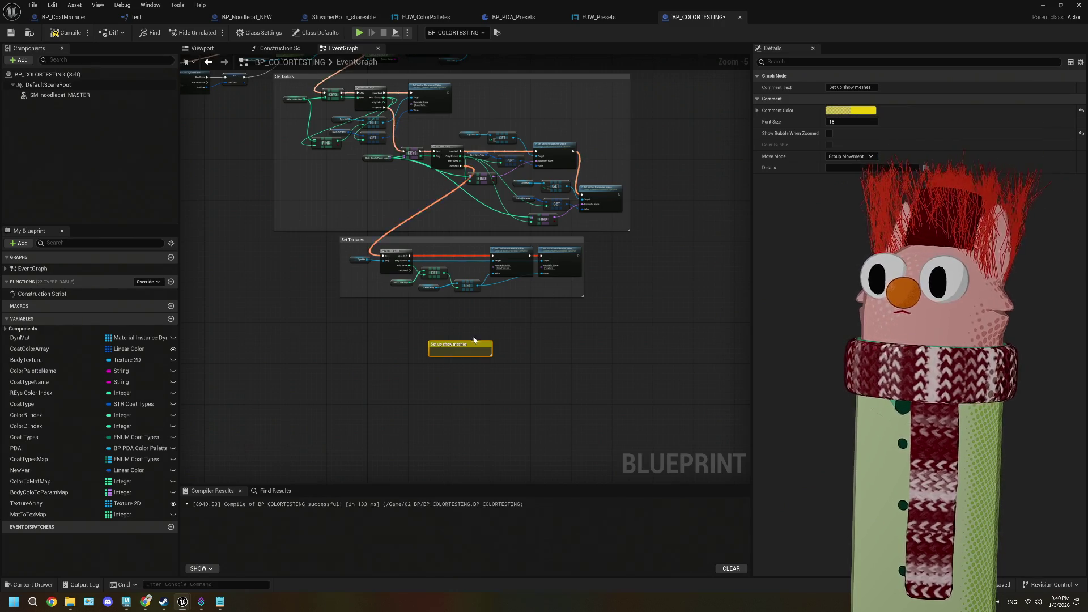
Compile BP_COLORTESTING and return to the EUW_Presets widget
click(417, 316)
click(51, 34)
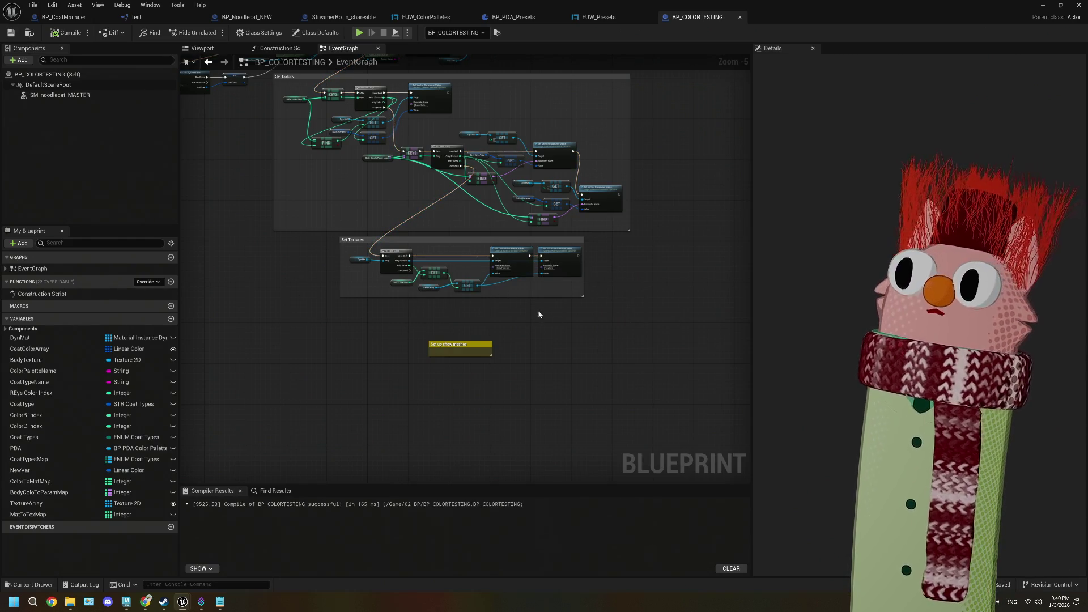
click(600, 19)
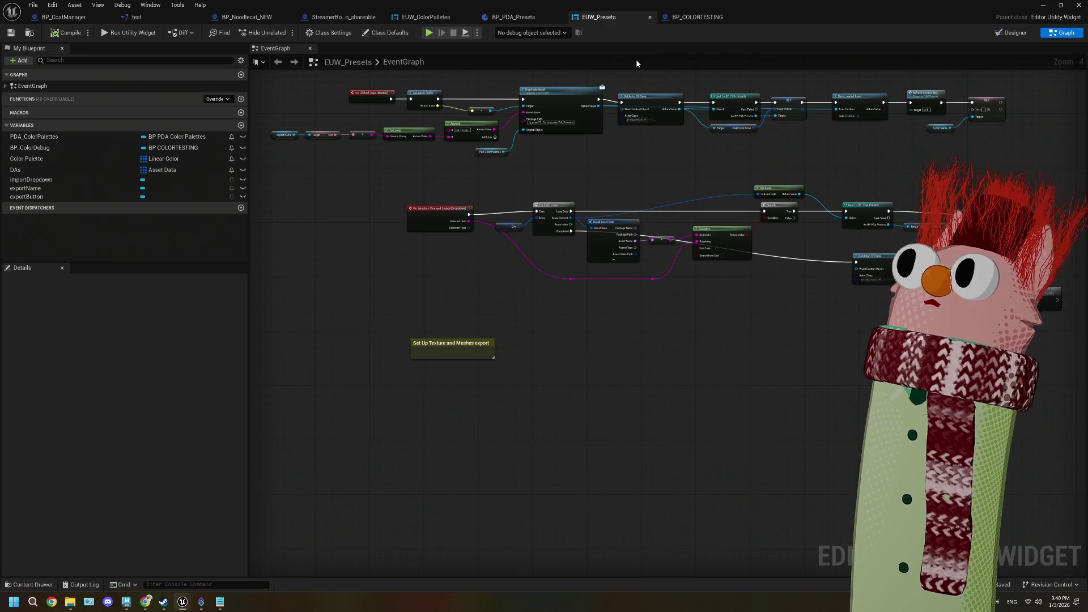
Close the EUW_Presets, BP_COLORTESTING, BP_PDA_Presets and EUW_ColorPalletes editors
click(650, 17)
click(651, 17)
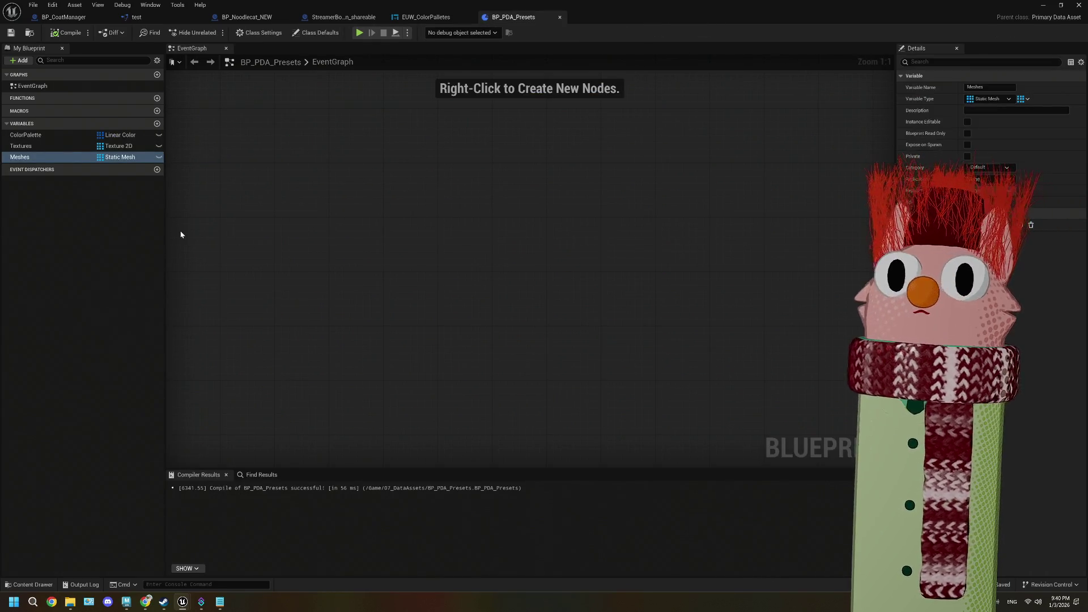
click(560, 17)
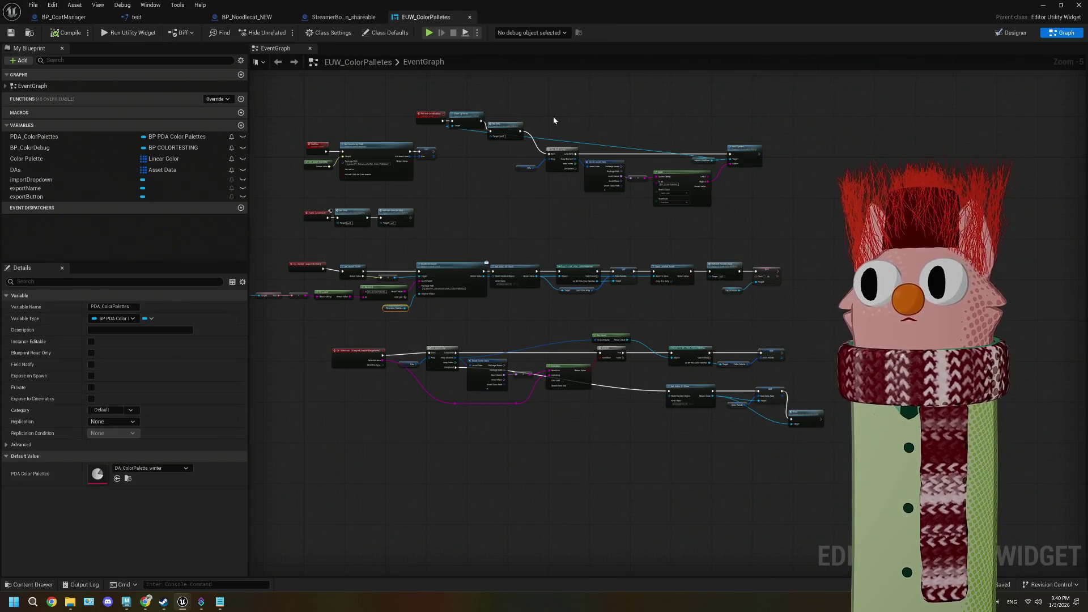
click(469, 17)
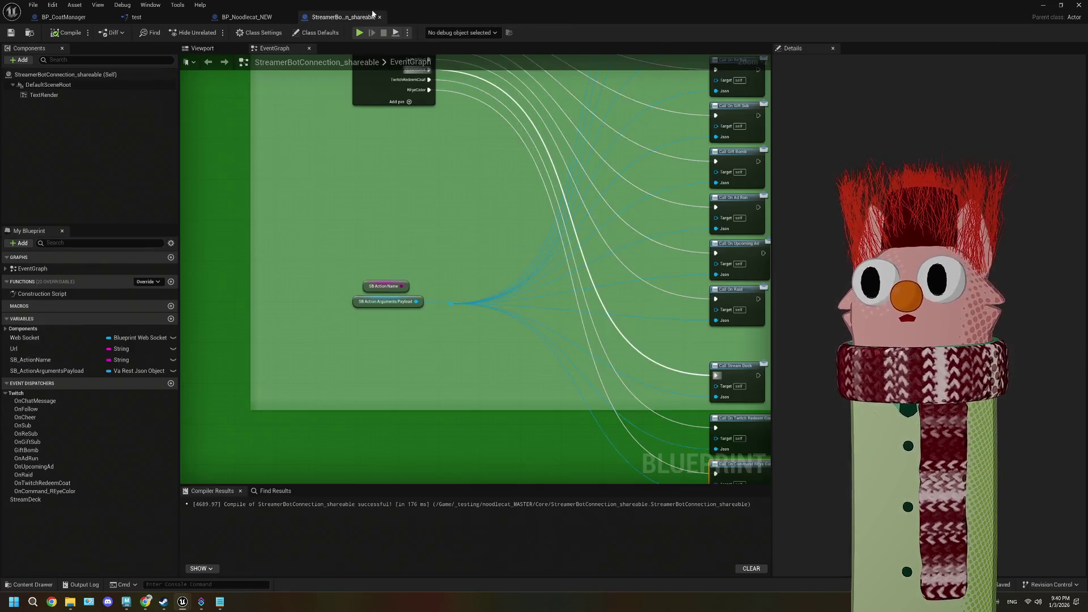
Show BP_CoatManager's graph and bring the widened Notepad notes window over it
click(247, 17)
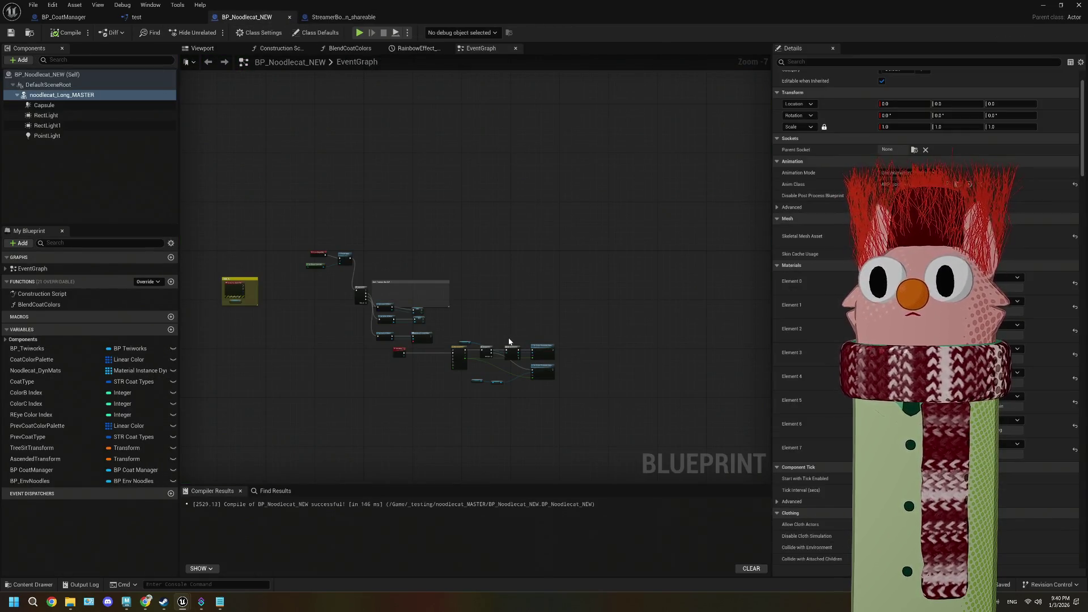
click(350, 18)
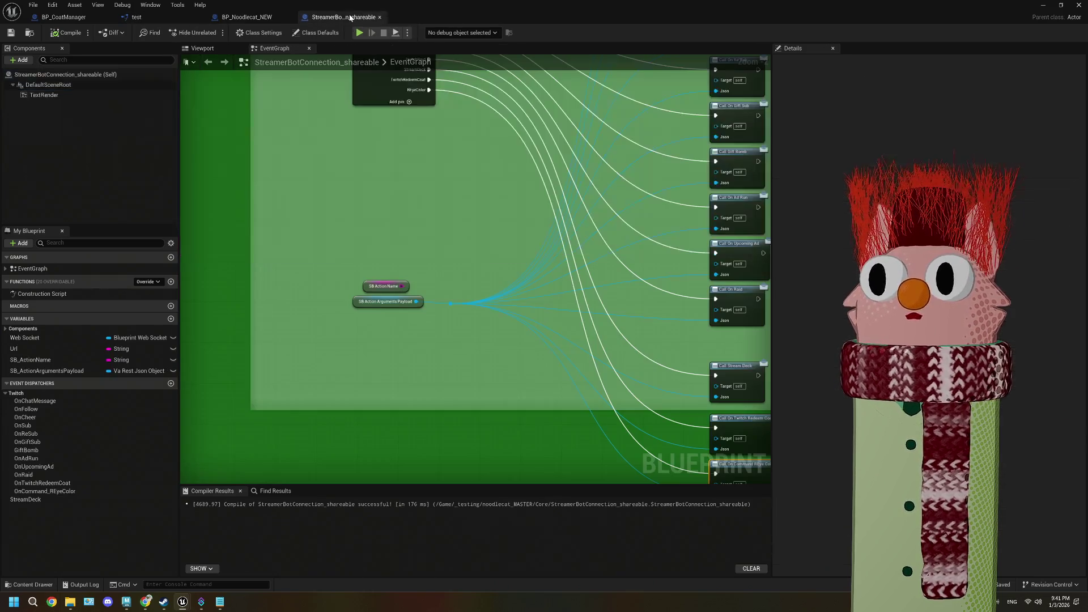
click(247, 17)
click(63, 17)
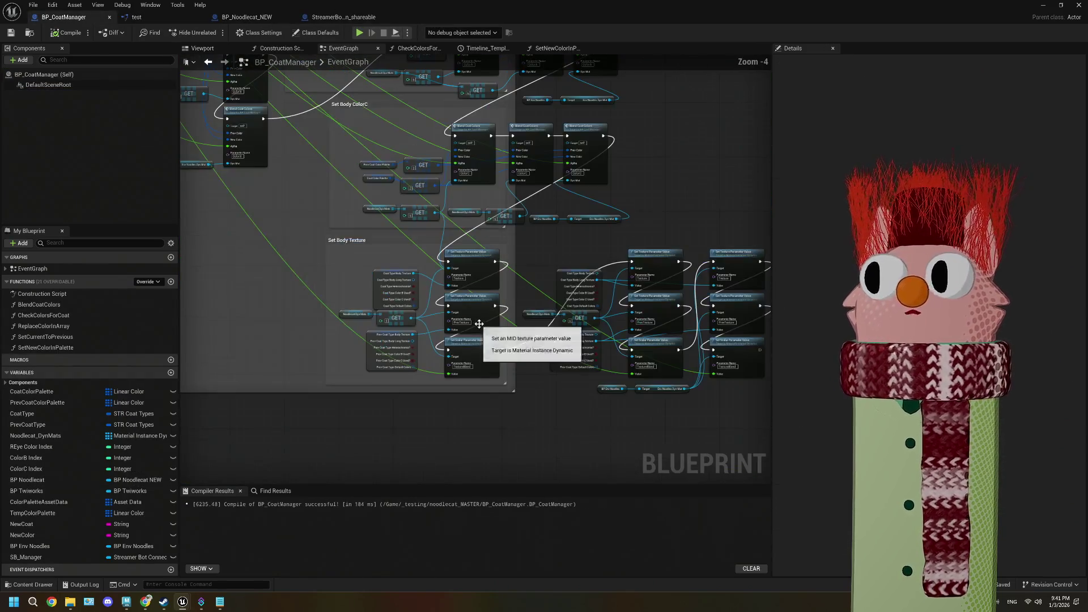
scroll(479, 324, down, 2)
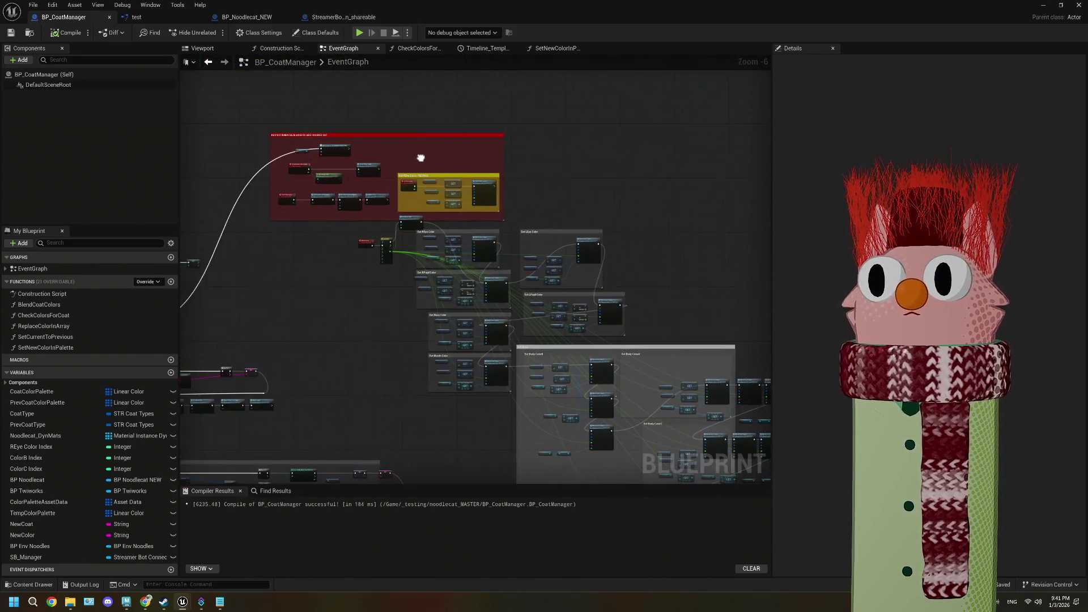
click(220, 602)
drag(215, 204, 479, 204)
Delete the old noodlecat presets struct notes from ThePlan.txt
click(246, 126)
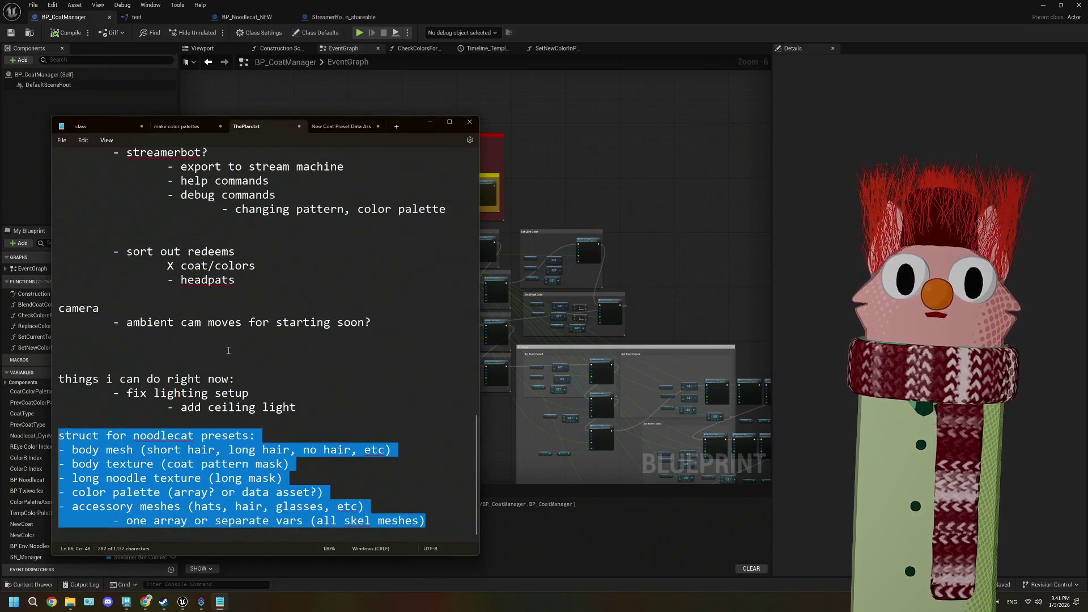
click(416, 520)
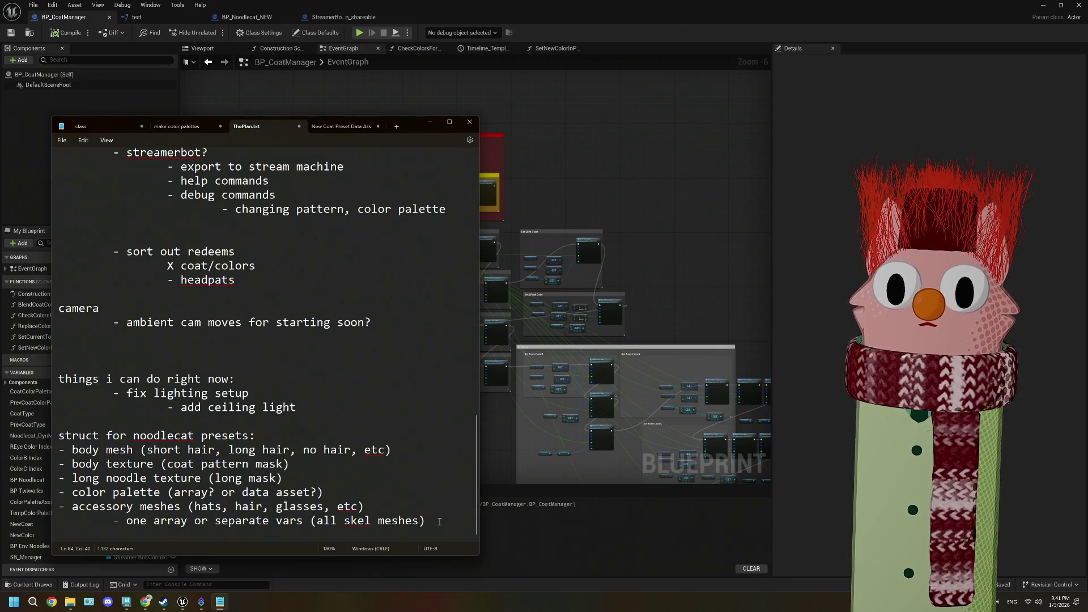
key(Return)
key(Return)
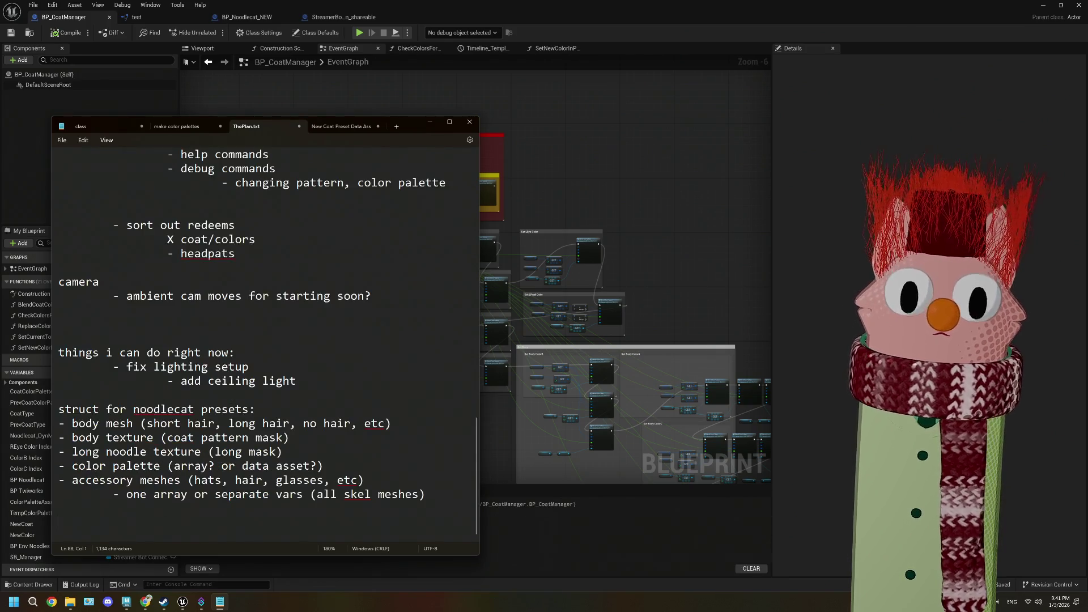
mouse_move(151, 521)
mouse_down()
mouse_move(54, 439)
mouse_move(48, 417)
mouse_up()
key(BackSpace)
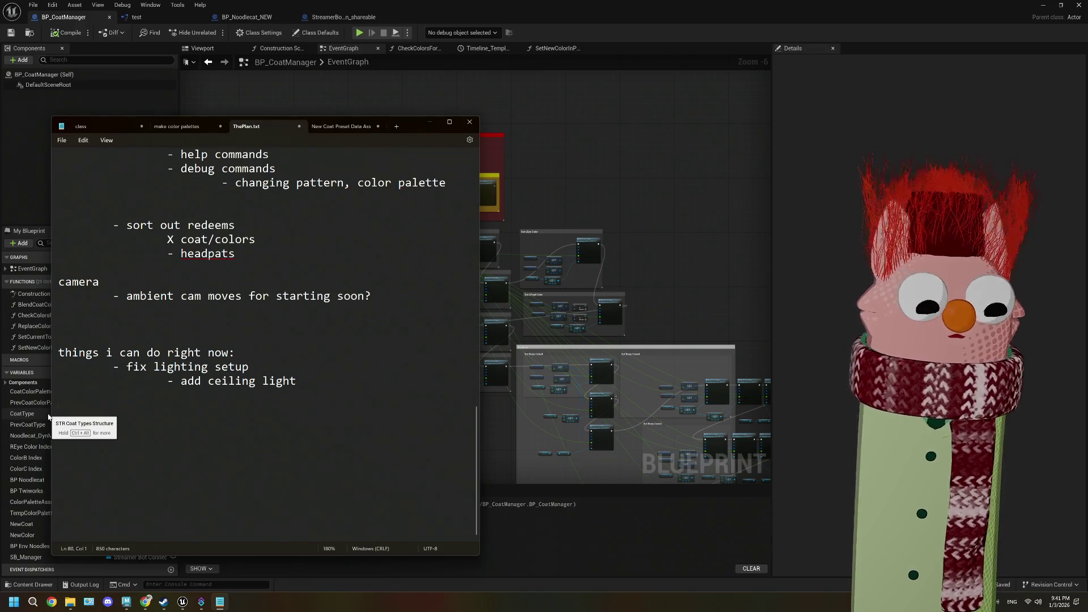
Write item '1. set up test mesh for show/hide per slot' in the plan
text(1. )
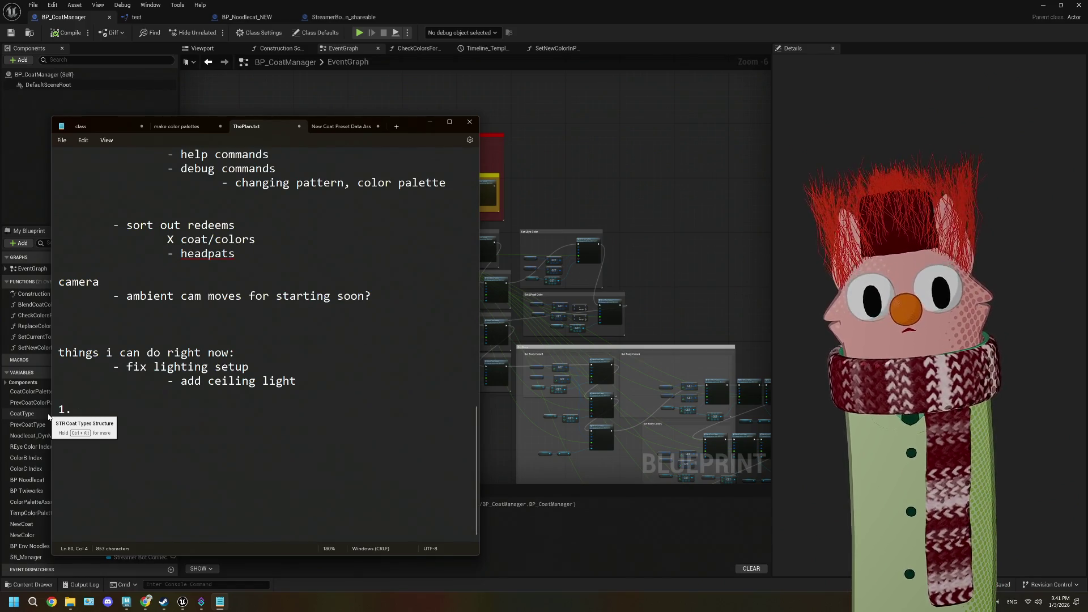
text(et )
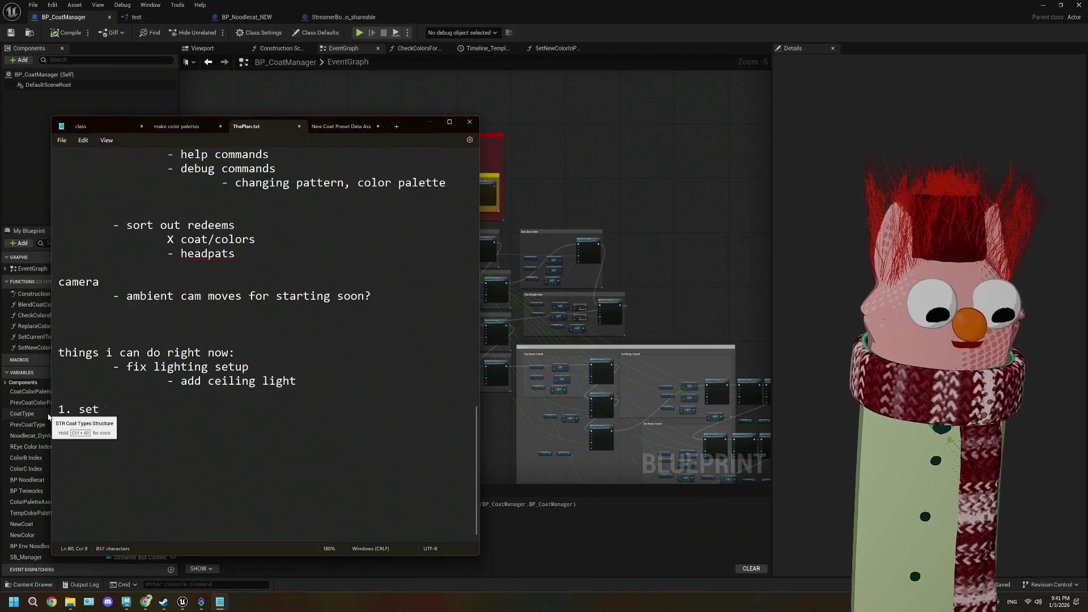
text(up test mesh)
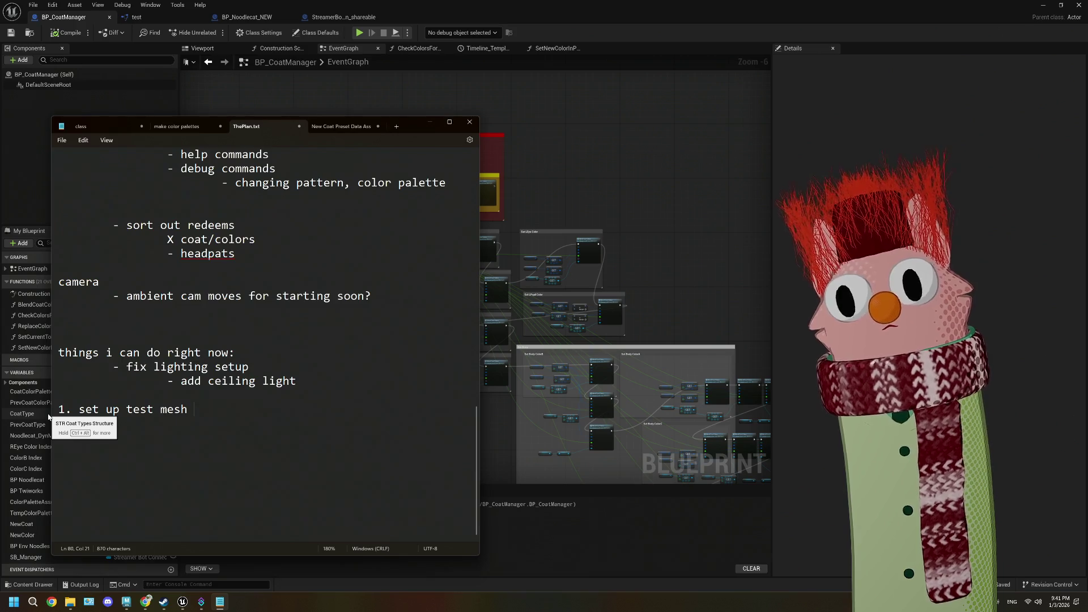
text(for show)
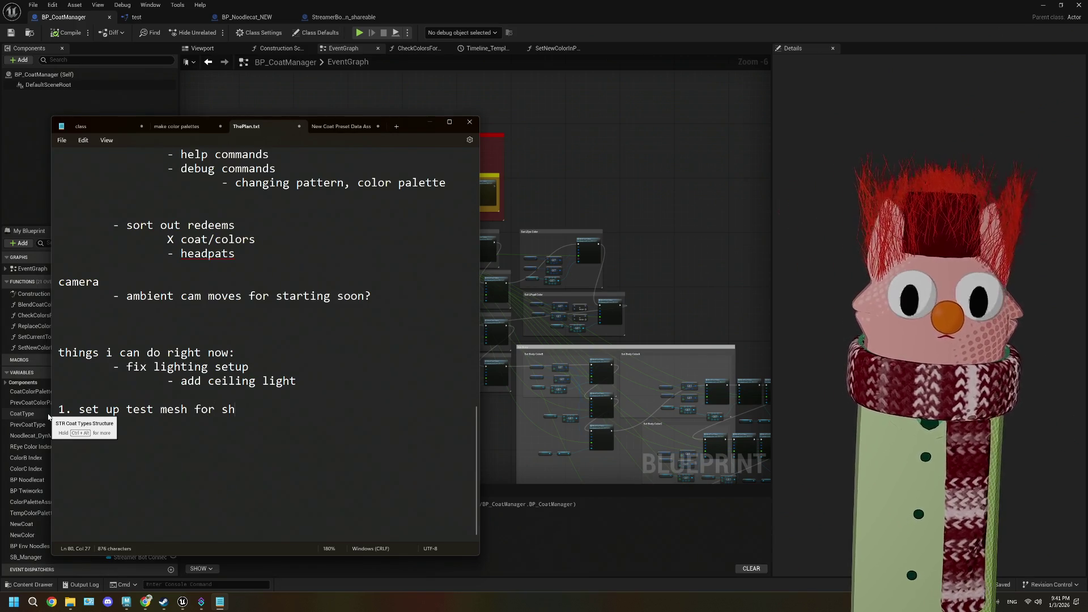
text(/)
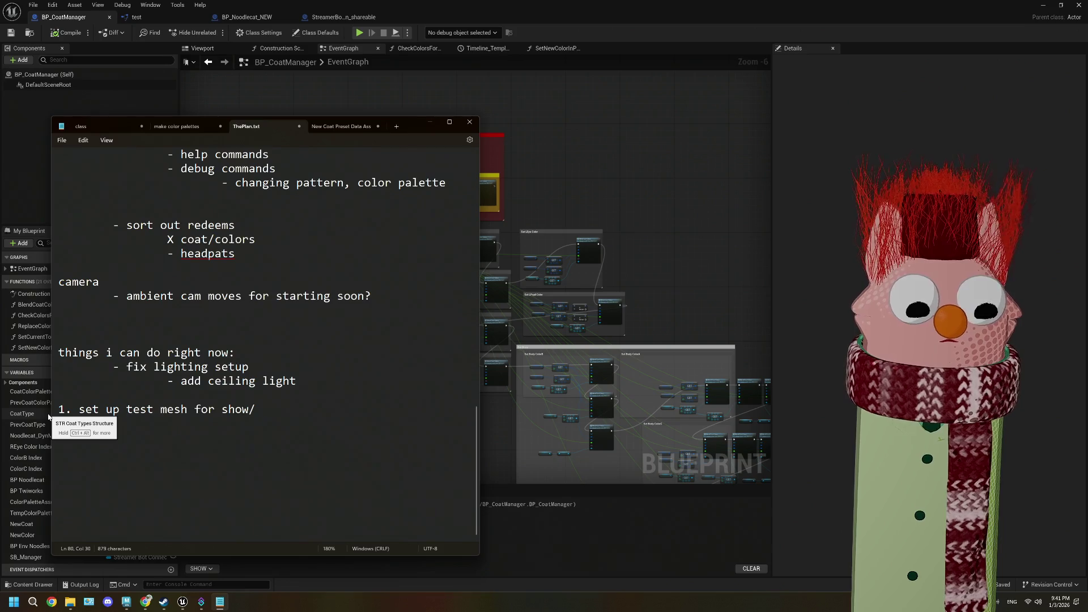
text(hide per)
text( sho)
key(BackSpace)
key(BackSpace)
text(lot)
key(Return)
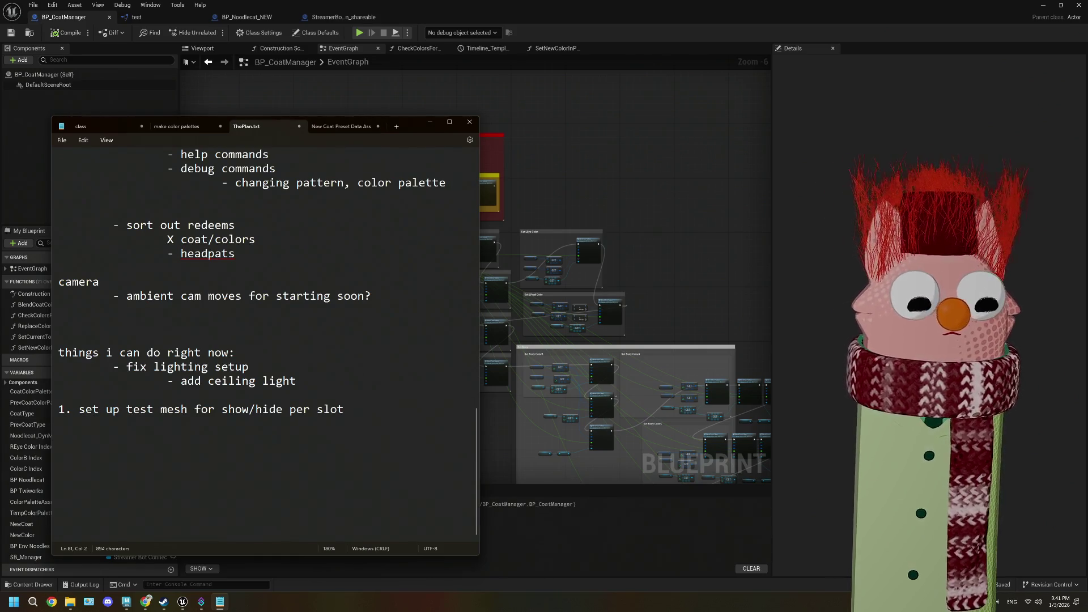
Add the sub-point '- set up modular mesh slots' and begin item 2
text(- set up )
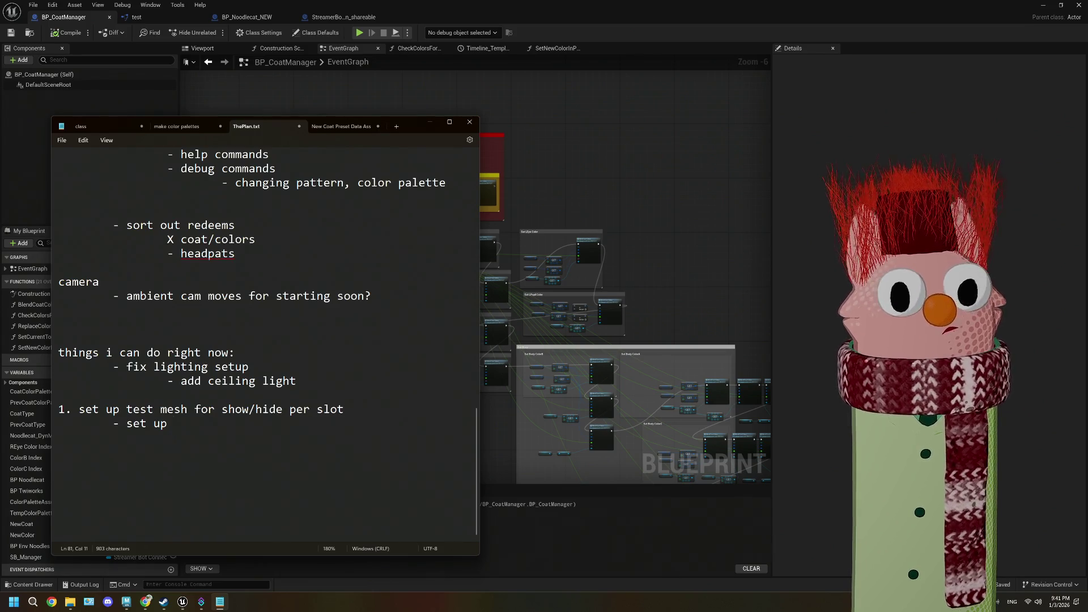
text(modua)
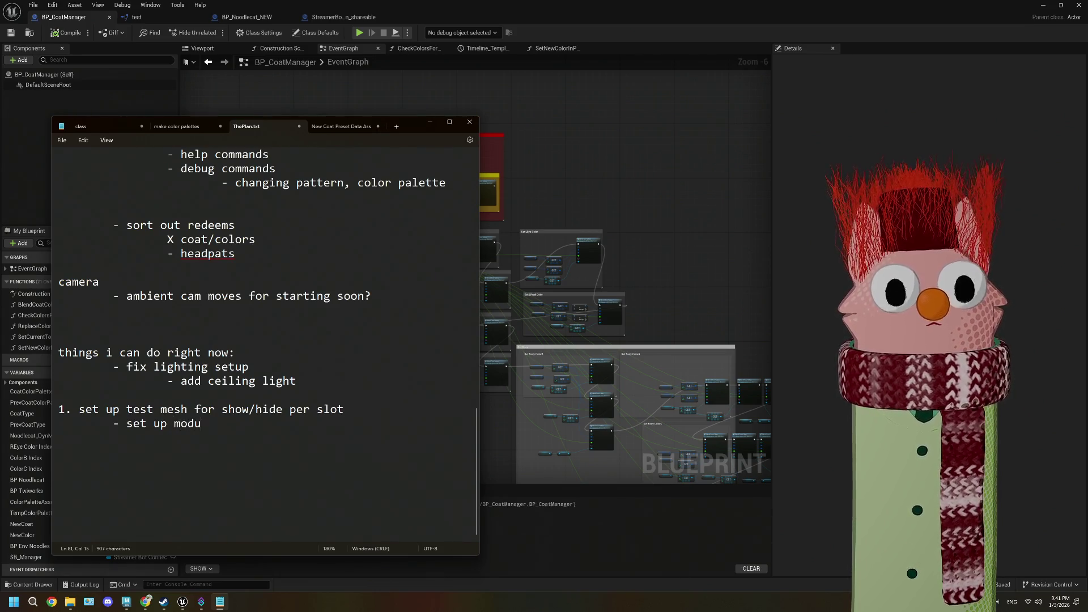
key(BackSpace)
text(l)
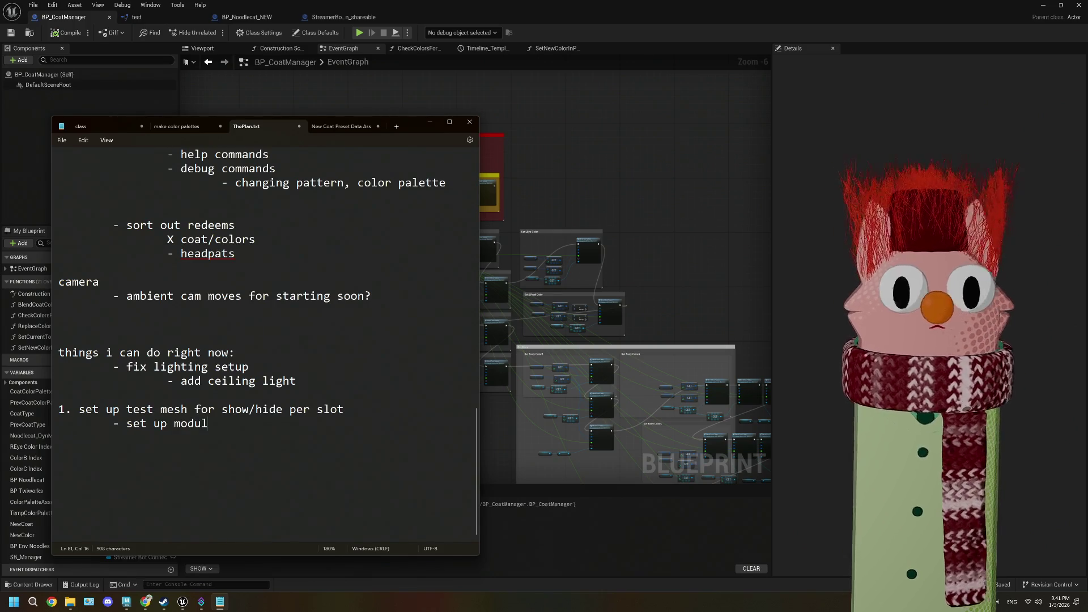
text(e)
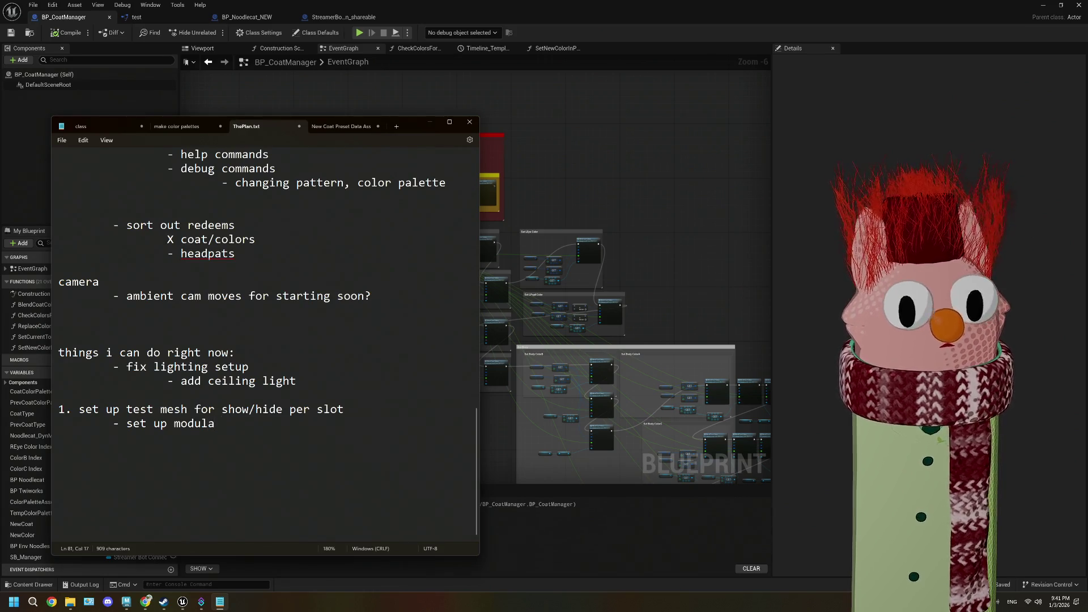
text(r )
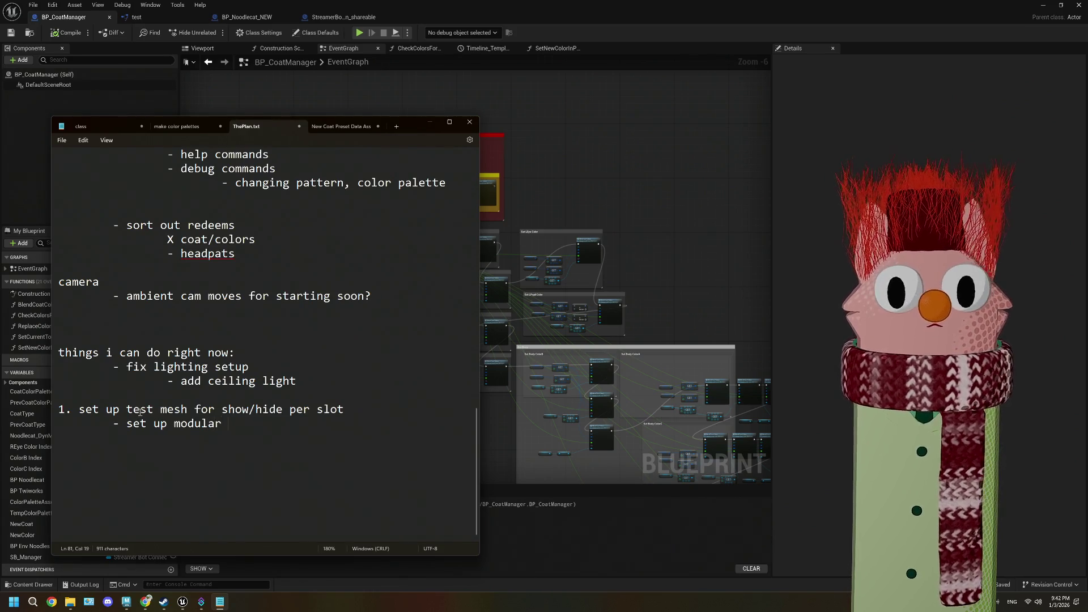
text(mesh slots)
key(Return)
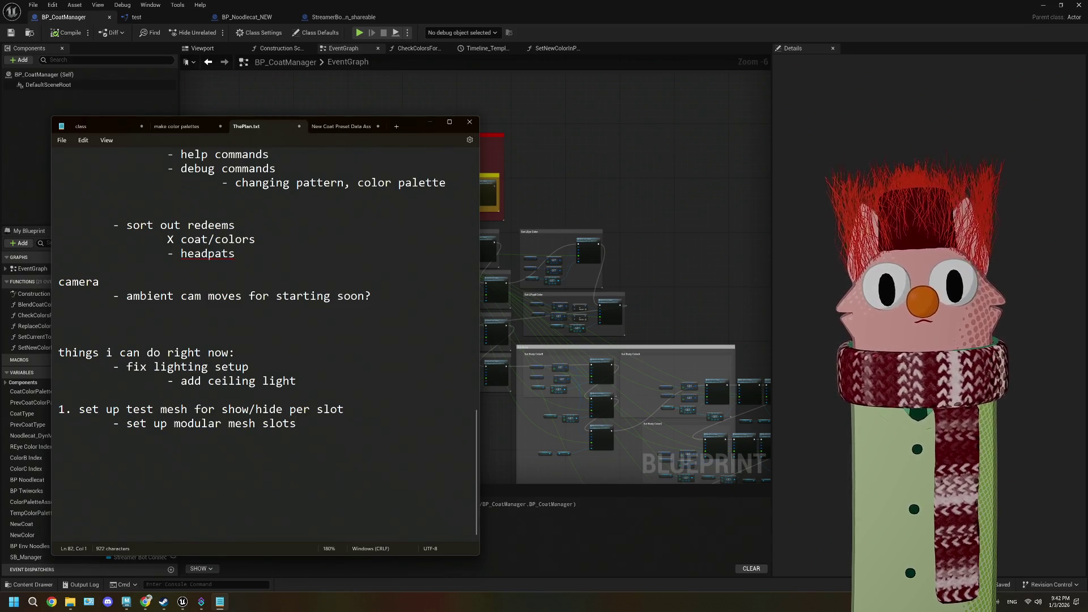
text(2.)
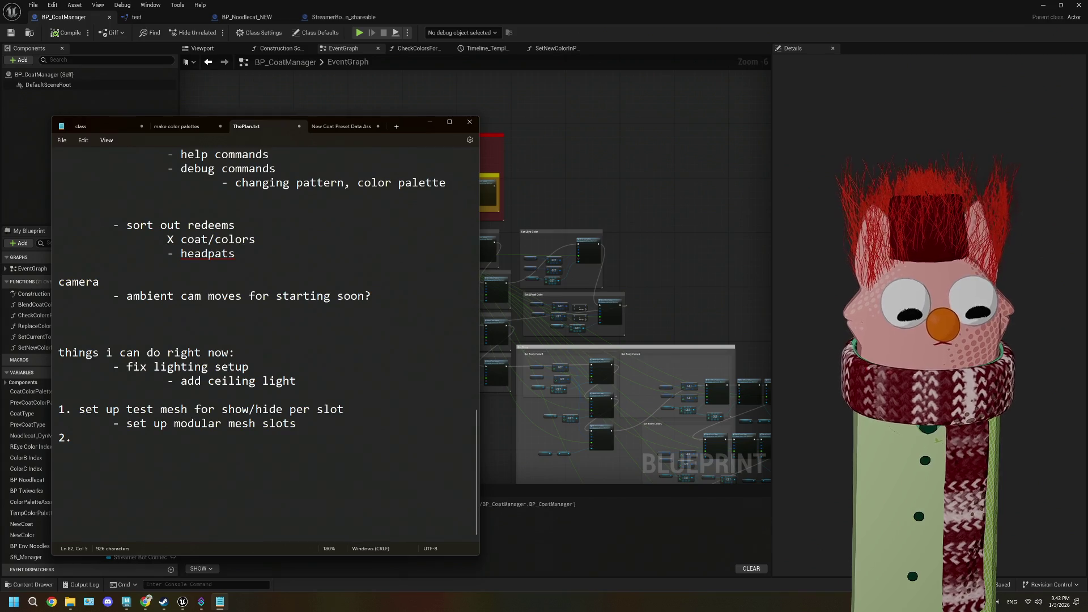
Write item 2: 'edit test bp to show/hide based on array'
text(edit)
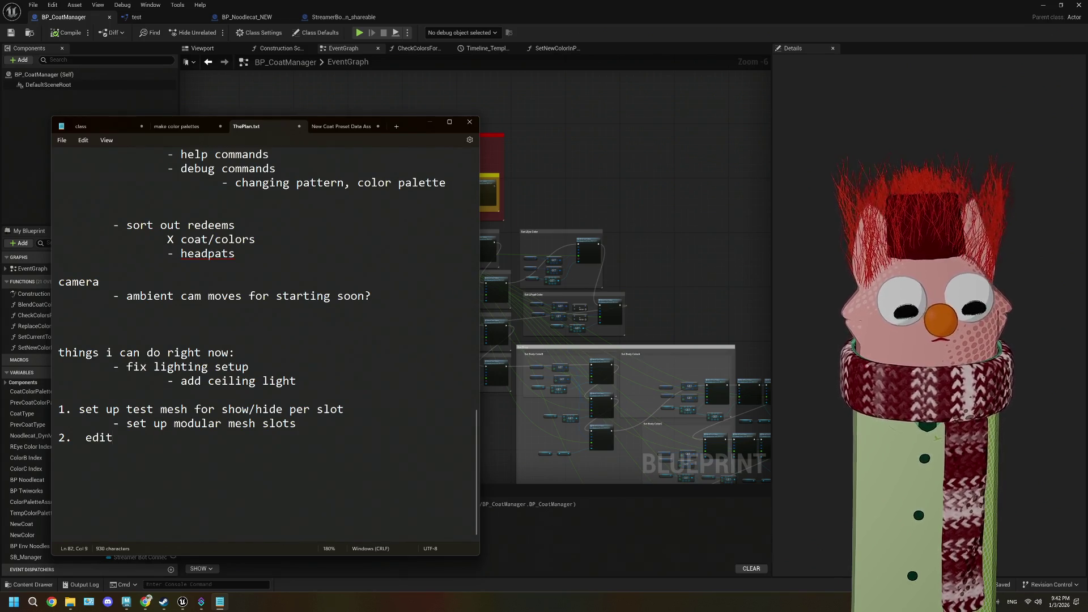
text( test bp to)
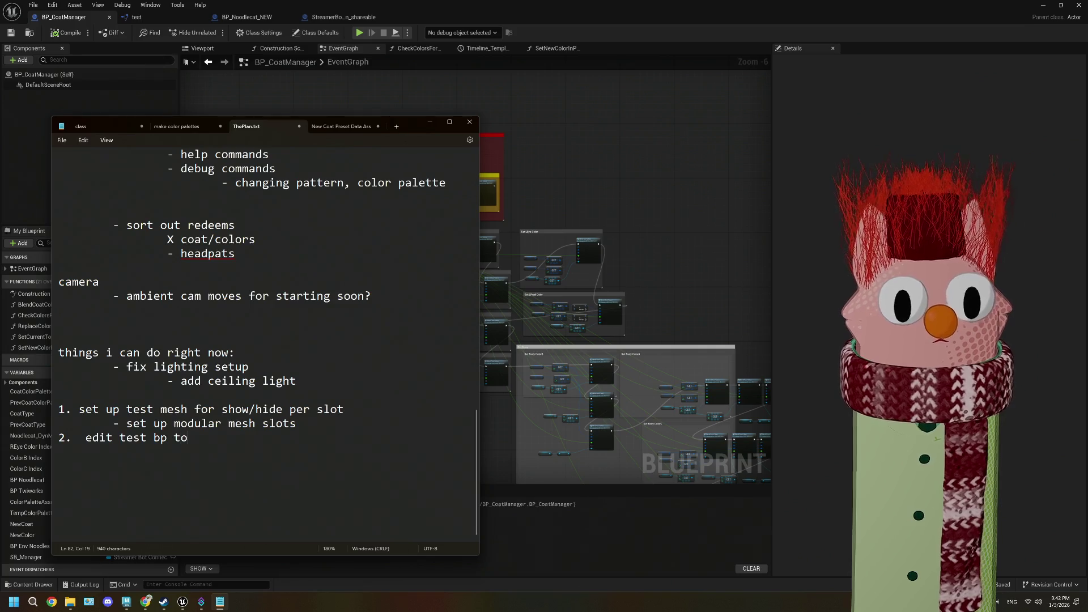
text(show)
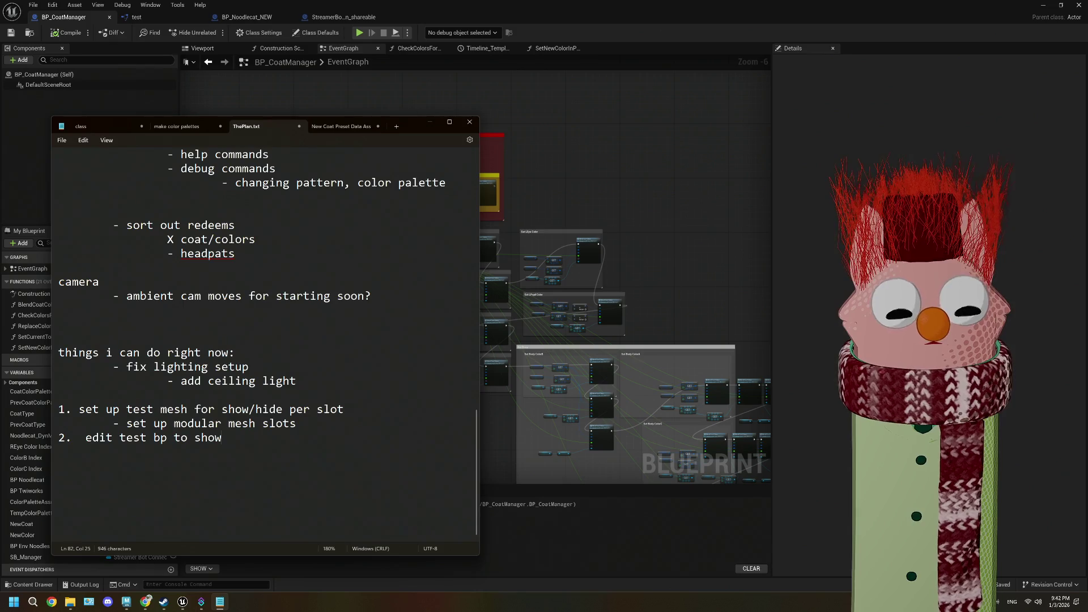
text(/hide)
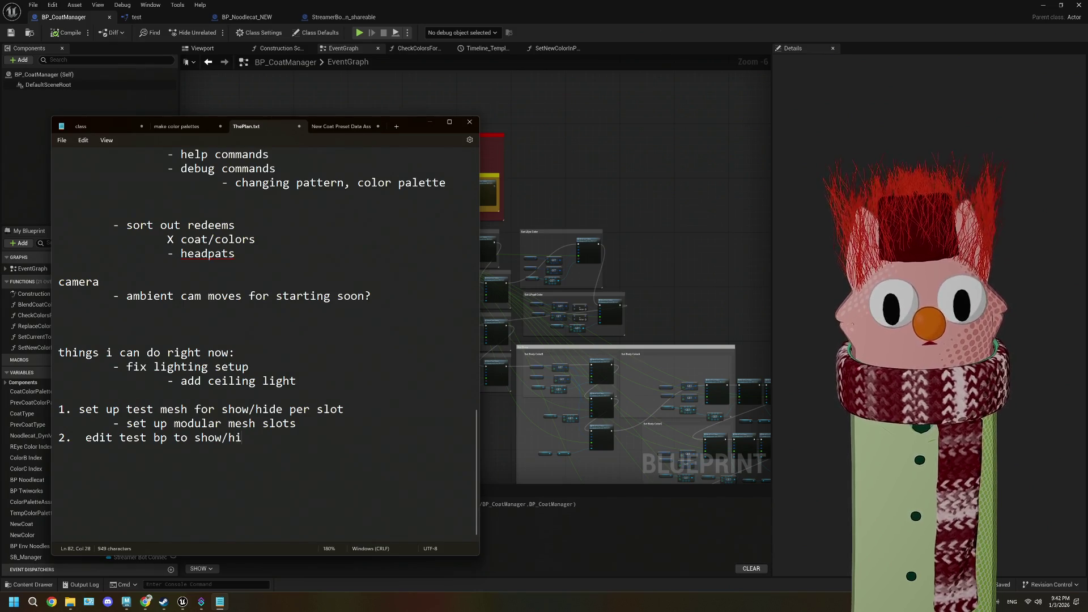
key(BackSpace)
key(BackSpace)
text(de )
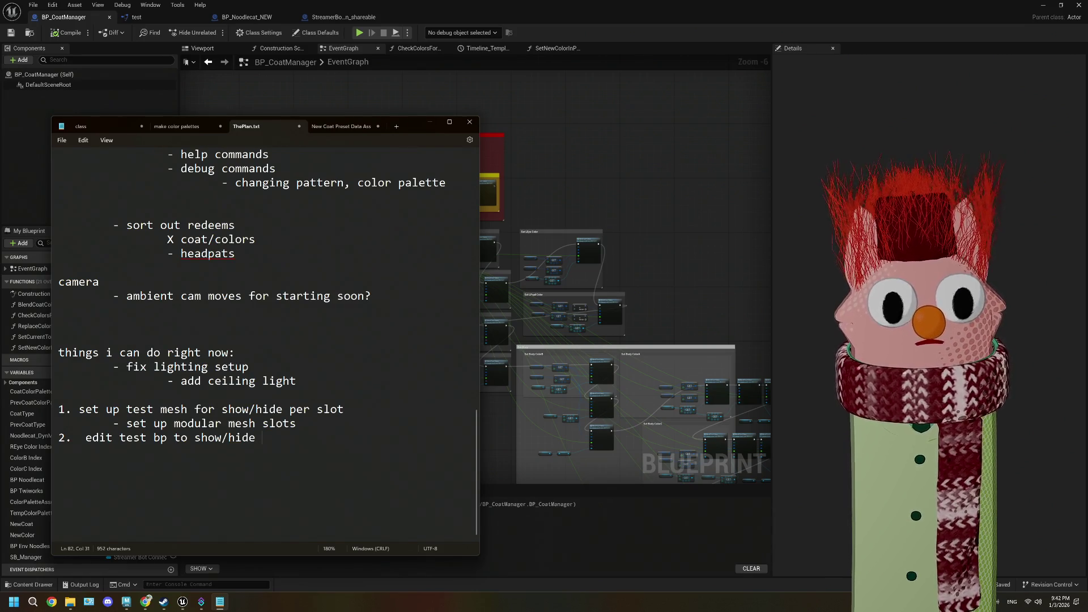
text(bas)
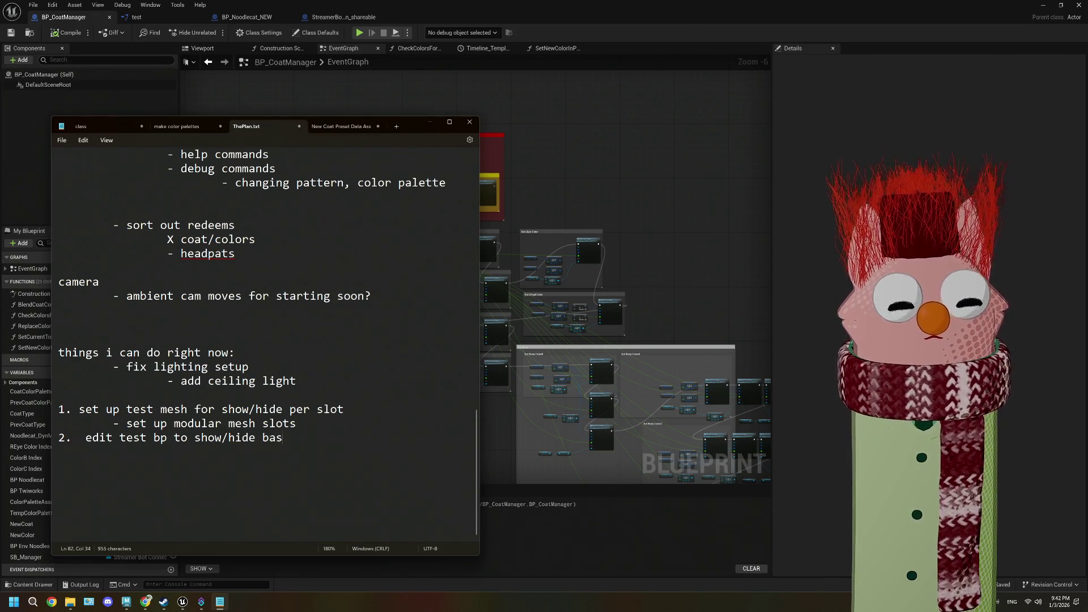
text(ed on array)
key(Return)
Add item '3. edit EUW to import/export textures and meshes' and start item 4
text(3. )
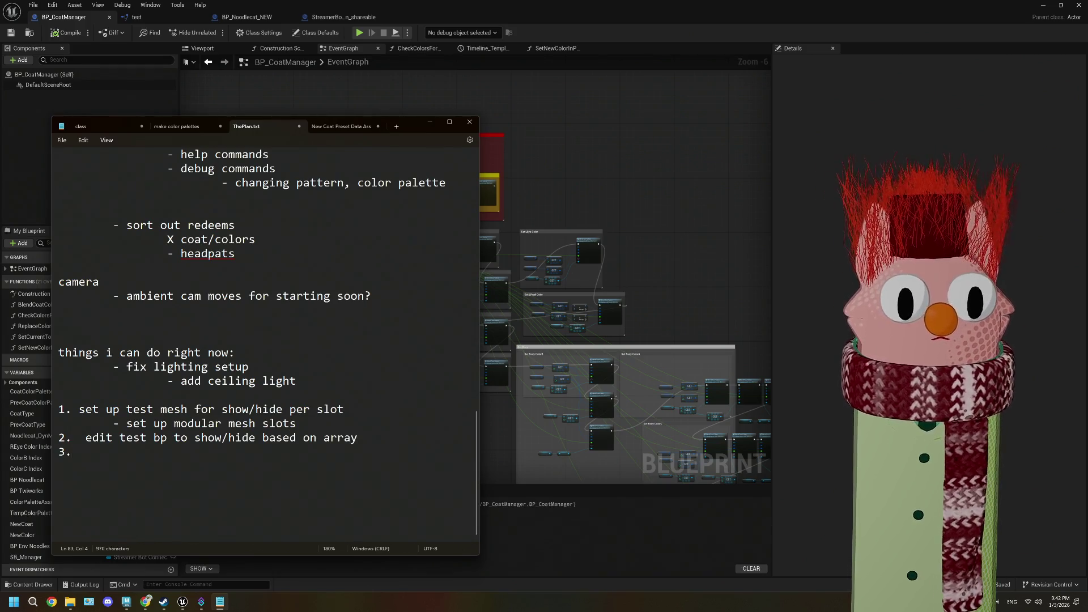
text(edit )
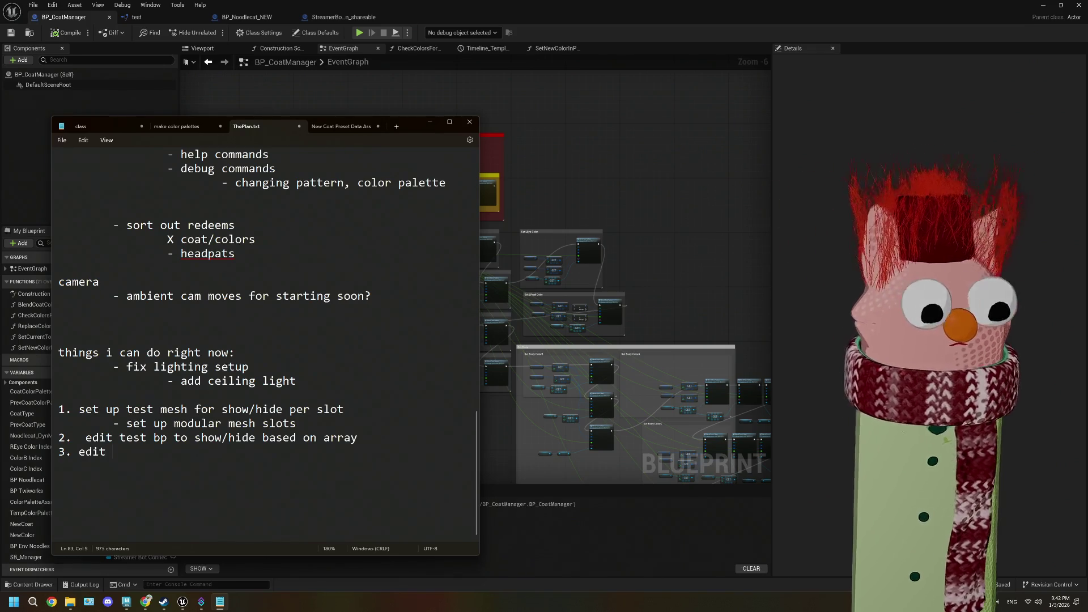
text(EUW to)
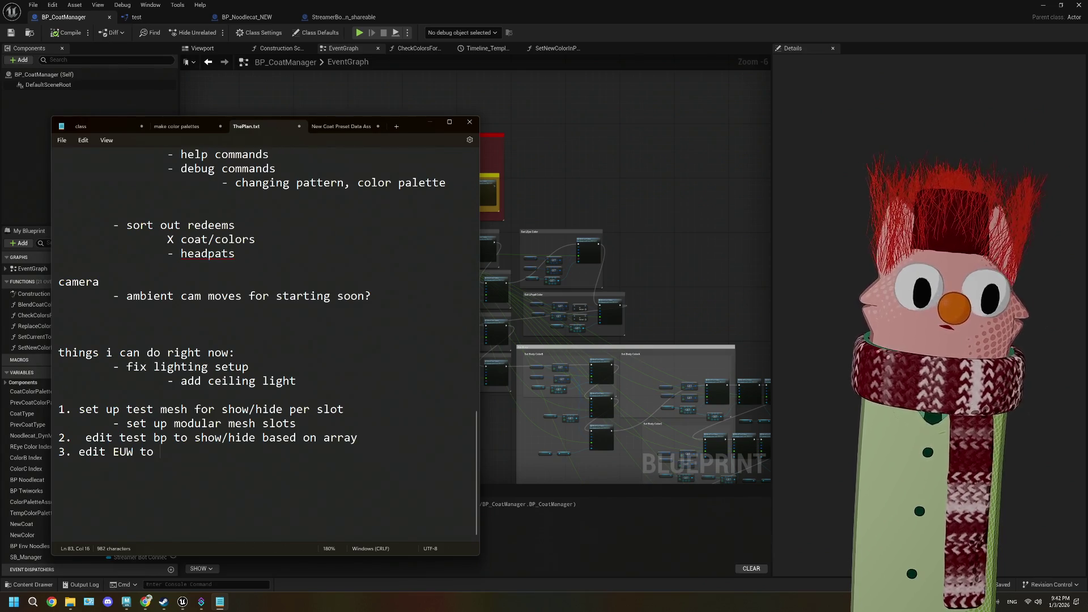
text(mport/export )
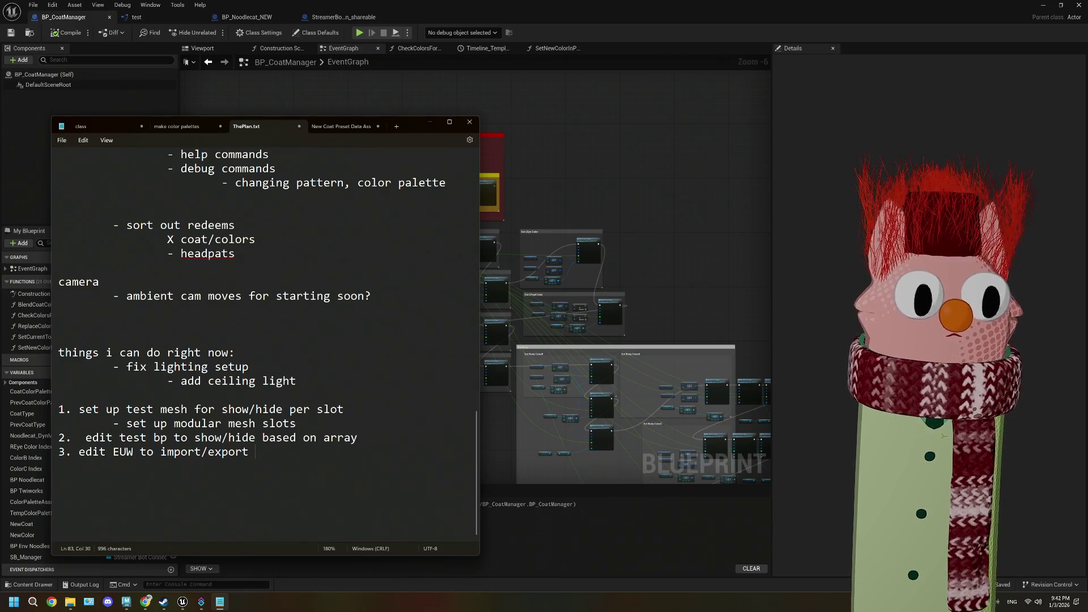
text(tex)
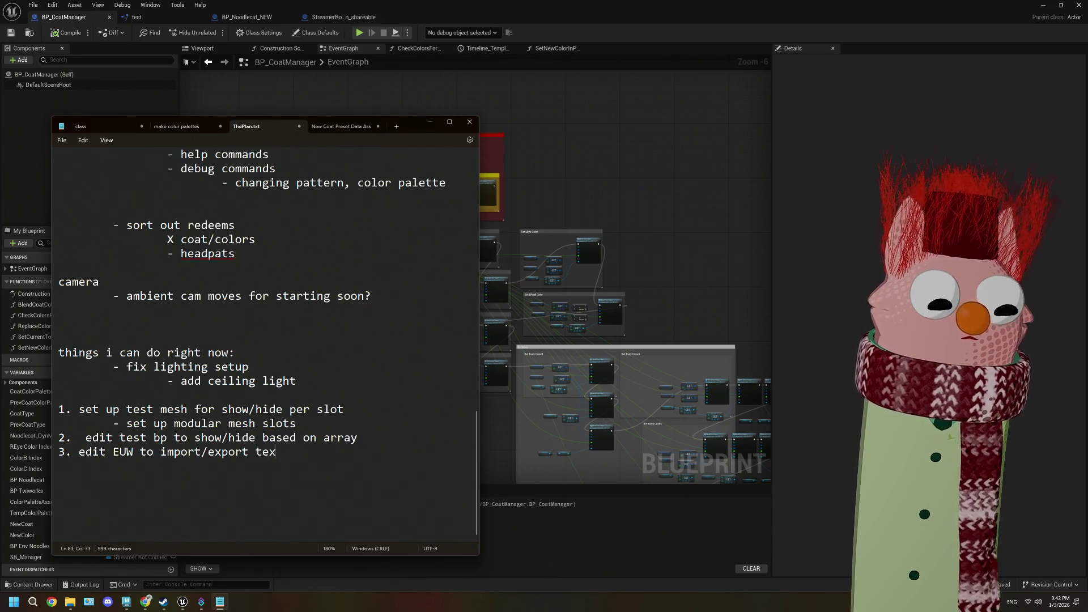
text(tures and meshes)
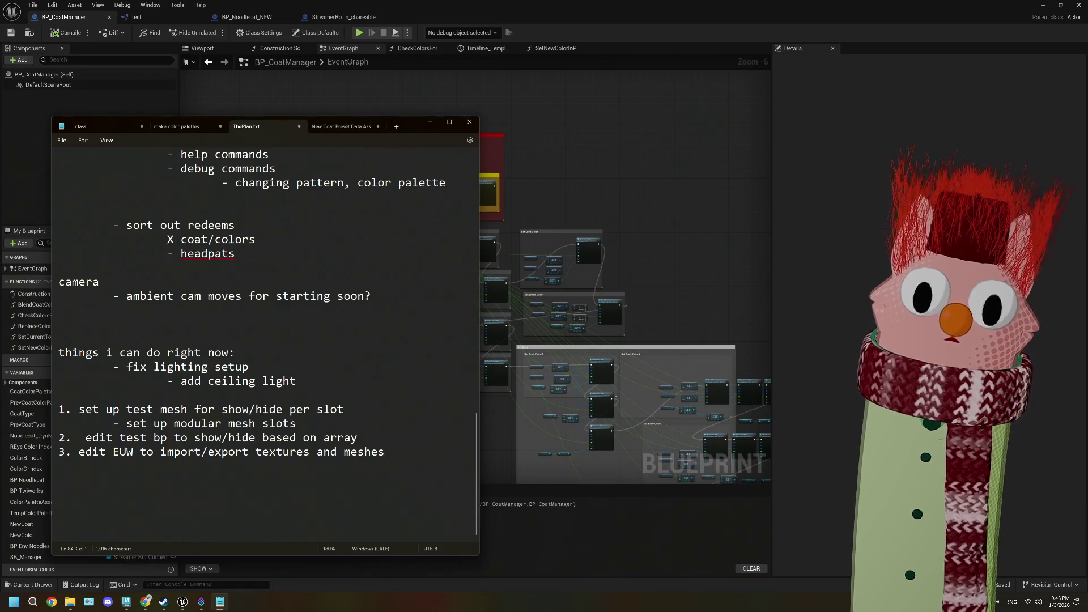
key(Return)
text(4. )
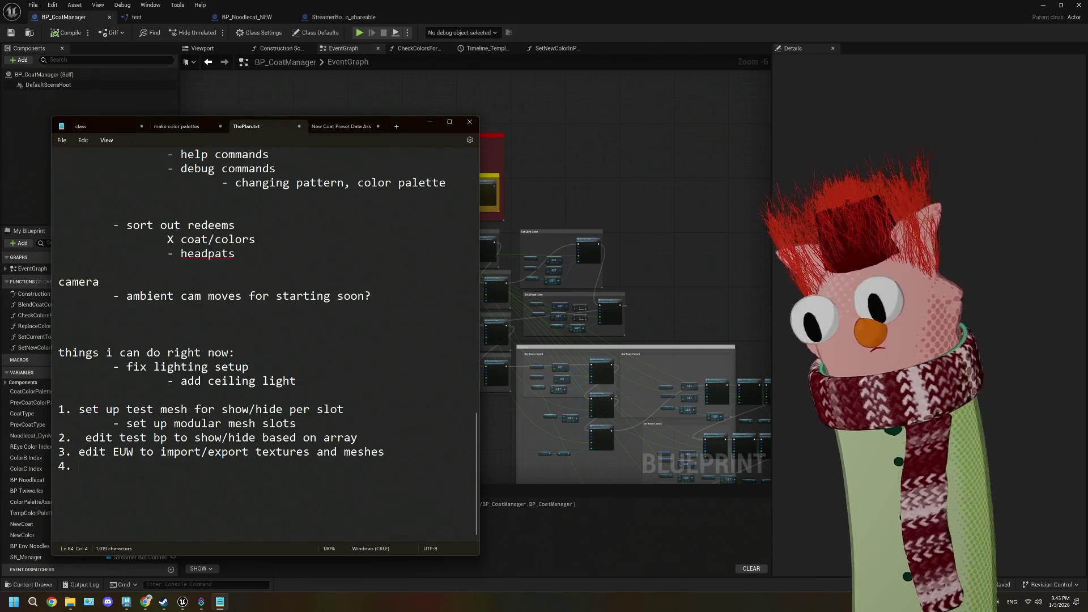
text(get asset export working)
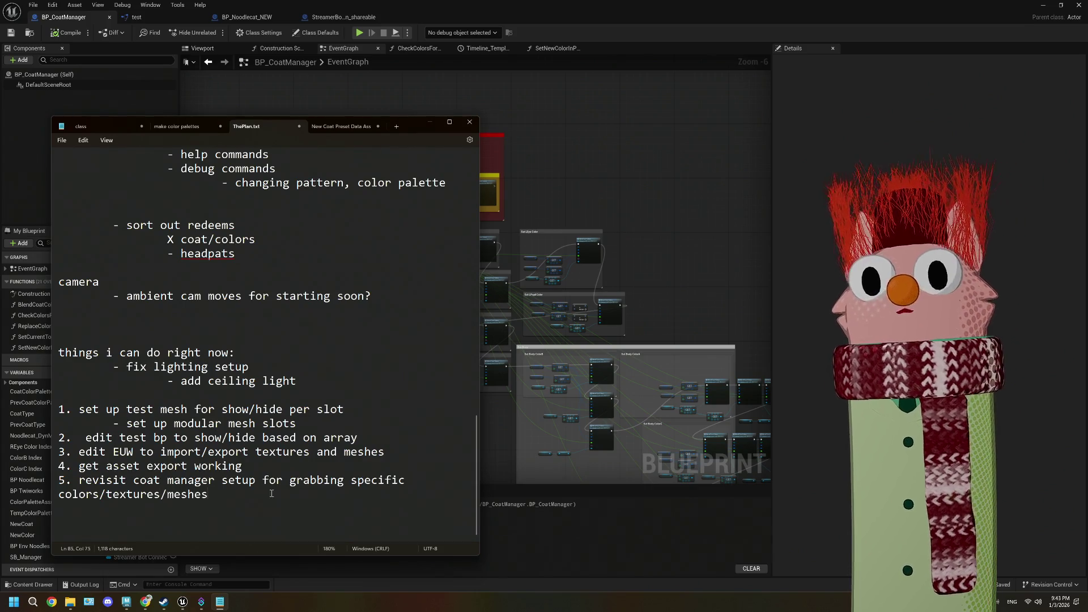
Save the to-do plan with Ctrl+S, bringing up the Save As dialog
key(ctrl+s)
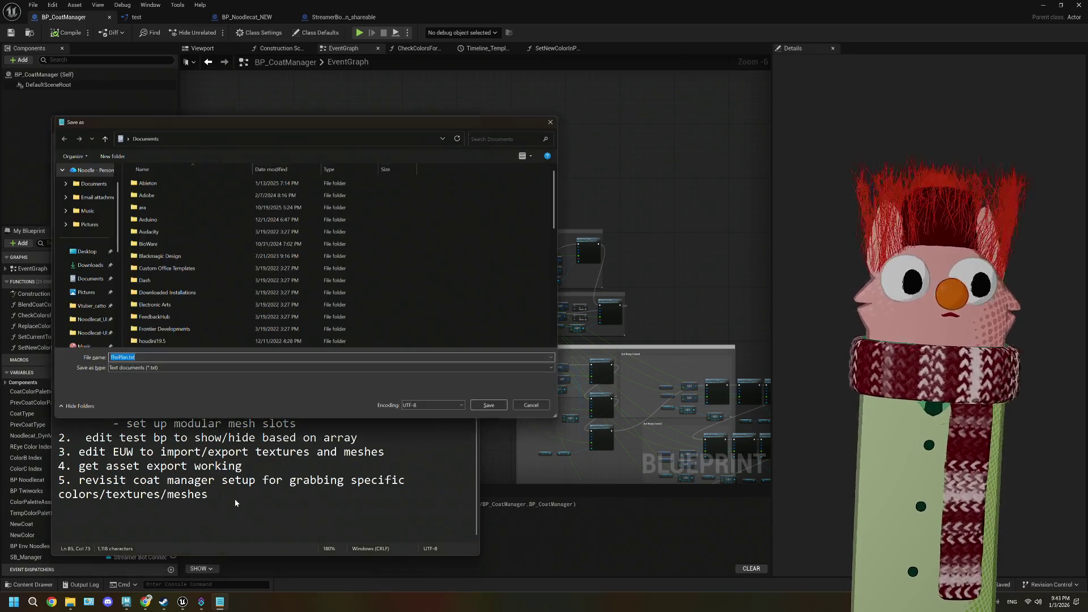
Cancel the Save As dialog and close the Notepad window
click(530, 410)
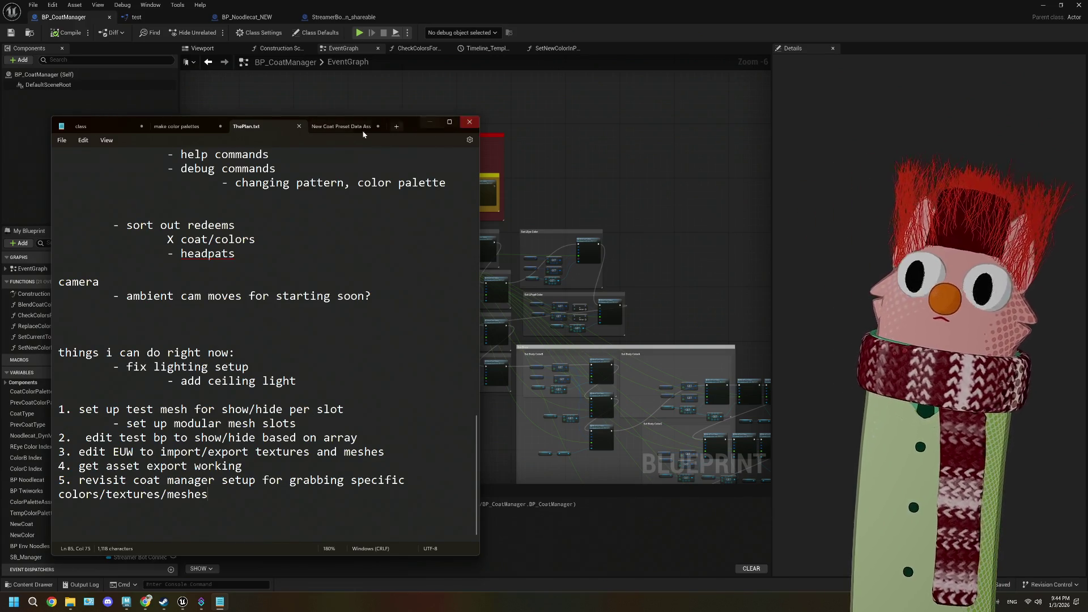
click(472, 123)
Open Noodlecat_Env from the Content folder and widen the level viewport
scroll(341, 340, down, 1)
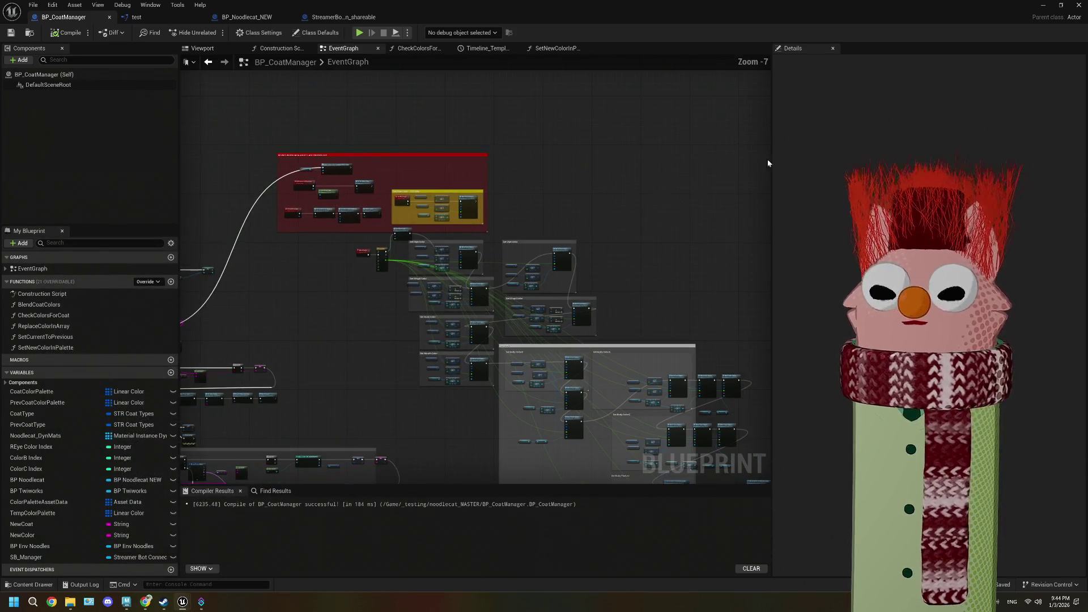
key(alt+Tab)
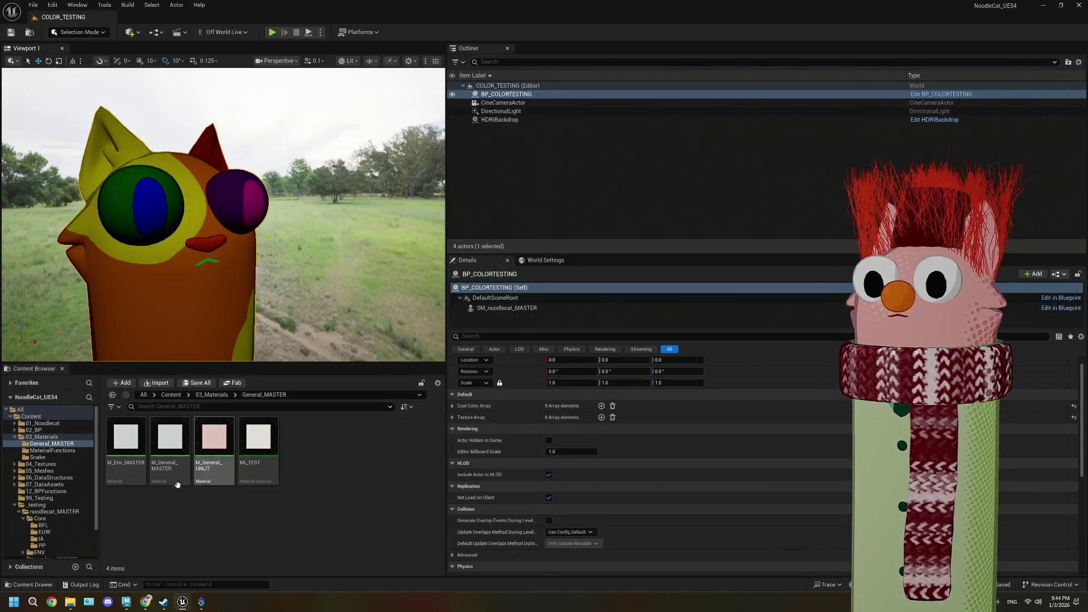
click(85, 416)
scroll(318, 531, down, 1)
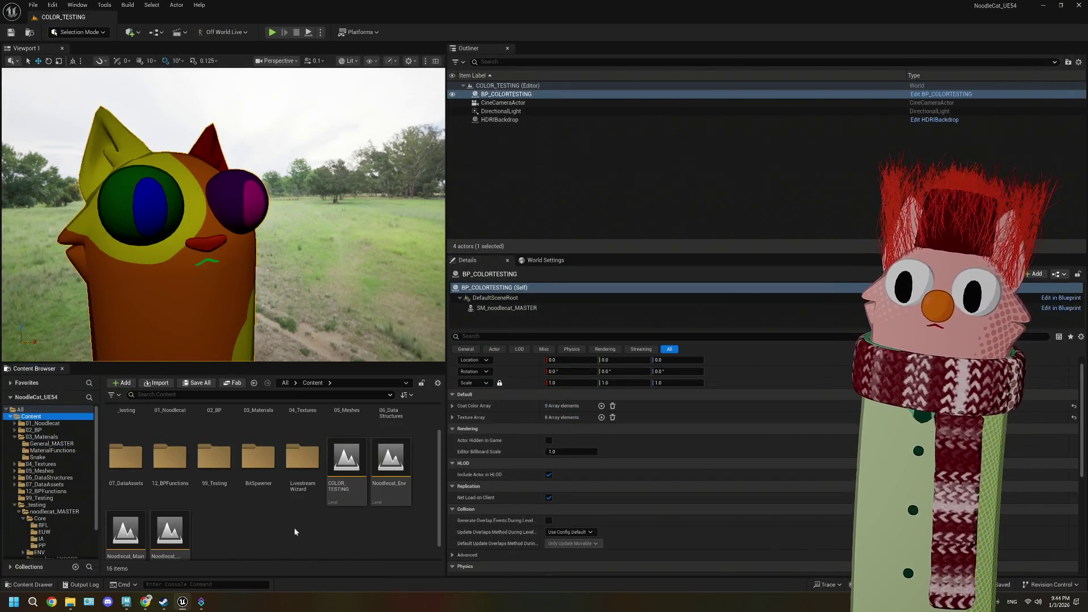
scroll(160, 528, down, 1)
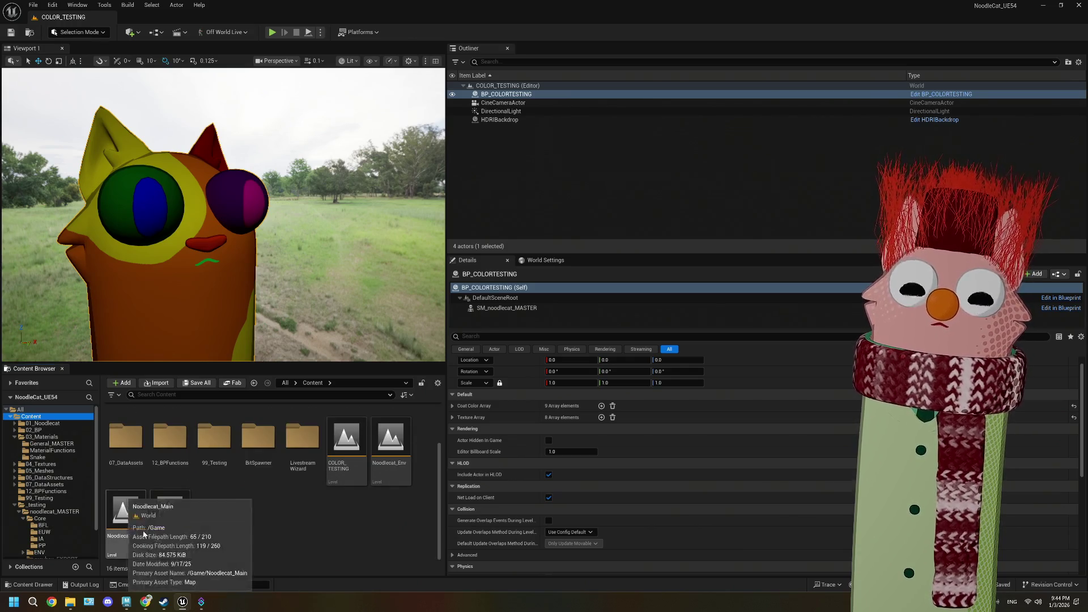
double_click(402, 445)
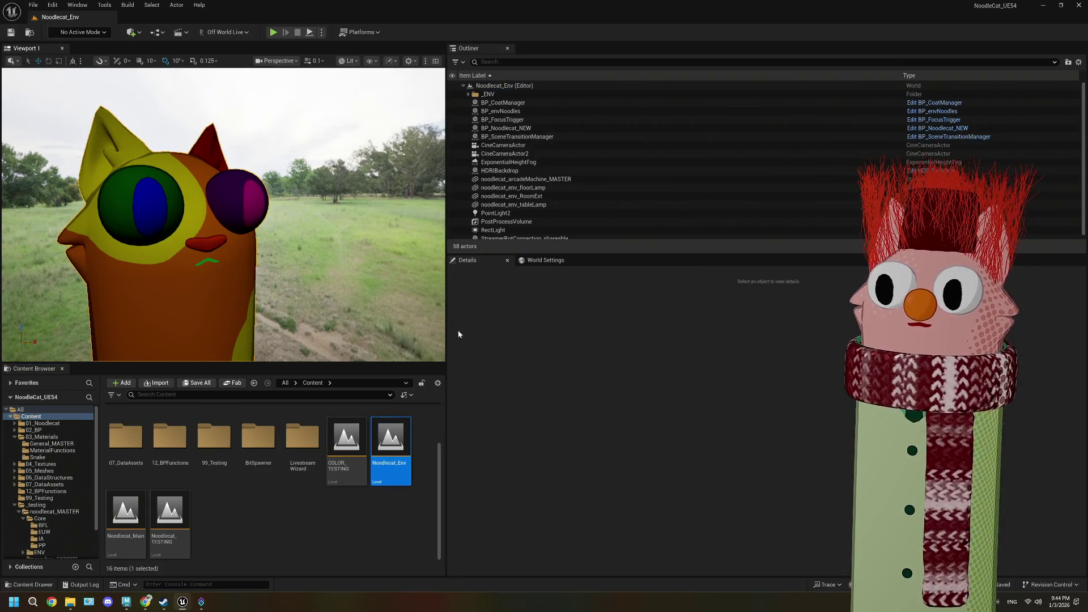
mouse_move(447, 325)
mouse_down()
mouse_move(697, 294)
mouse_move(641, 296)
mouse_up()
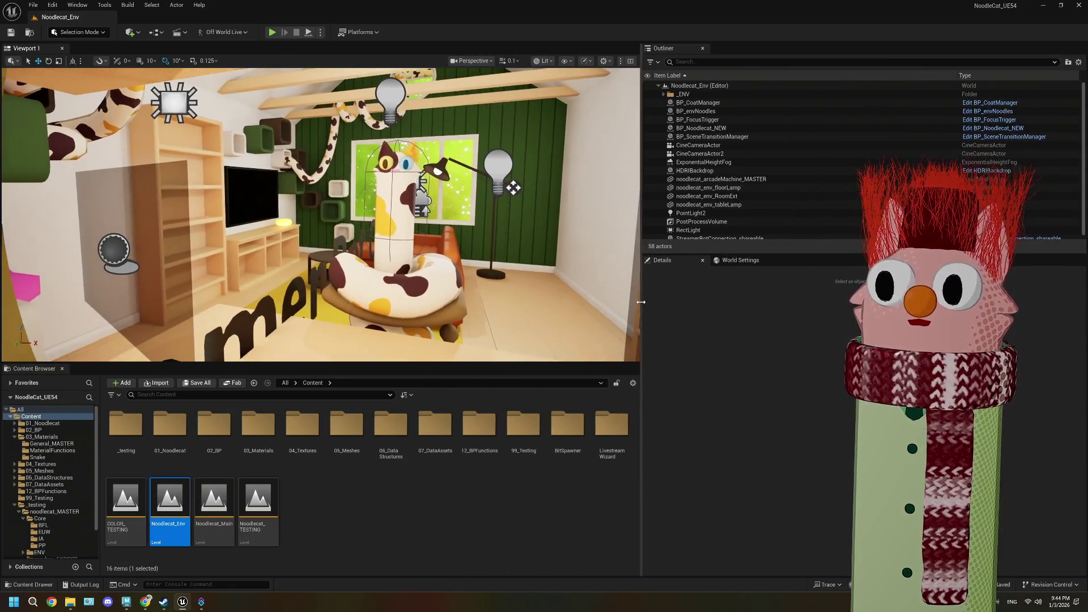
click(435, 493)
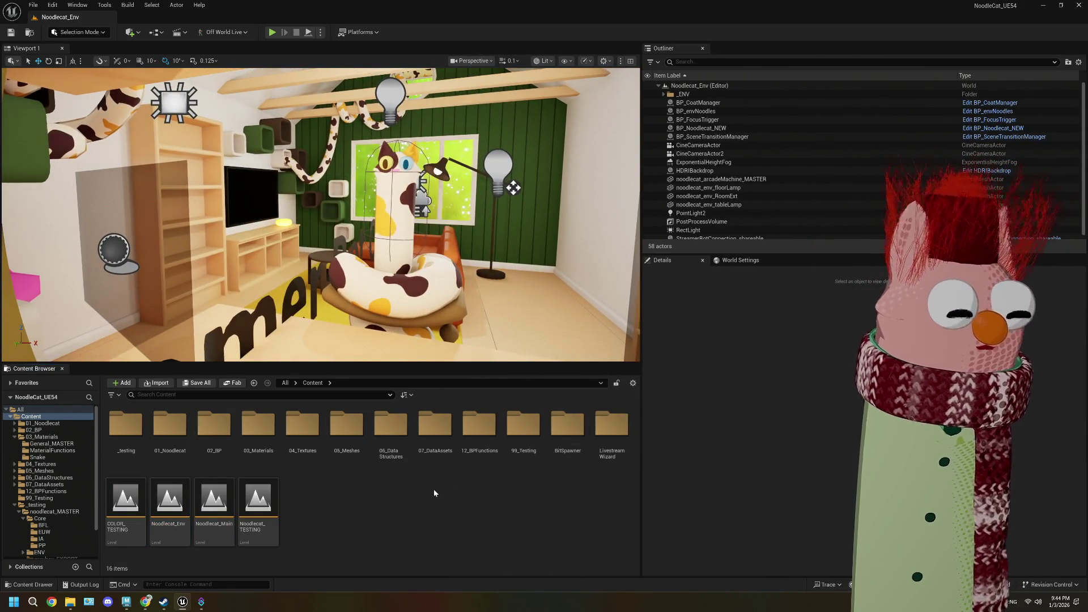